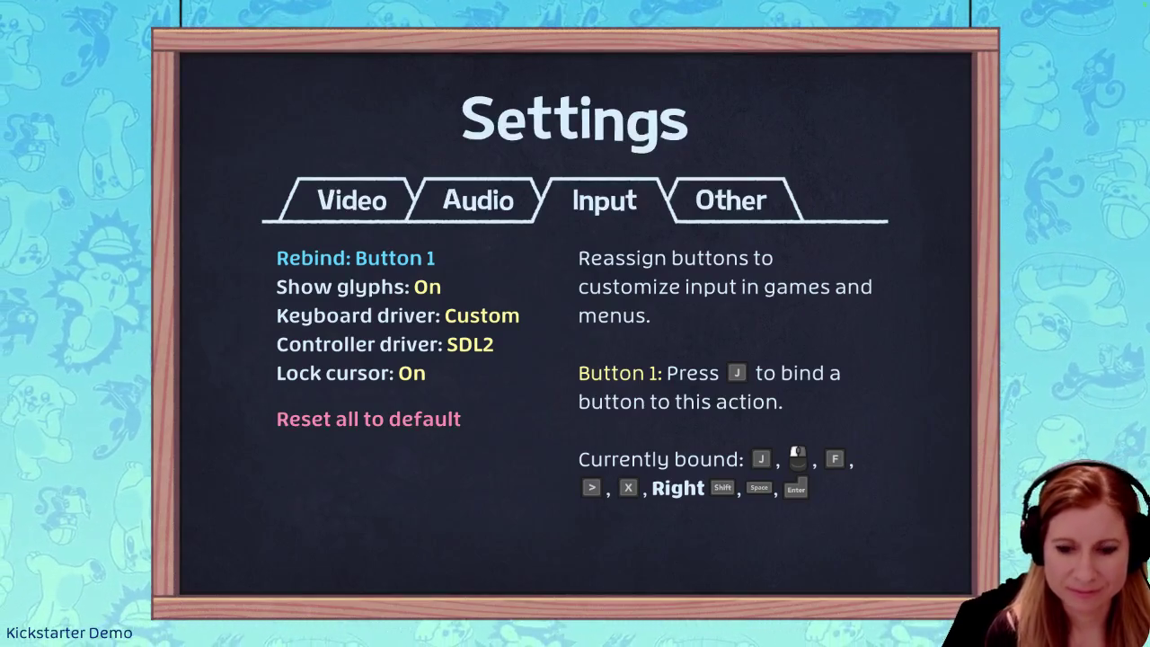
Browse the Settings categories, return to the main menu and choose Play to load Flipper Snapper
key(Up)
key(Right)
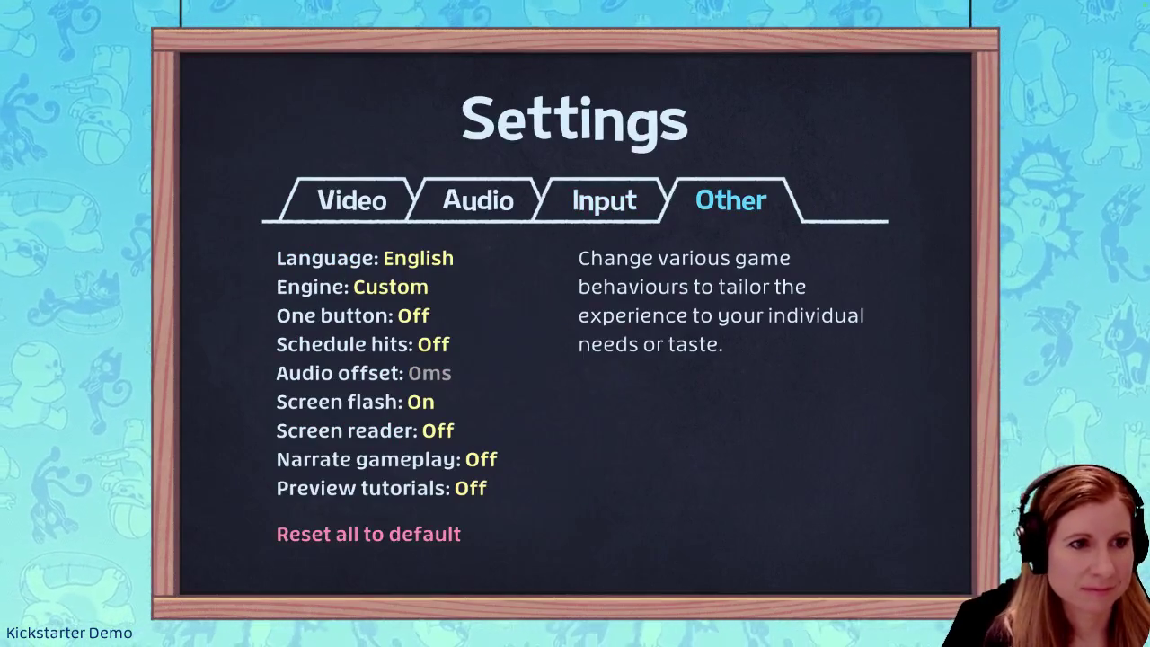
key(Left)
key(Left)
key(Left)
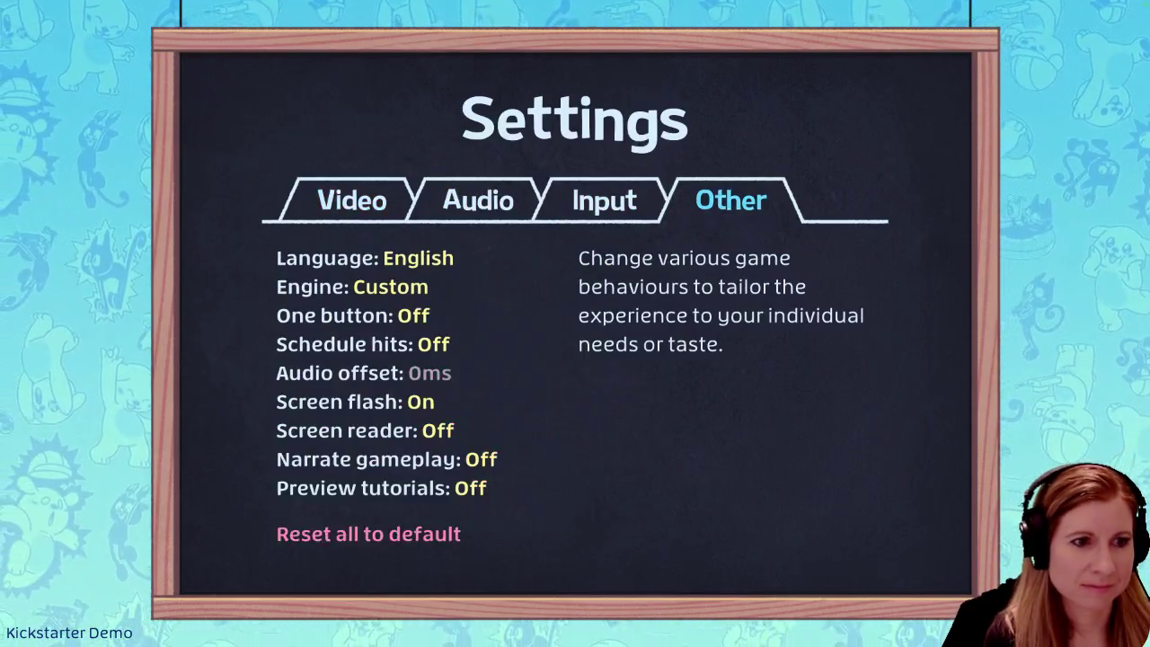
key(Escape)
key(Down)
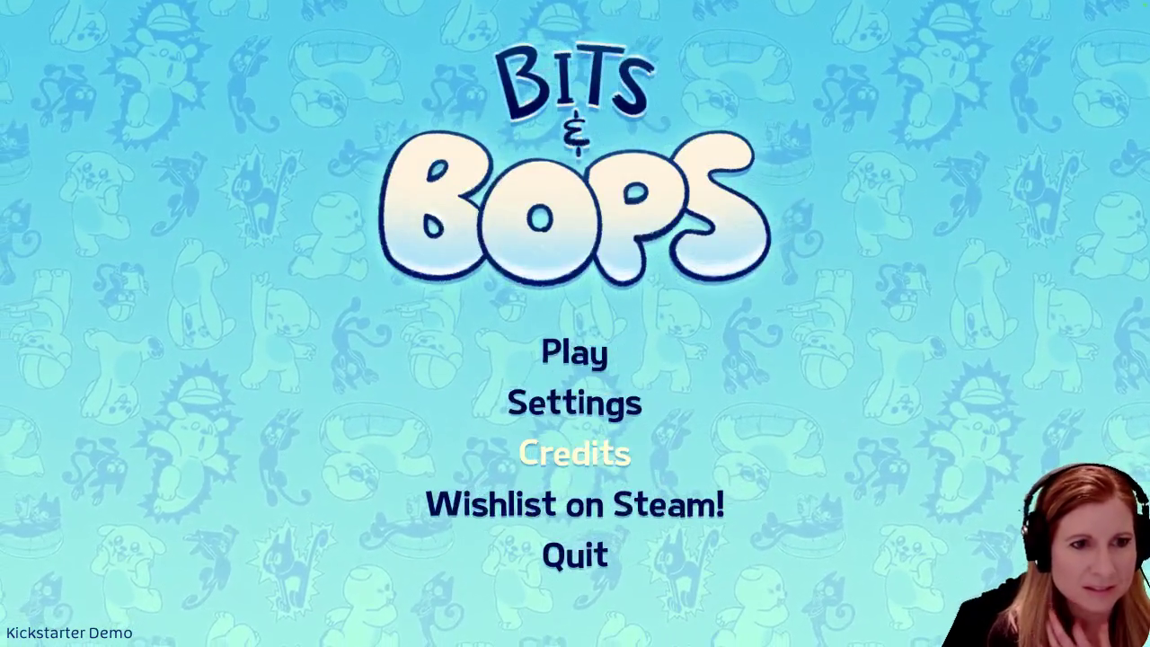
key(Down)
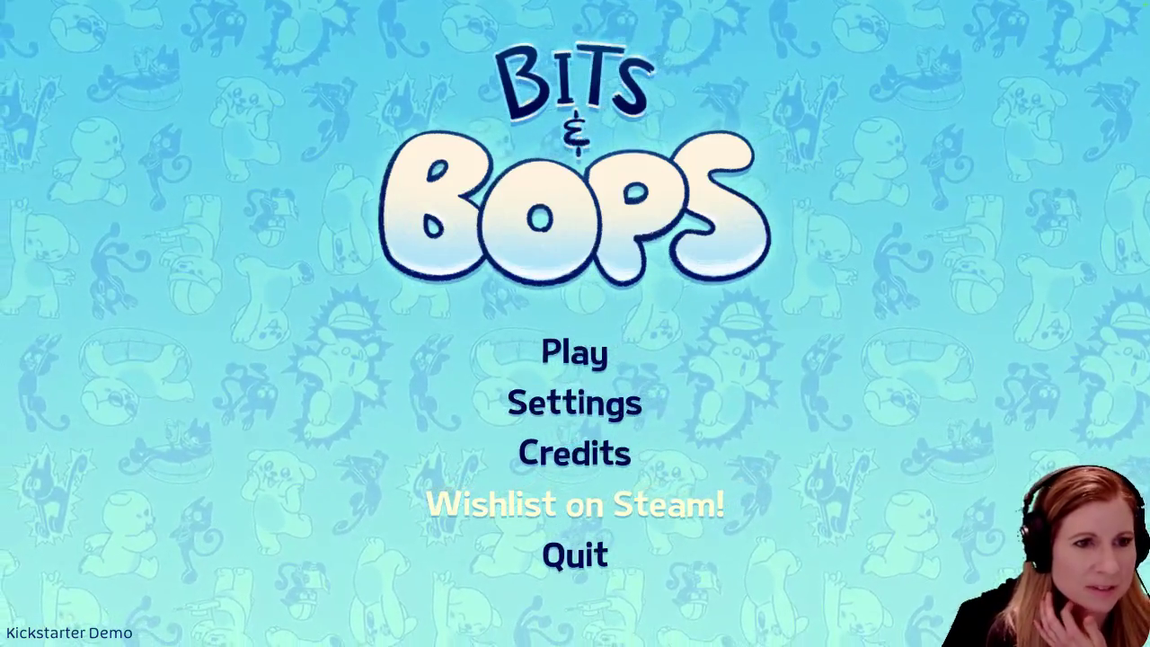
key(Up)
key(Up)
key(Up)
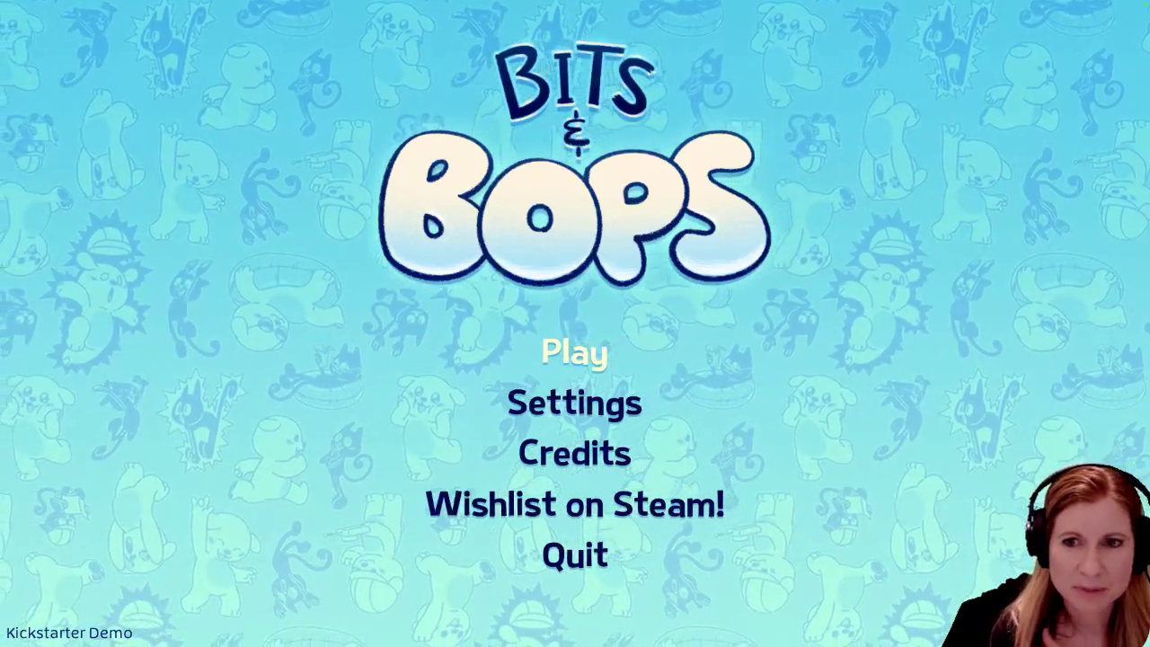
key(Return)
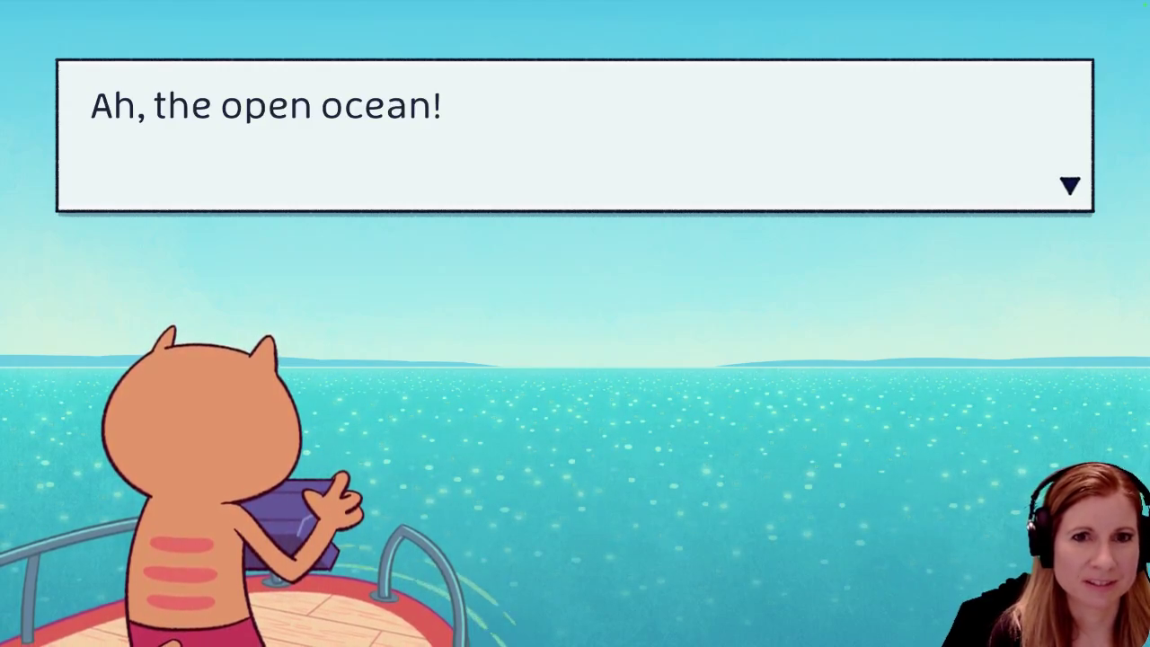
Advance the intro dialogue and snap the four practice photos of the seal
key(space)
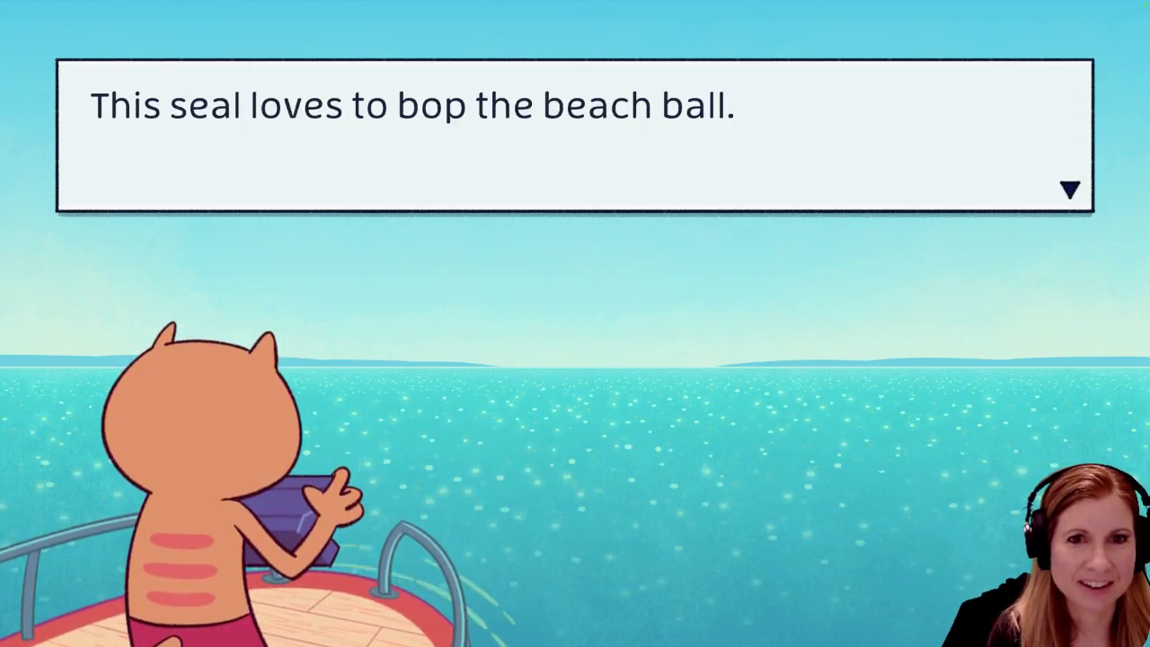
key(space)
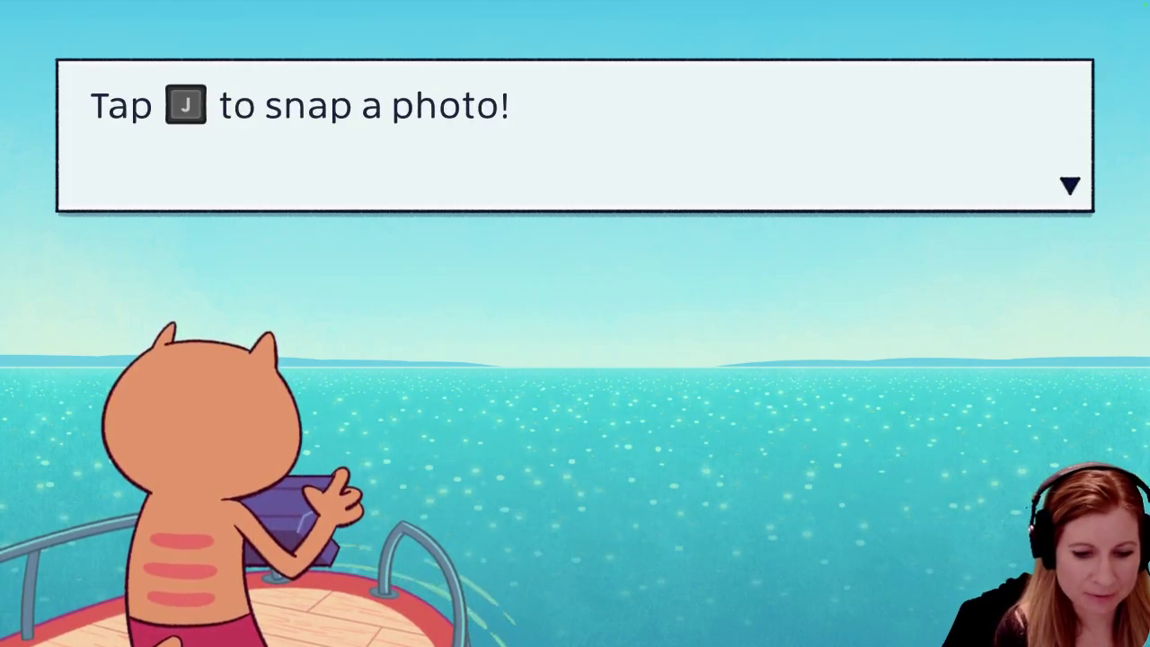
key(space)
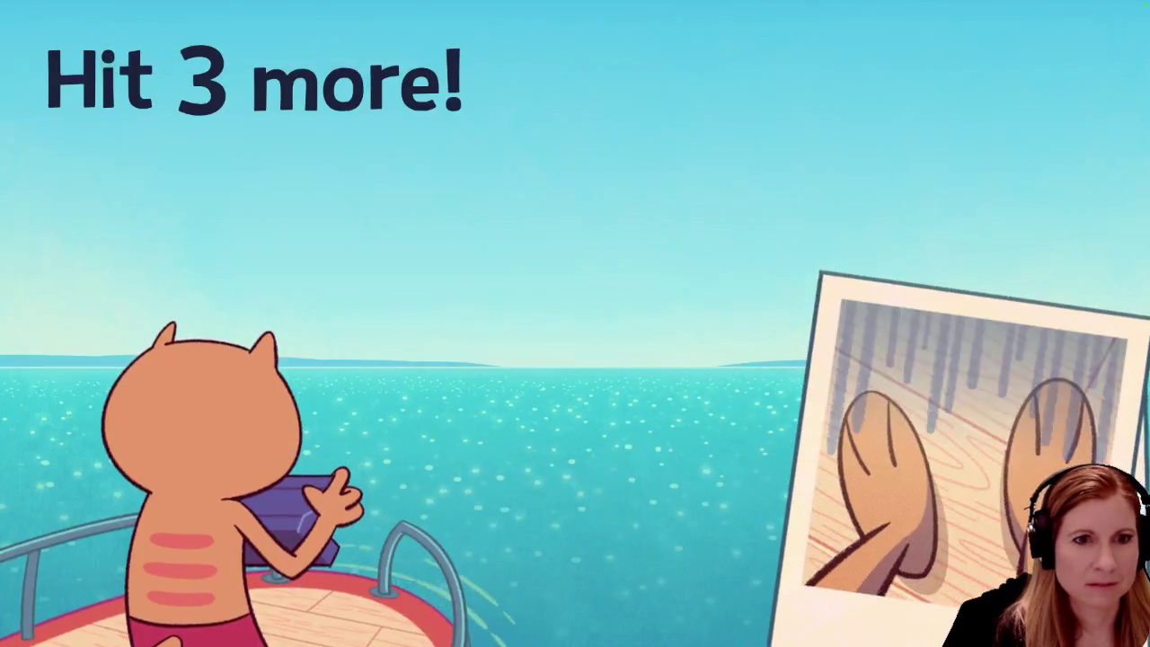
key(j)
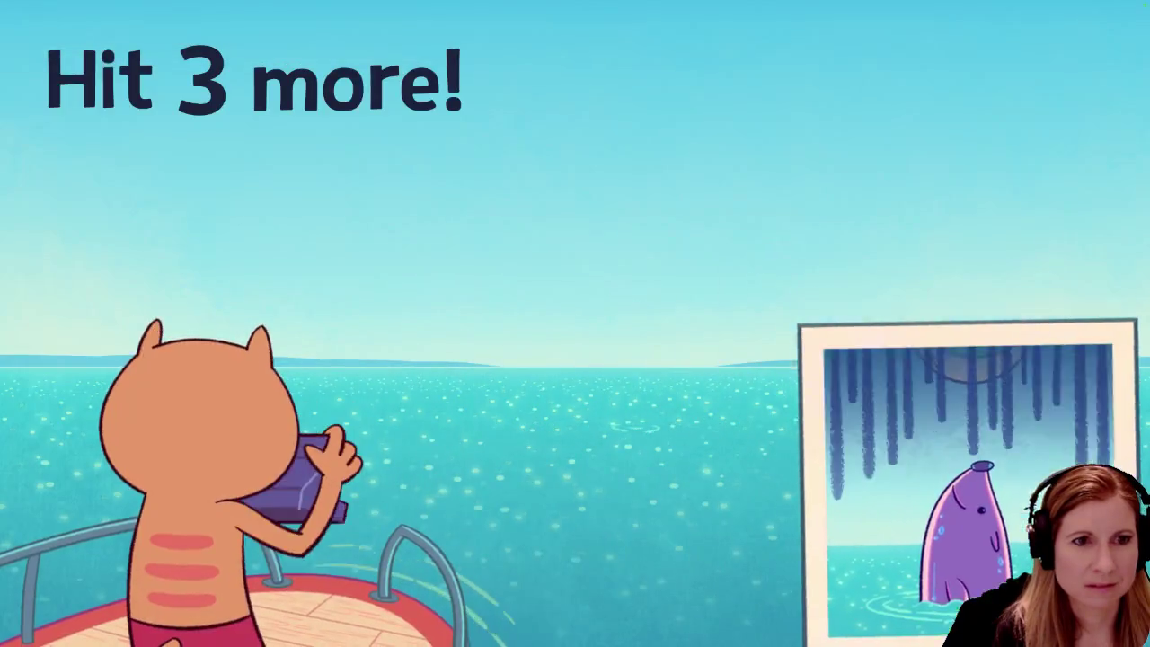
key(j)
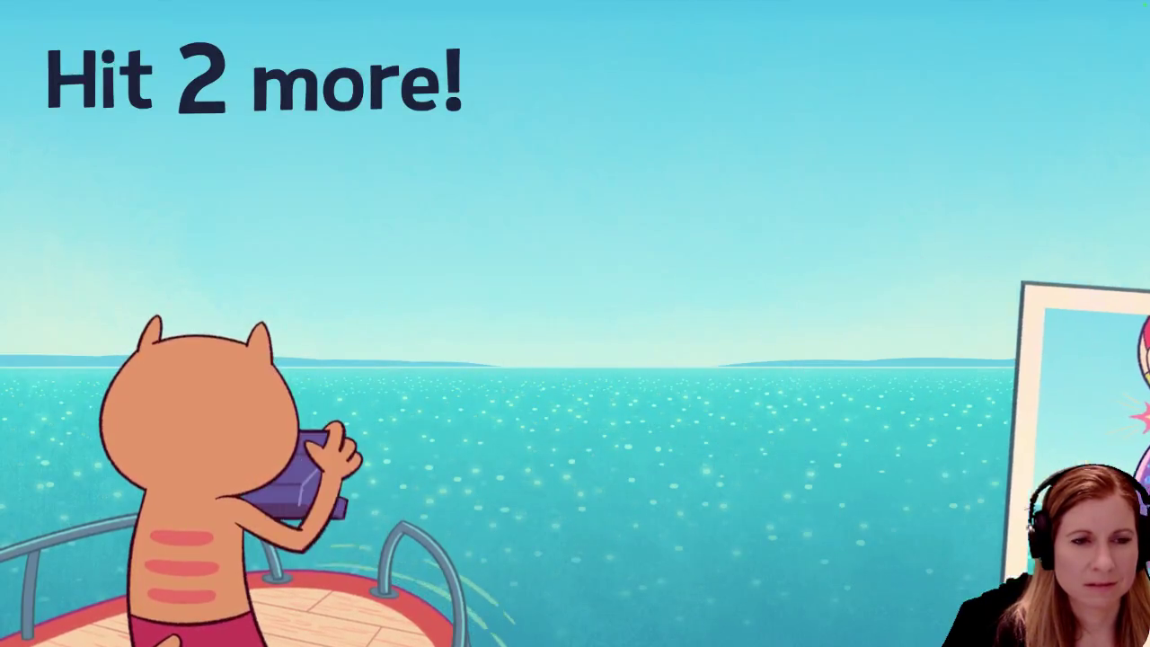
key(j)
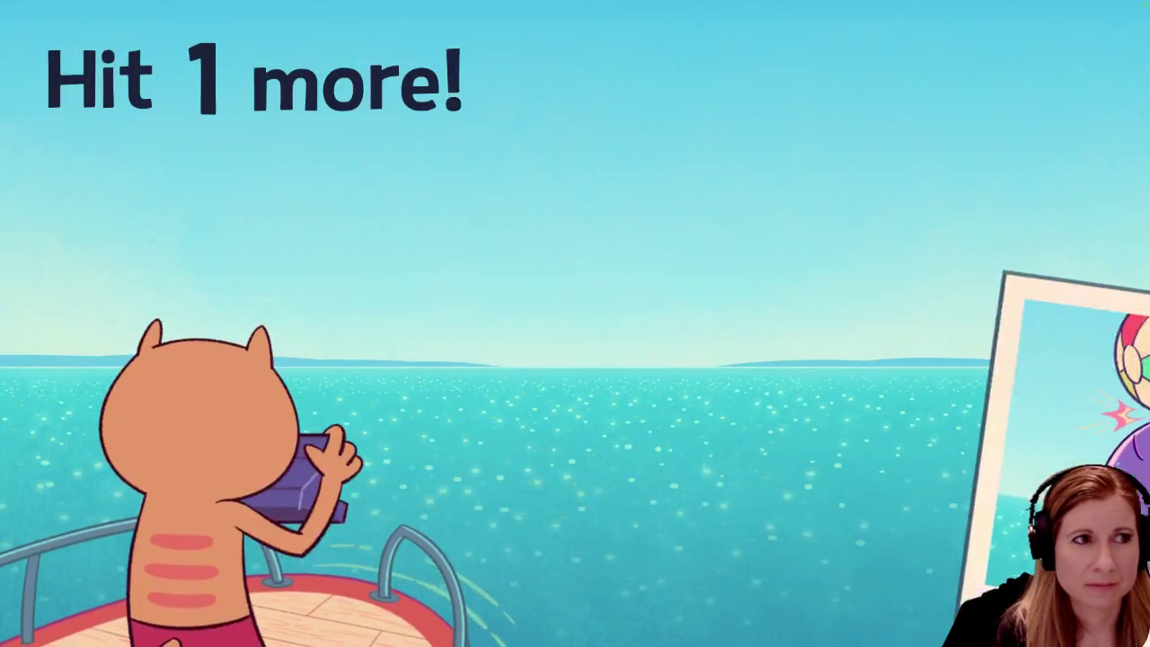
key(j)
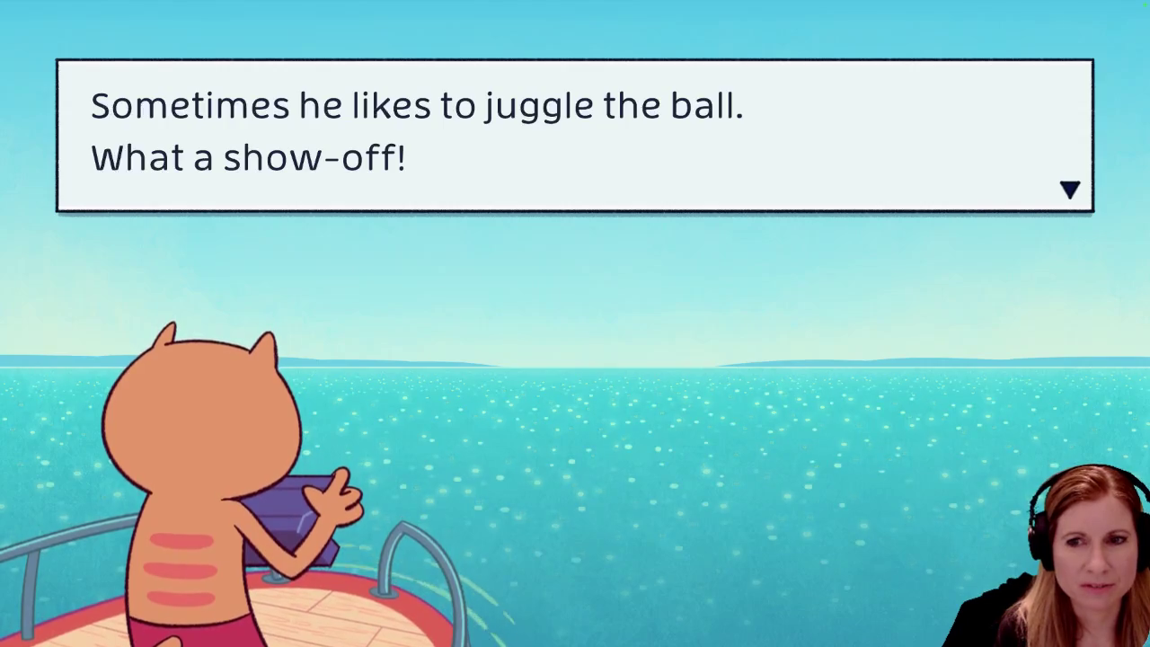
Read the timing tip and photograph the seal in a quick triple shot
key(j)
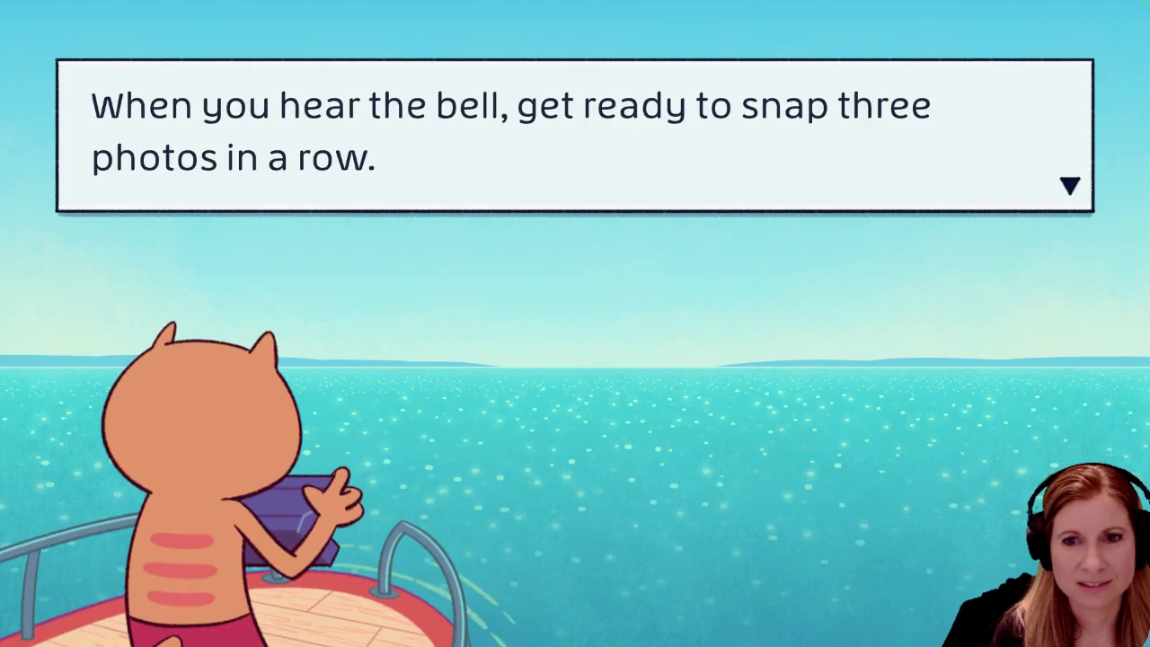
key(j)
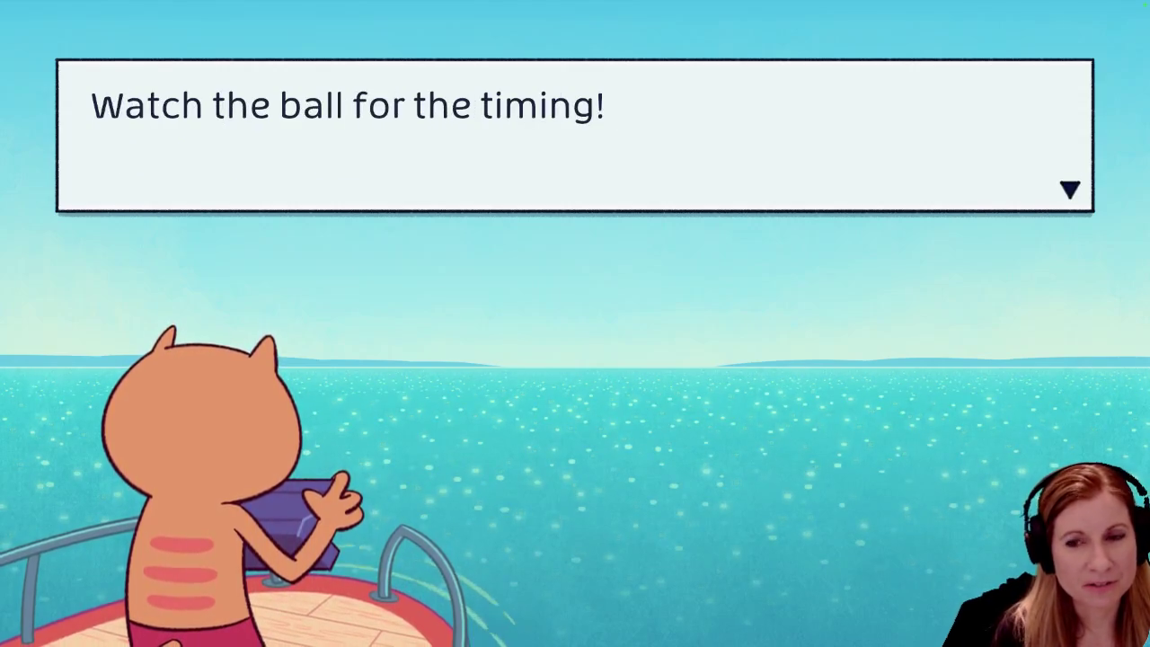
key(j)
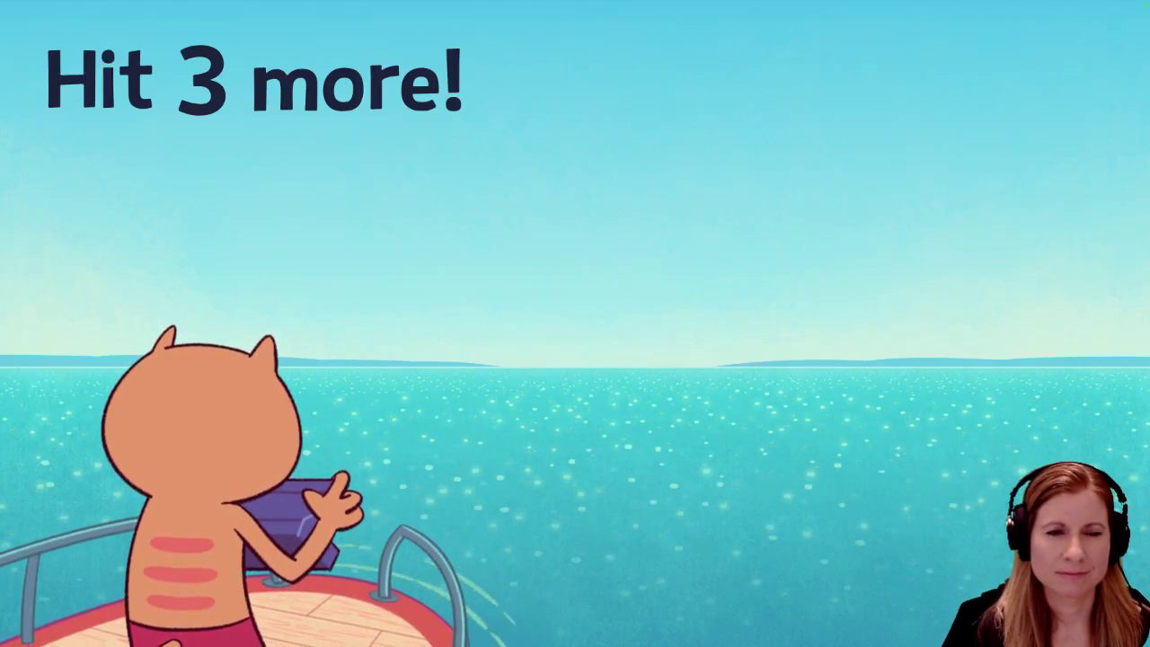
key(j)
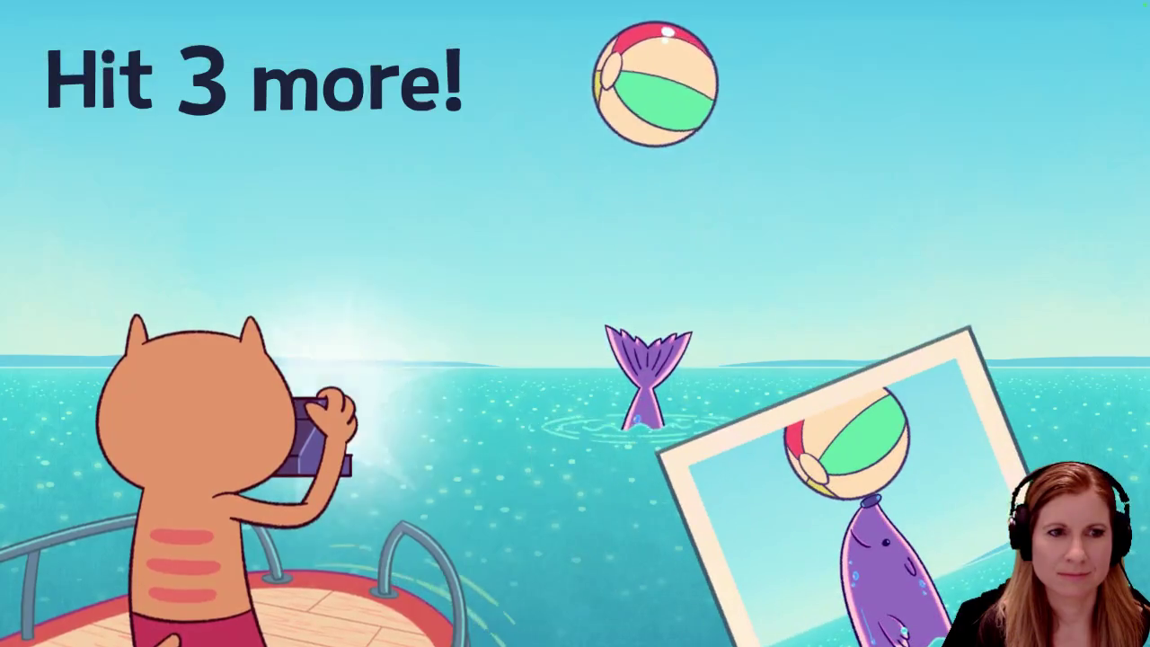
key(j)
key(j)
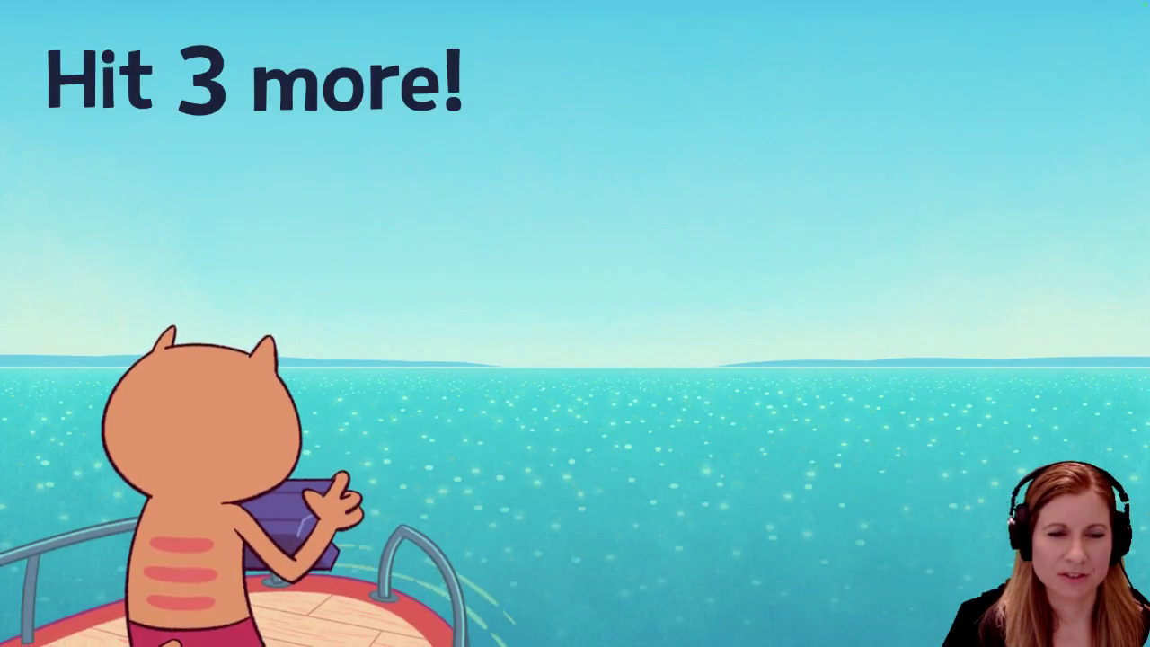
key(j)
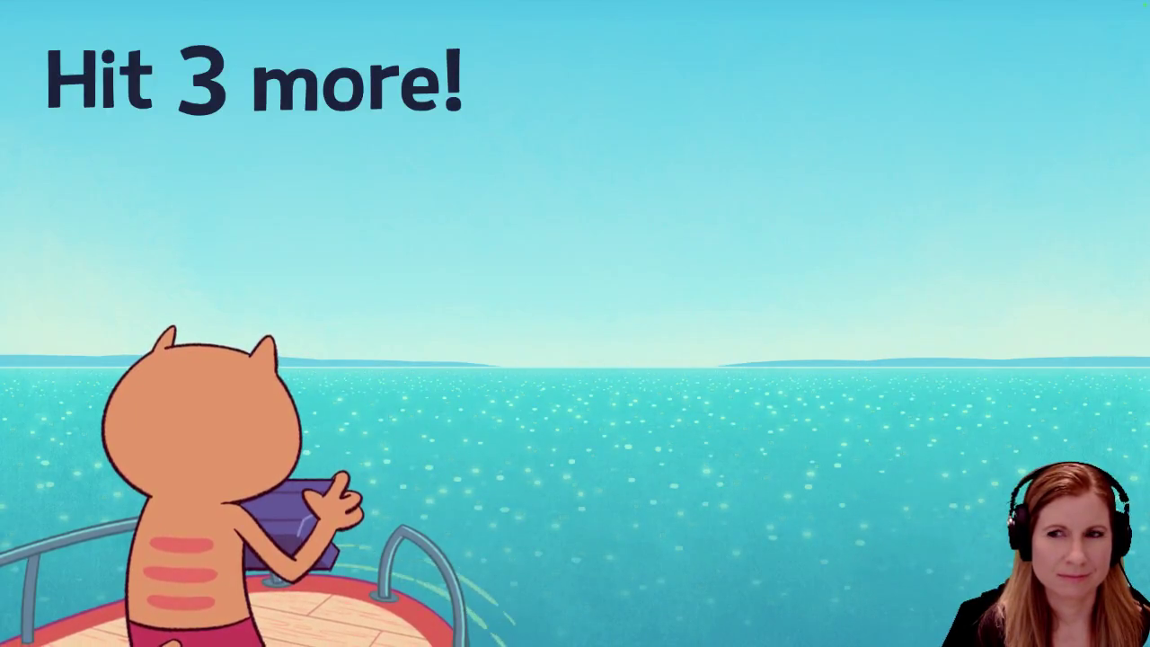
Photograph the seal on four more beats and dismiss the final tutorial message
key(j)
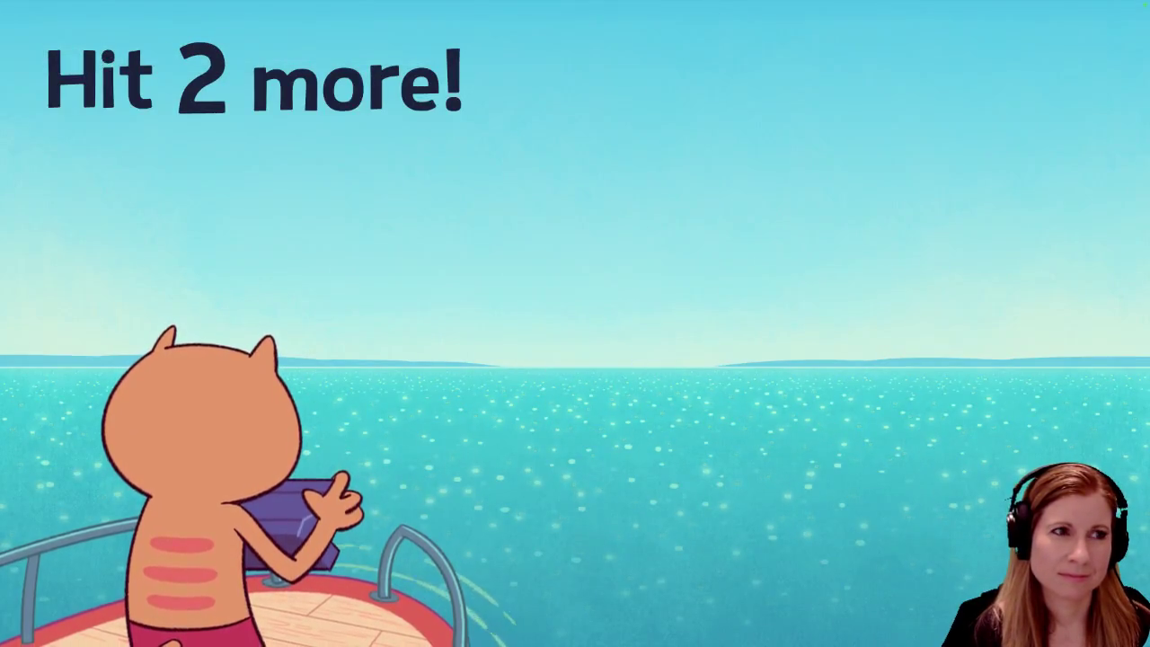
key(j)
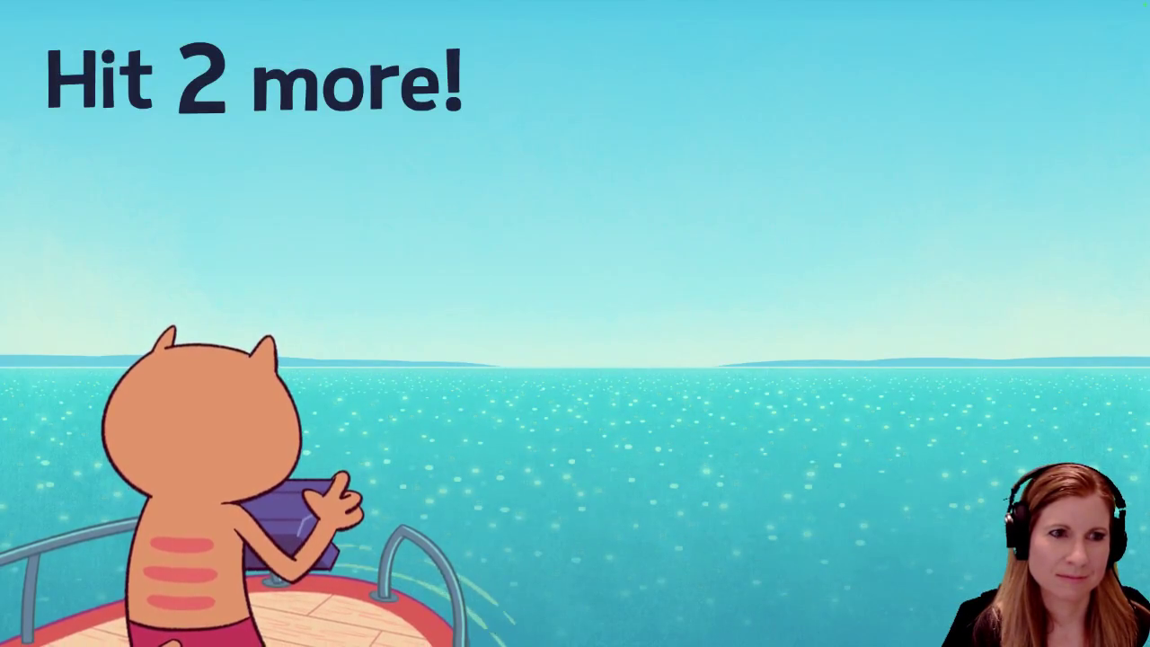
key(j)
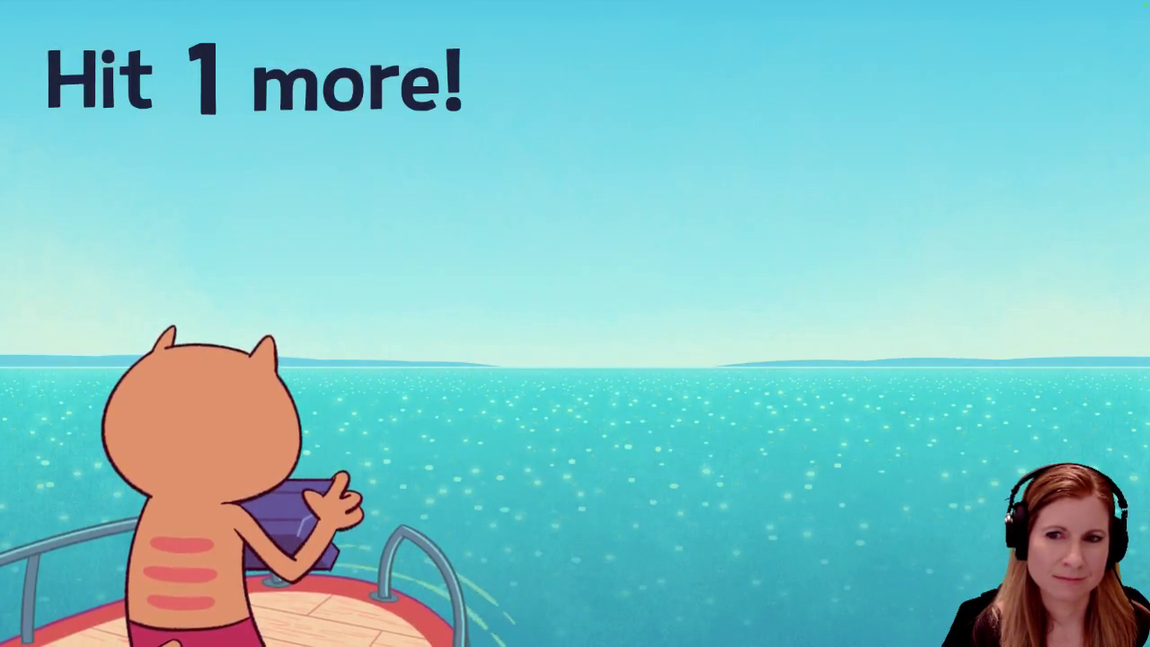
key(j)
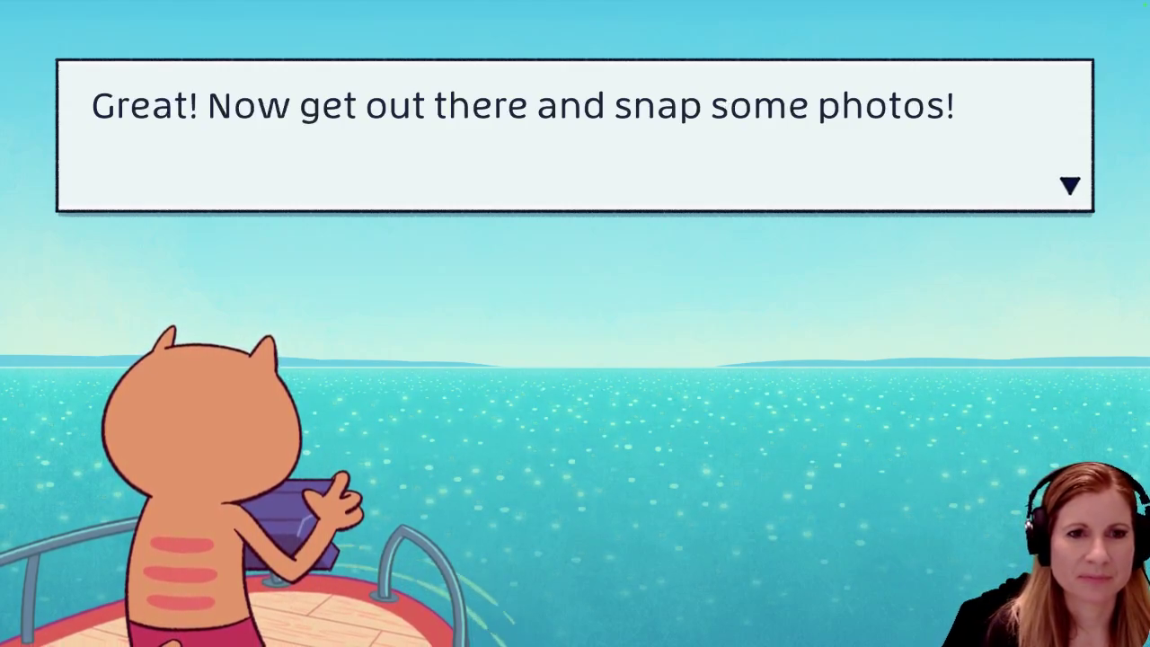
key(j)
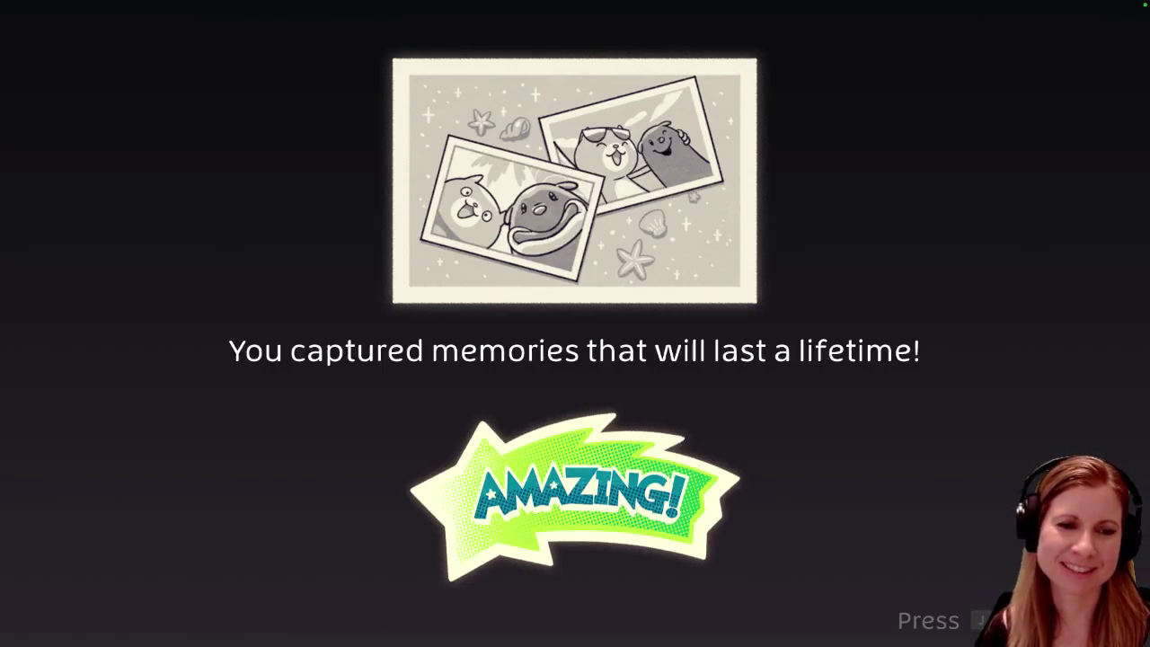
Continue past the Flipper Snapper results and launch Hammer Time! from the shelf
key(Return)
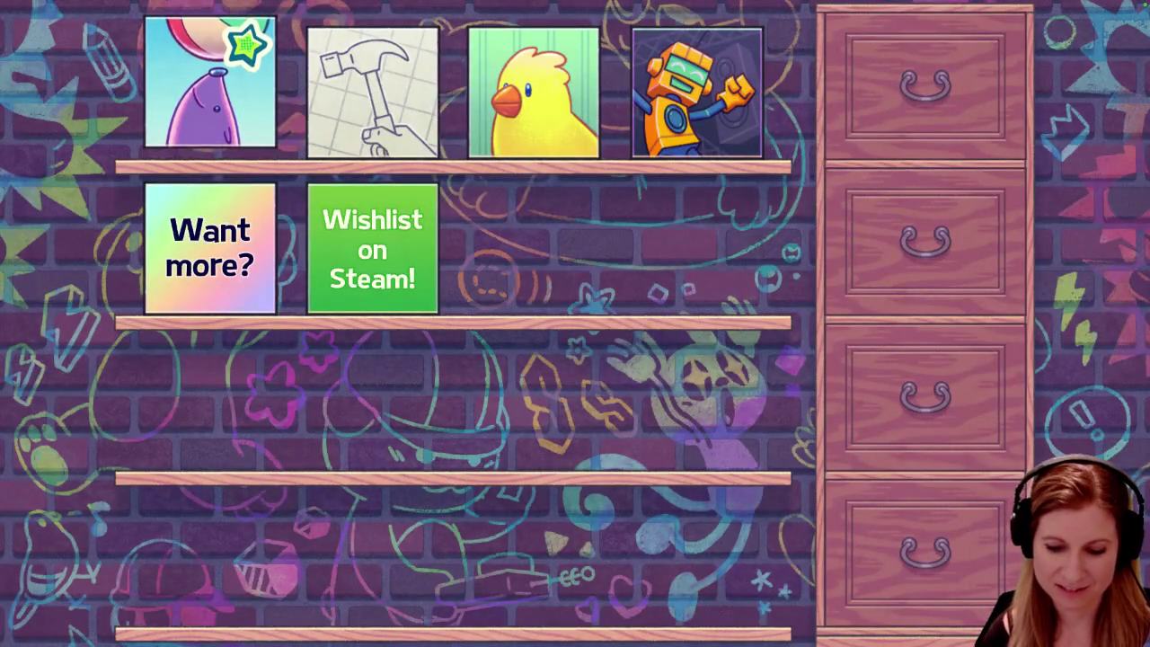
key(Right)
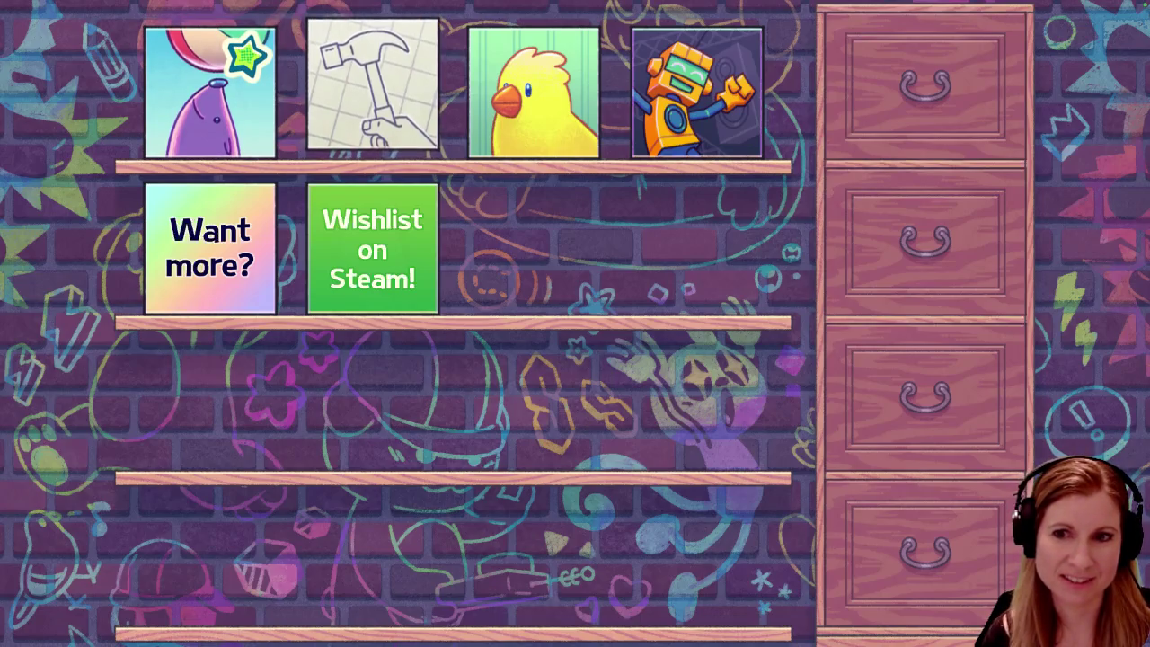
key(Return)
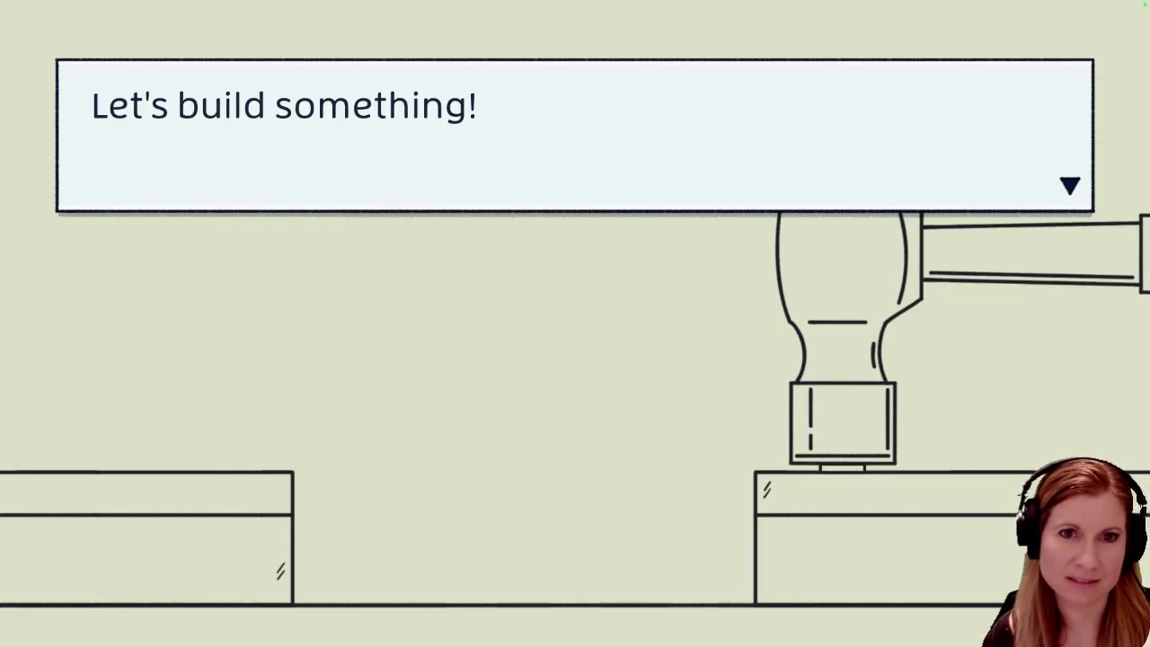
Advance the intro dialogue and hammer every practice nail in on the beat
key(Return)
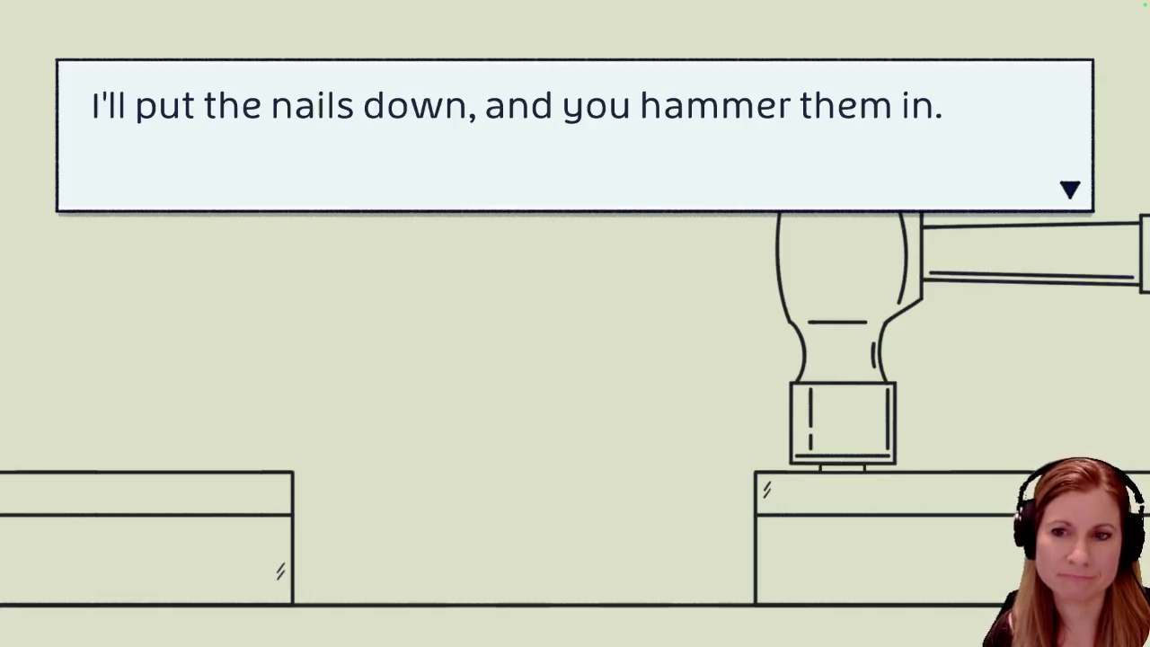
key(Return)
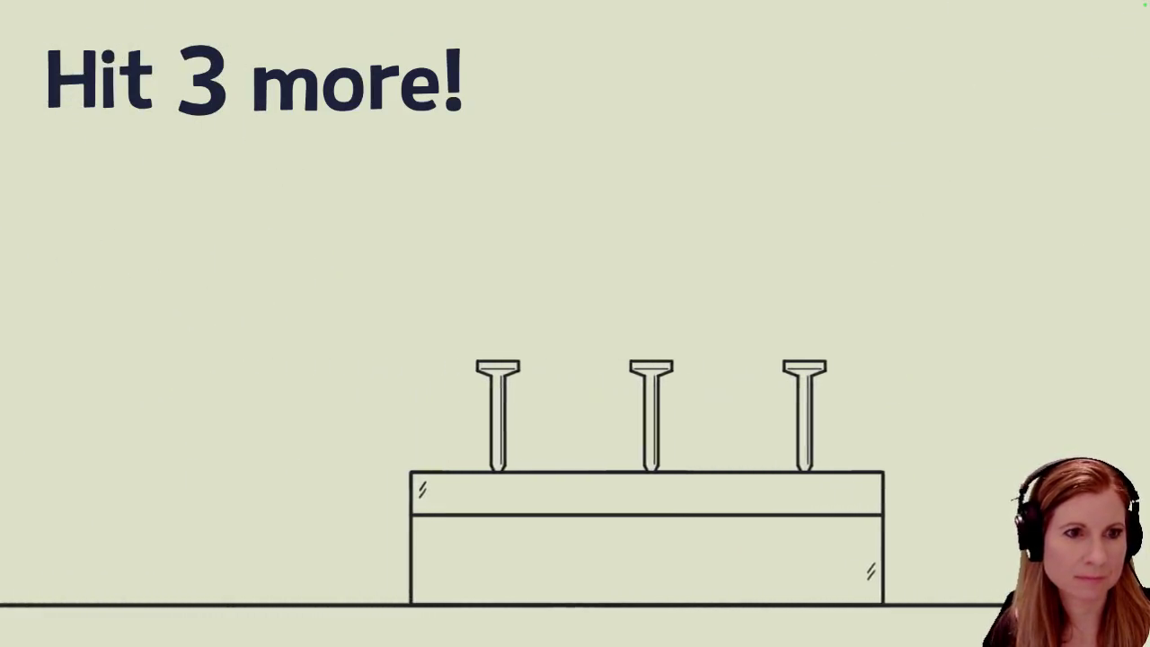
key(Return)
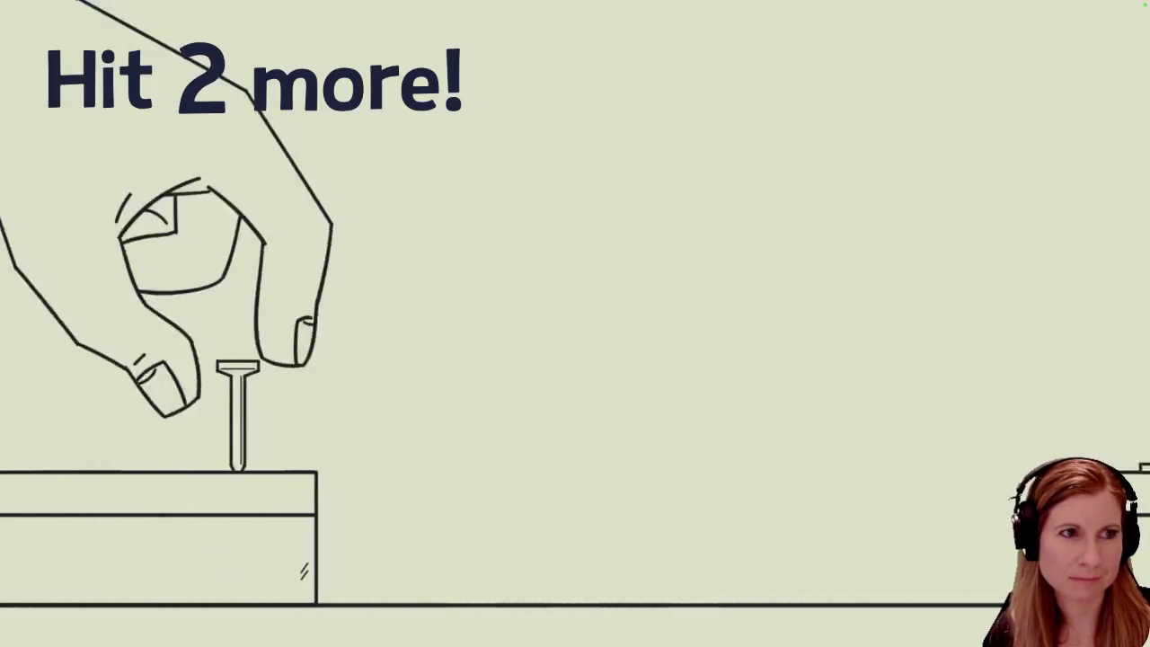
key(Return)
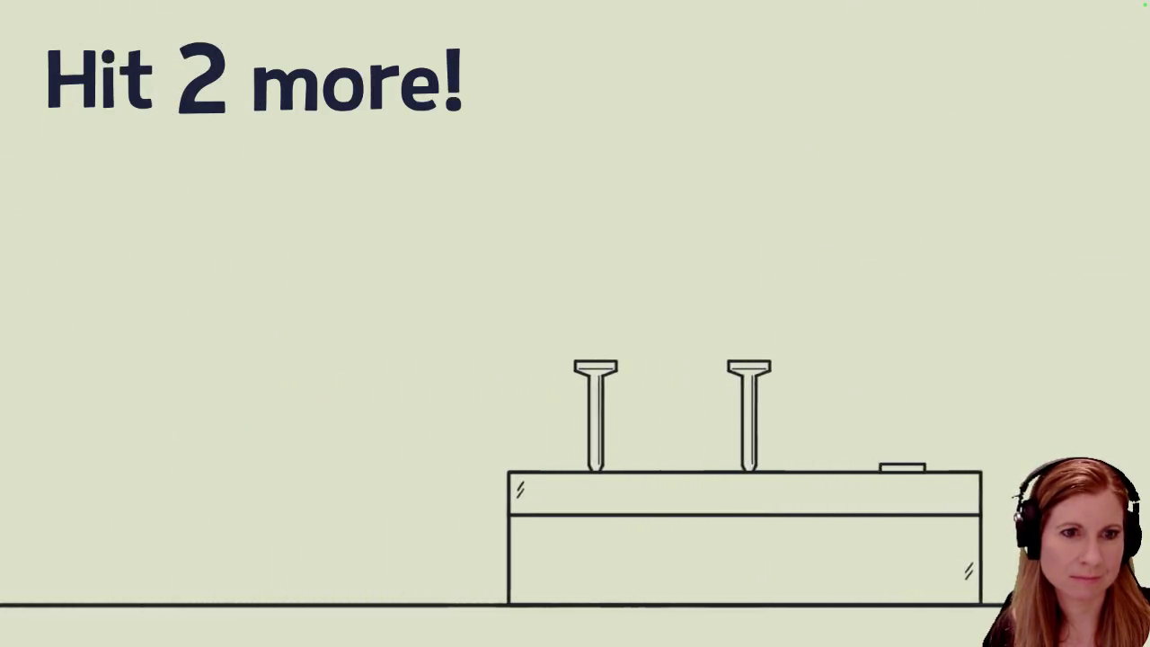
key(Return)
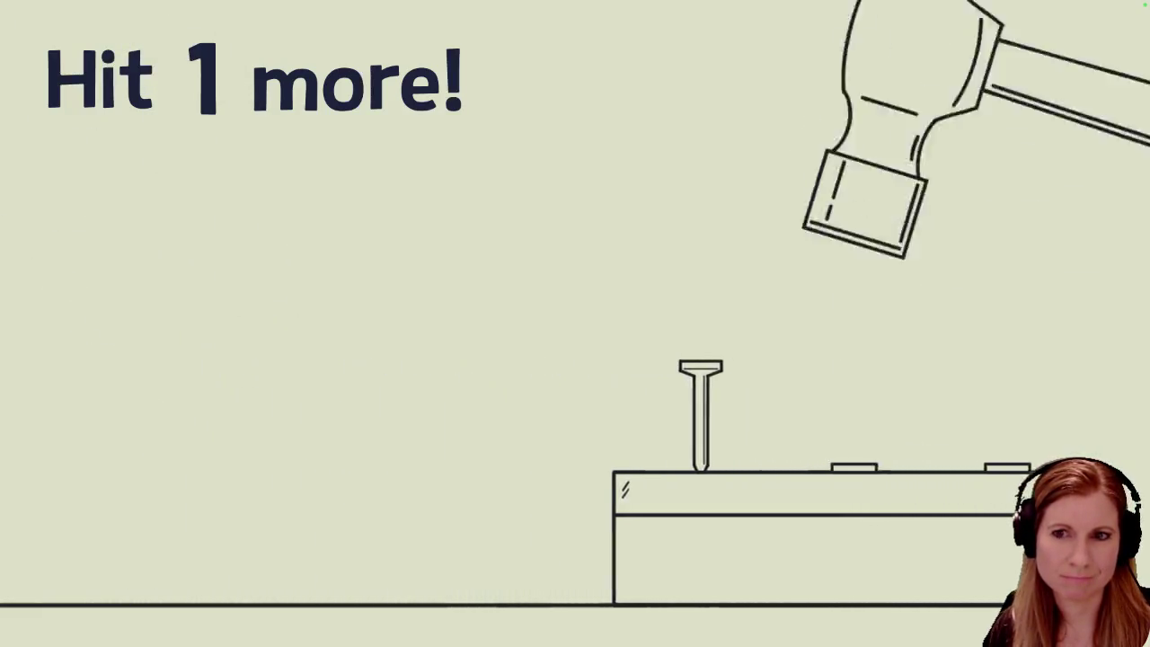
key(Return)
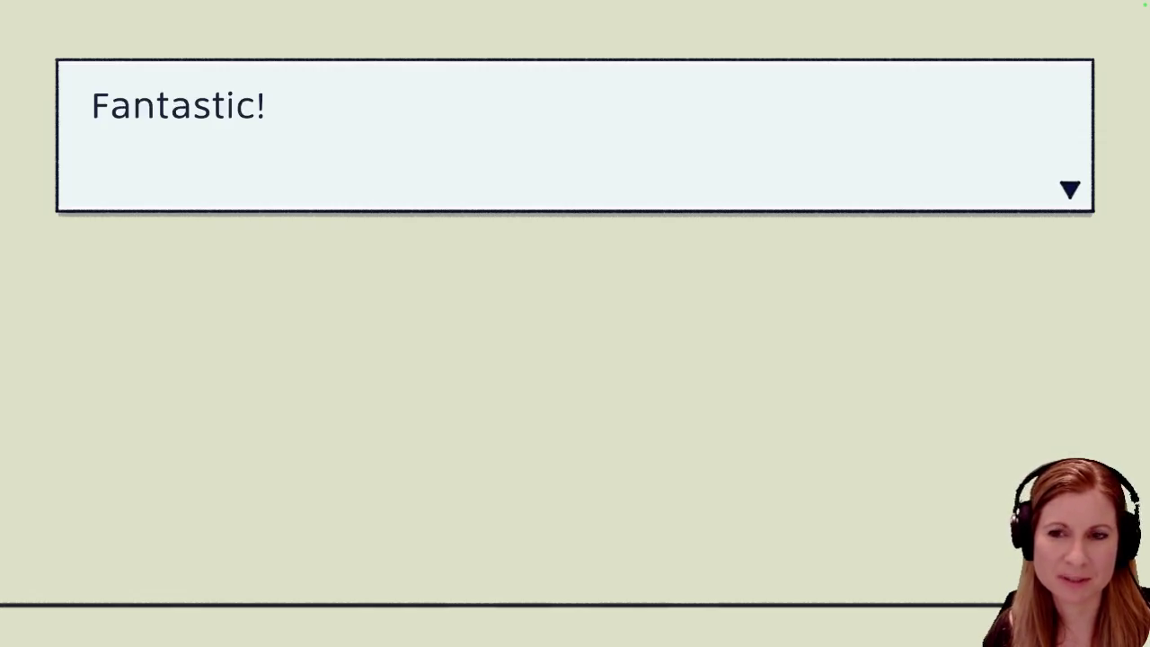
Read through the remaining instructions up to 'Let's build this!' to start the level
key(space)
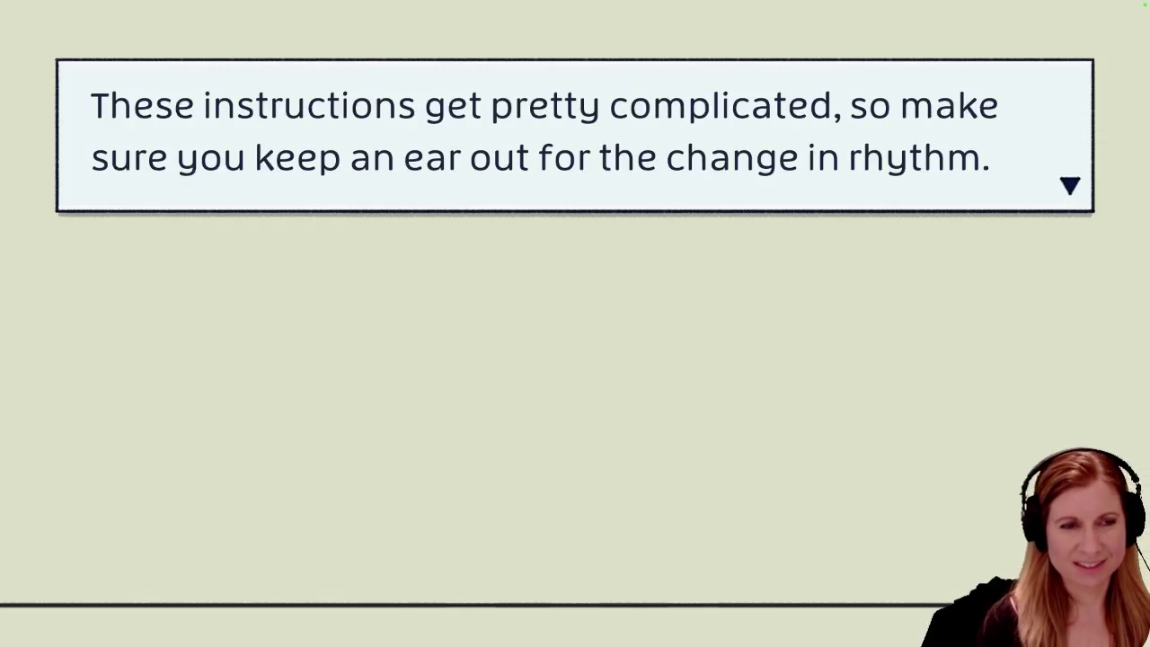
key(space)
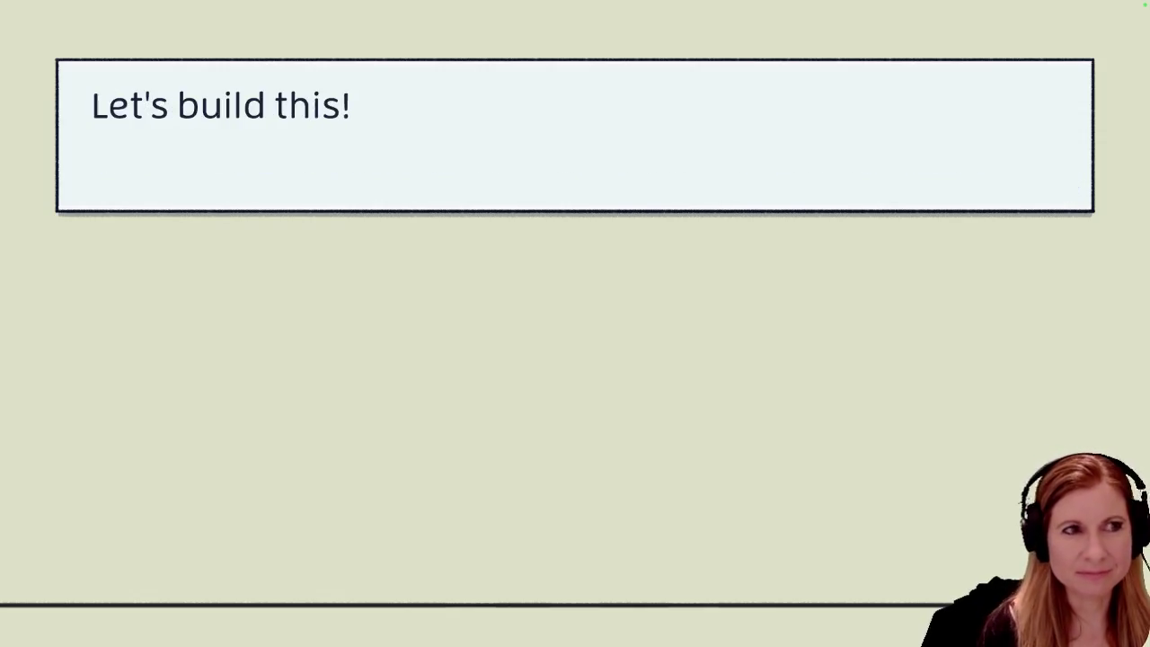
key(space)
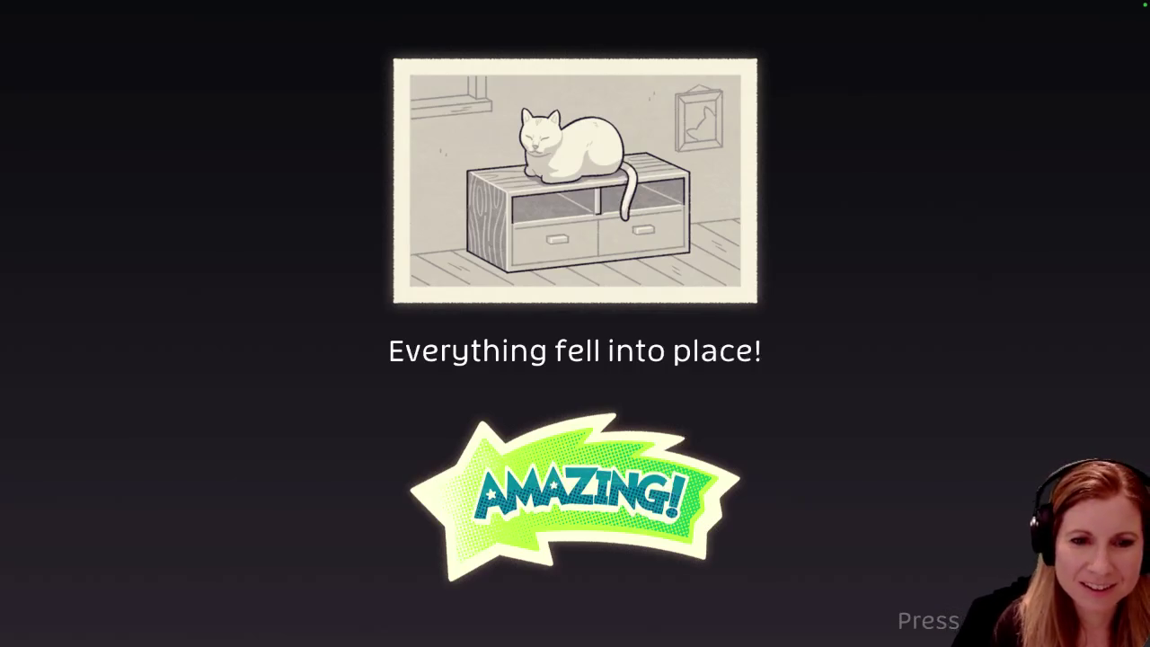
Dismiss the hammer level's Amazing! results screen to return to the shelf
key(space)
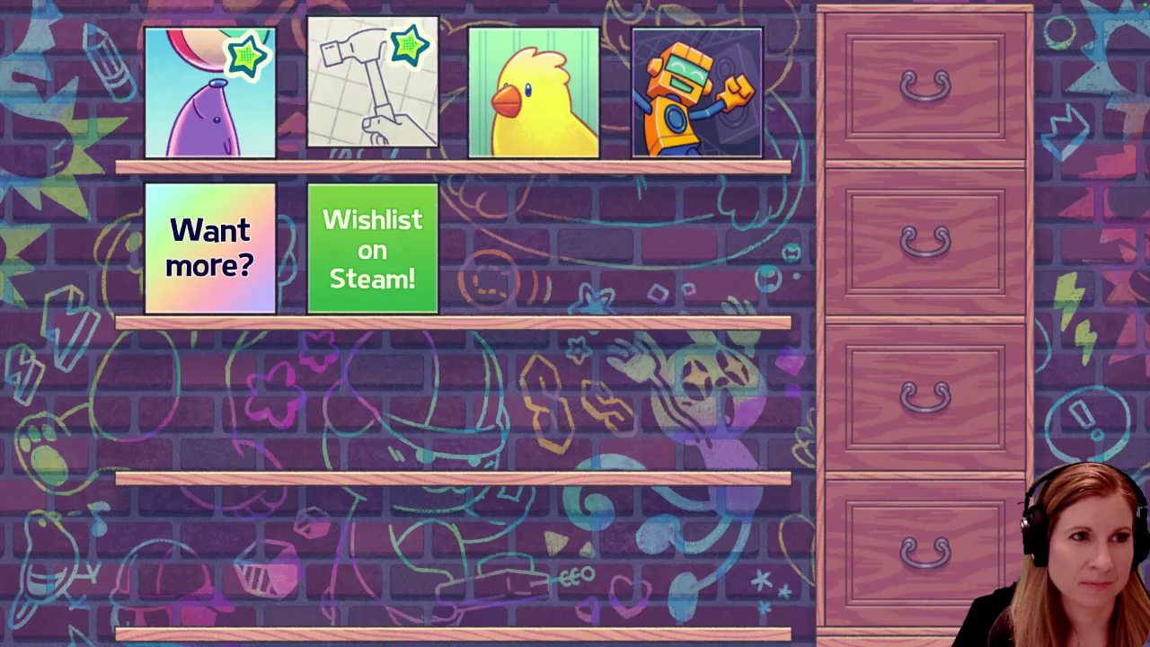
Pick the canary card on the shelf, enter it and begin the practice
key(Right)
key(space)
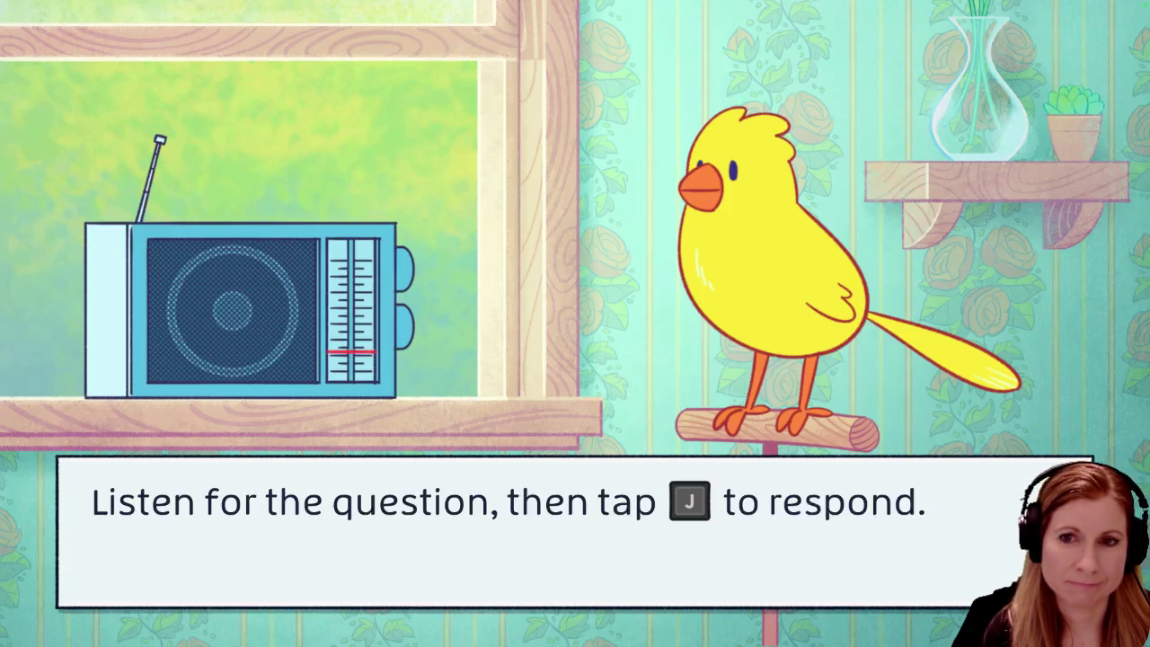
key(j)
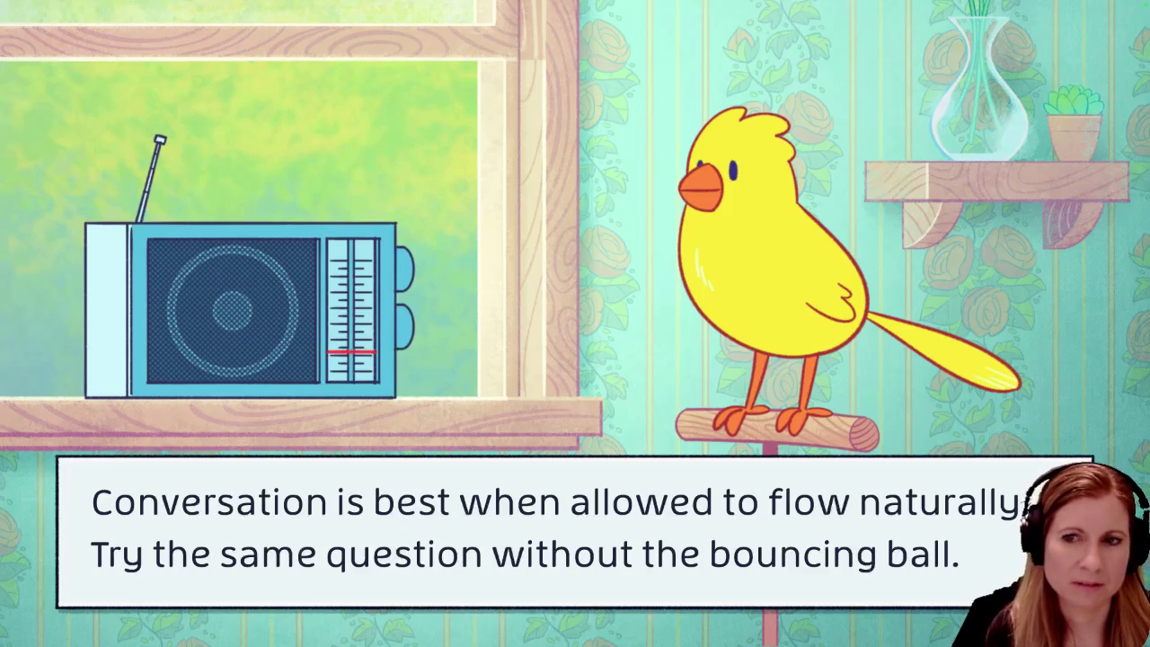
Chirp back at the radio's questions through the first practice and bouncing-ball rounds
key(space)
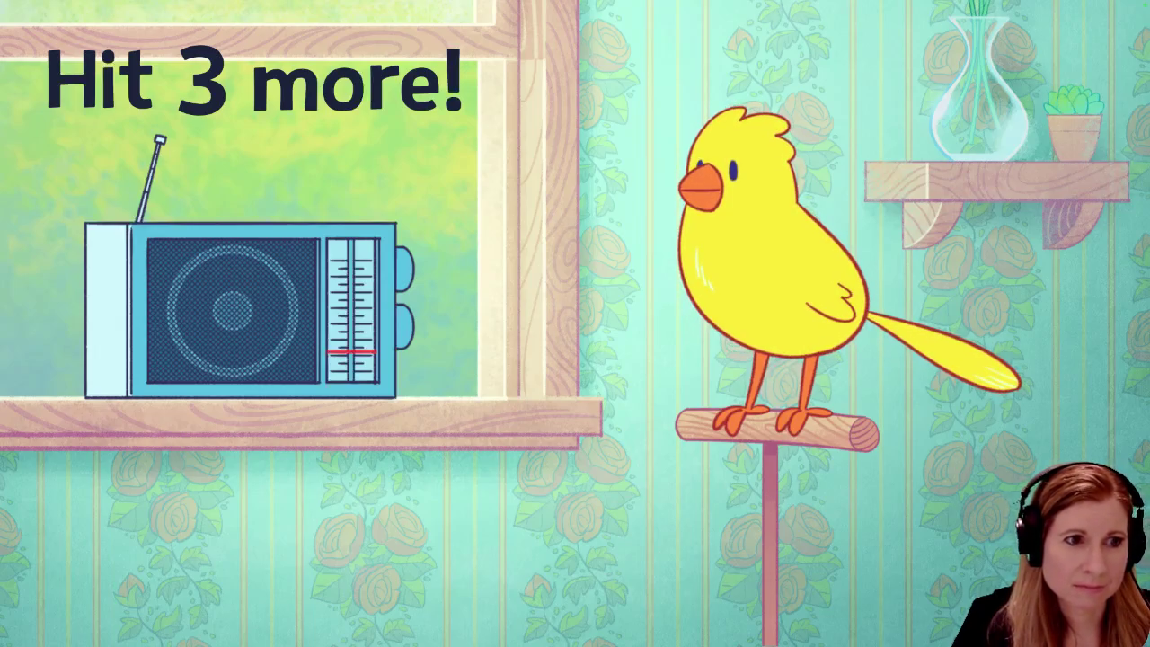
key(space)
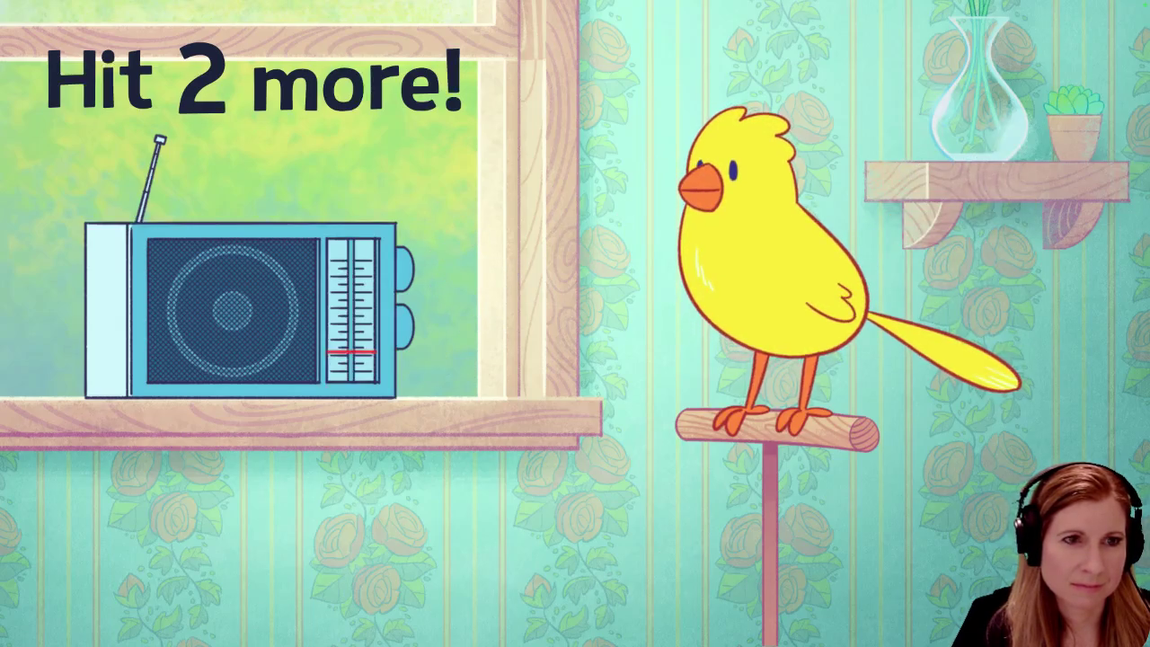
key(space)
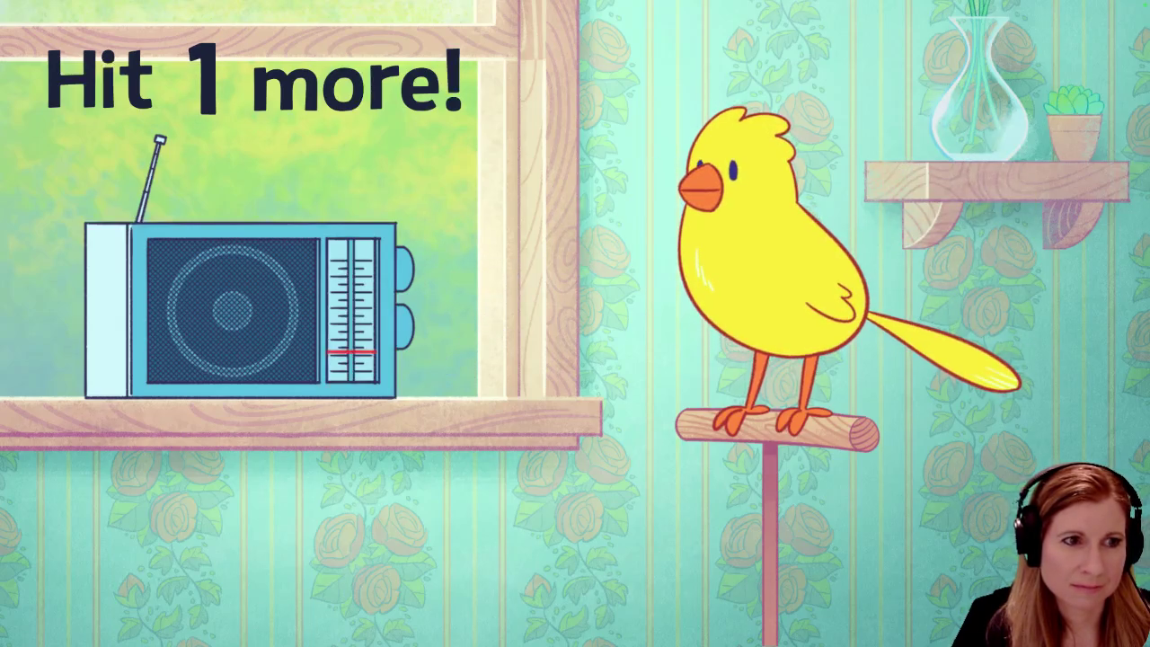
key(space)
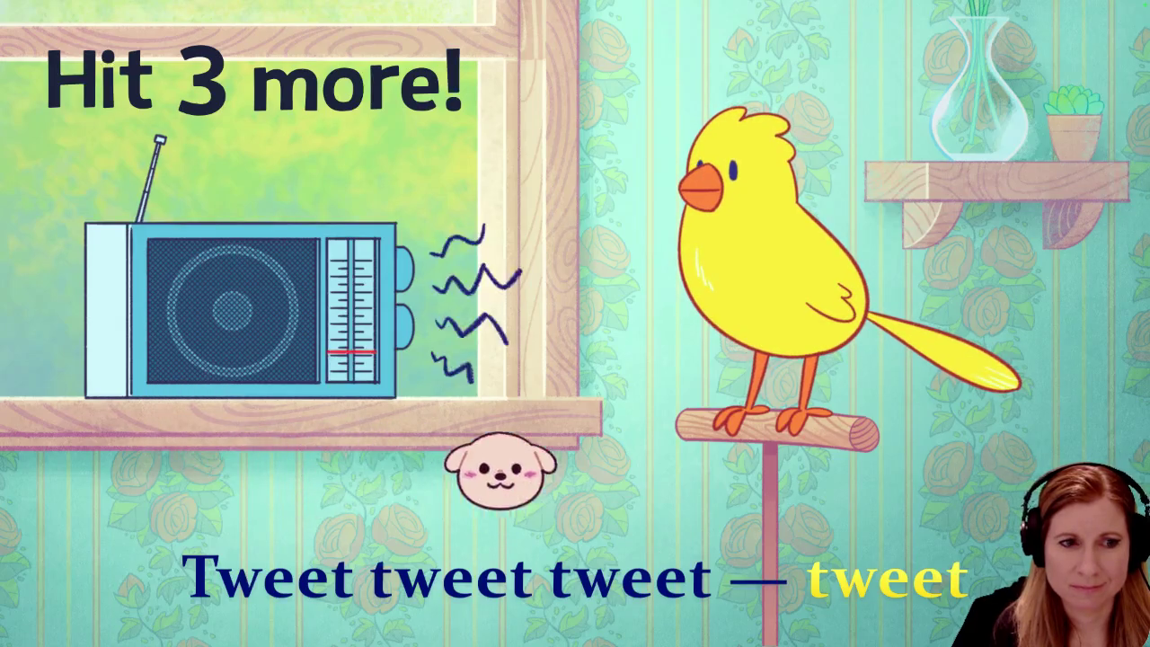
key(space)
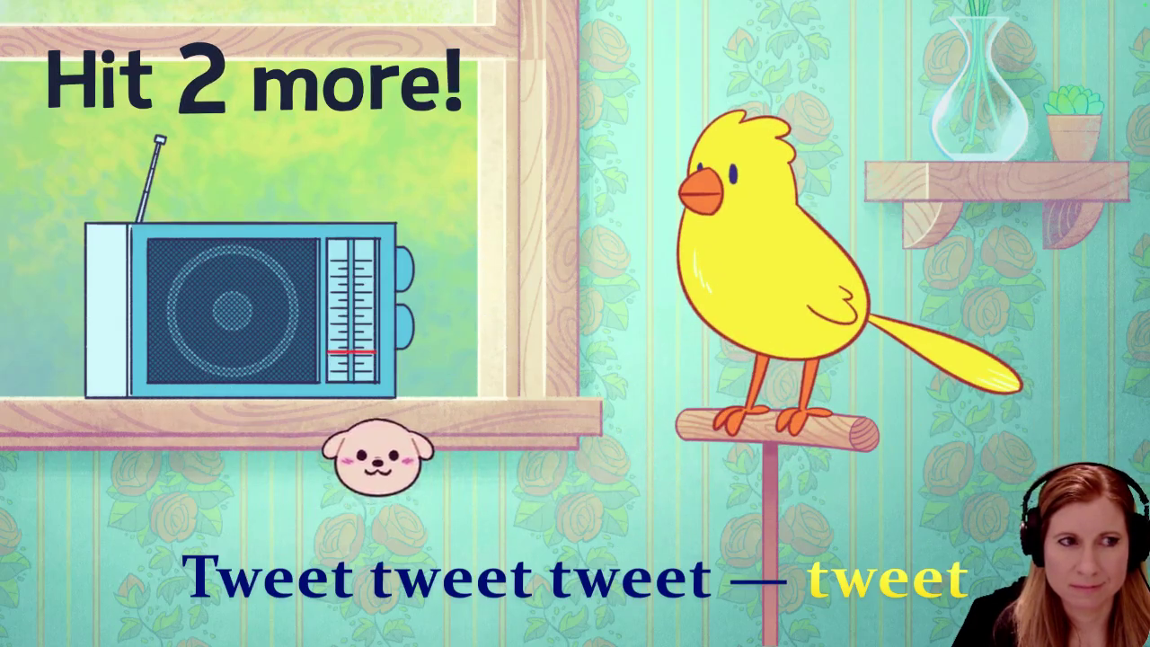
key(space)
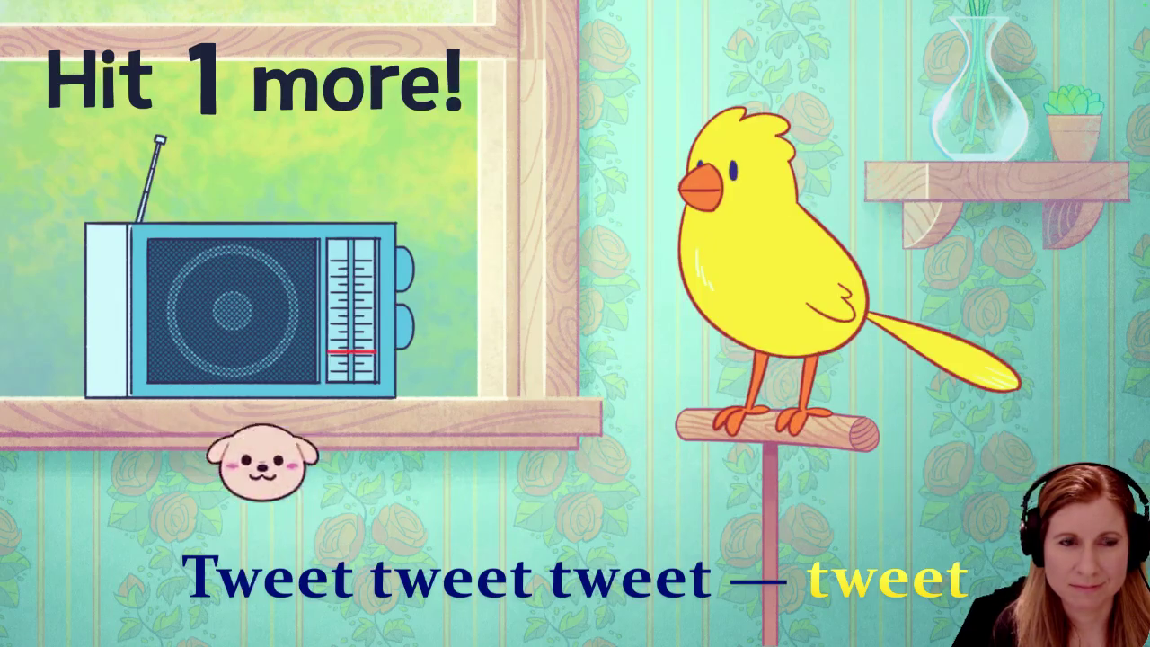
key(space)
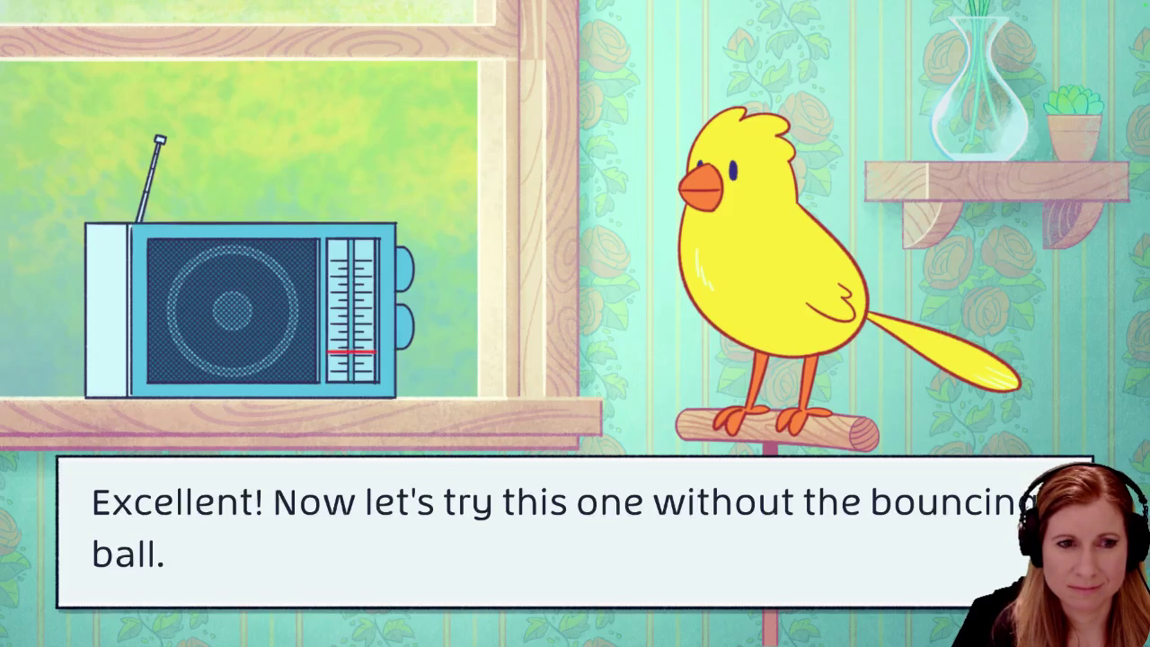
Answer the questions without the bouncing ball, then finish the canary's closing dialogue
key(space)
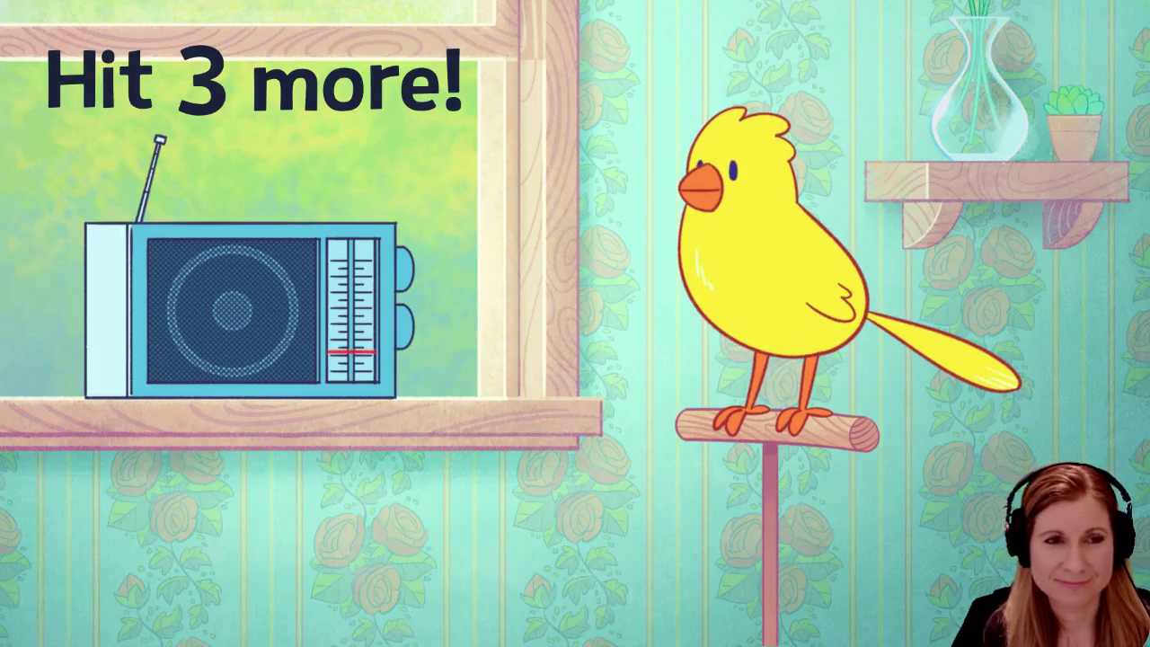
key(space)
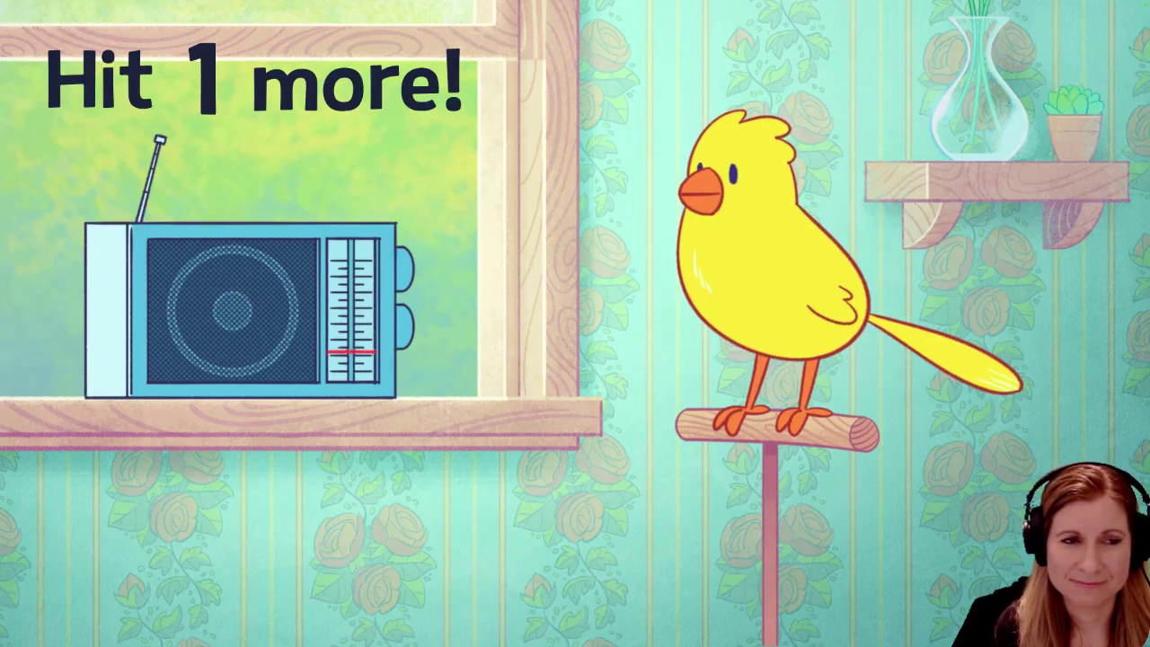
key(space)
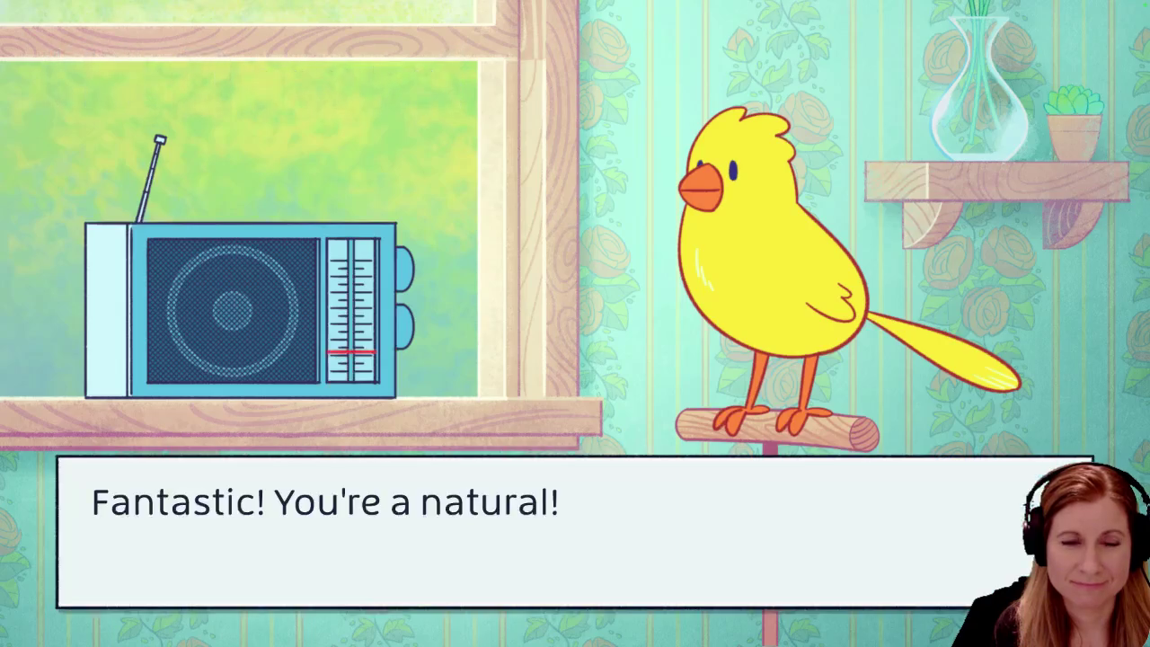
key(space)
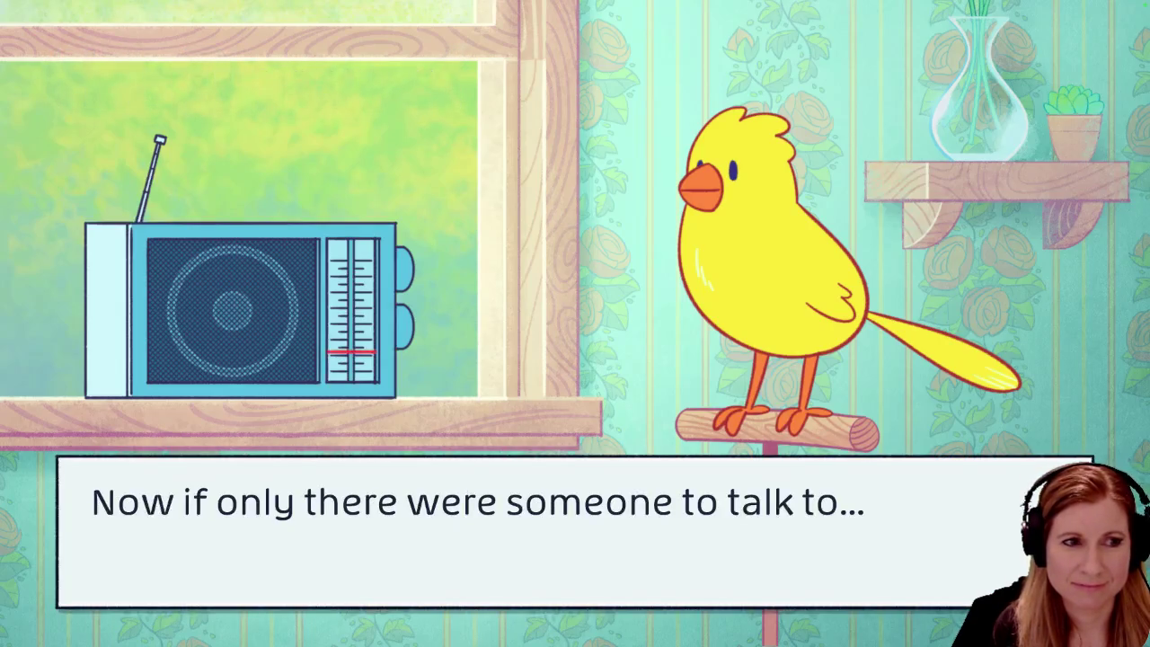
key(space)
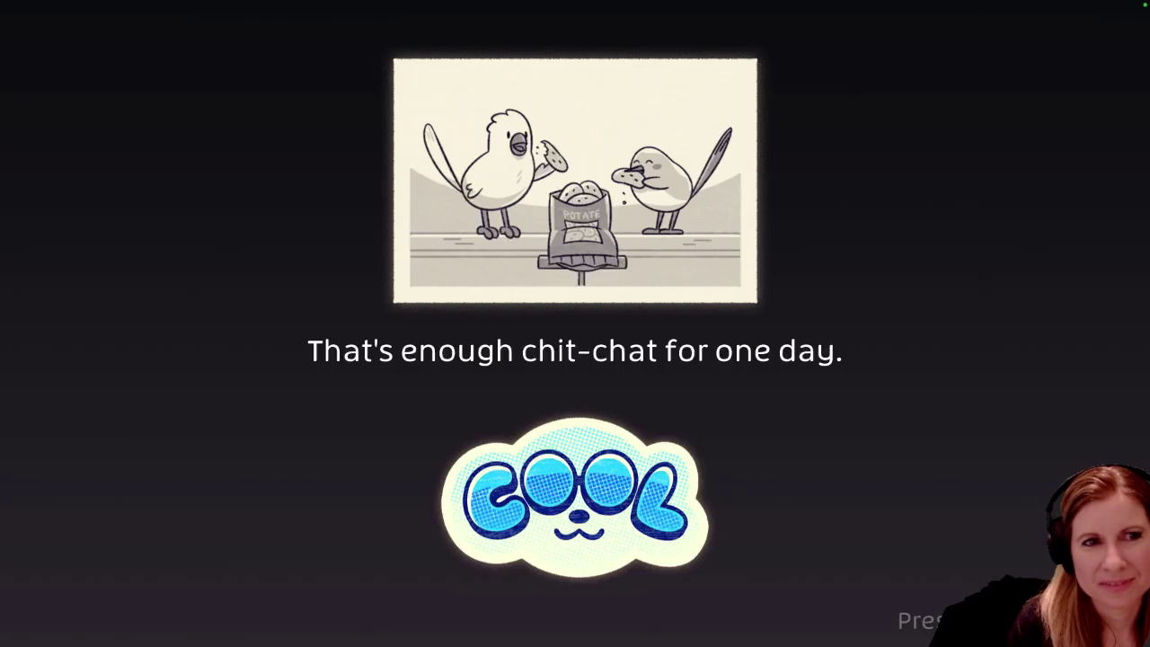
Move on from the 'That's enough chit-chat for one day.' closing scene to the Results board
key(space)
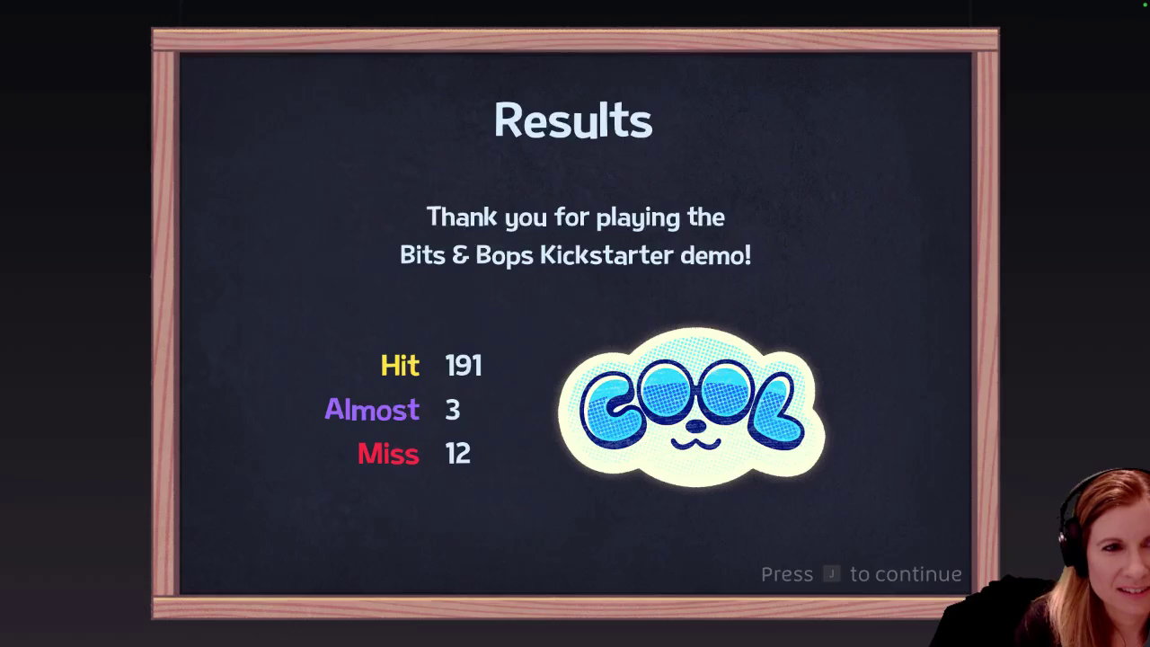
Continue past the Hit 191, Almost 3, Miss 12 results back to the shelf
key(j)
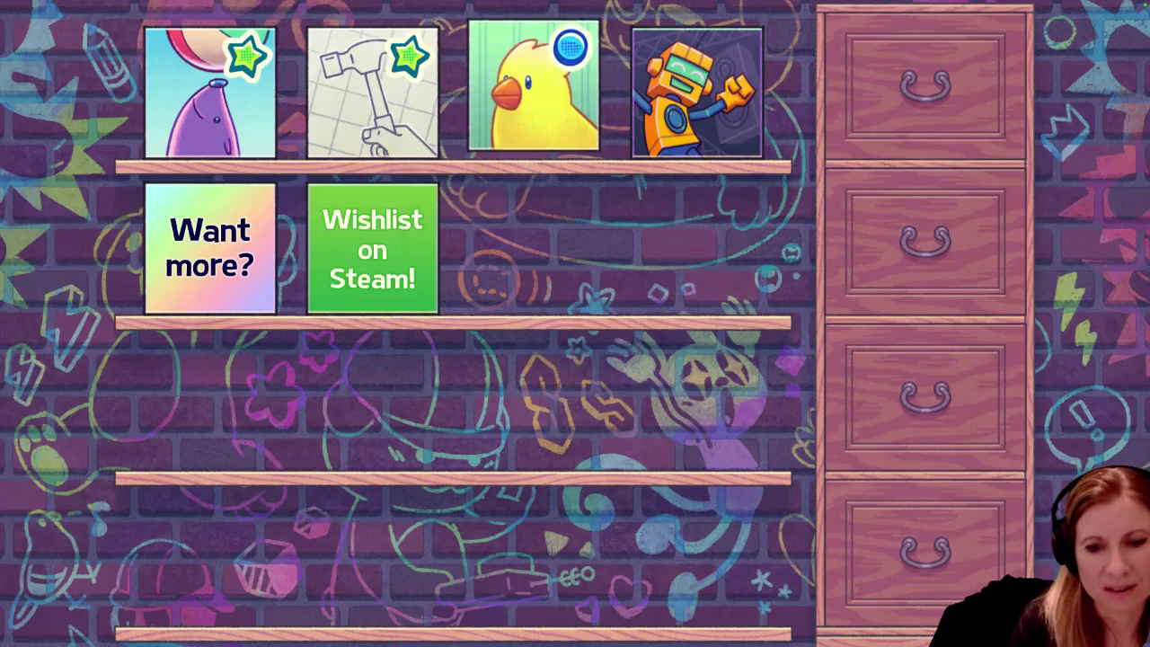
Select the orange robot card on the top shelf and start B-Bot & The Fly Girls
click(697, 80)
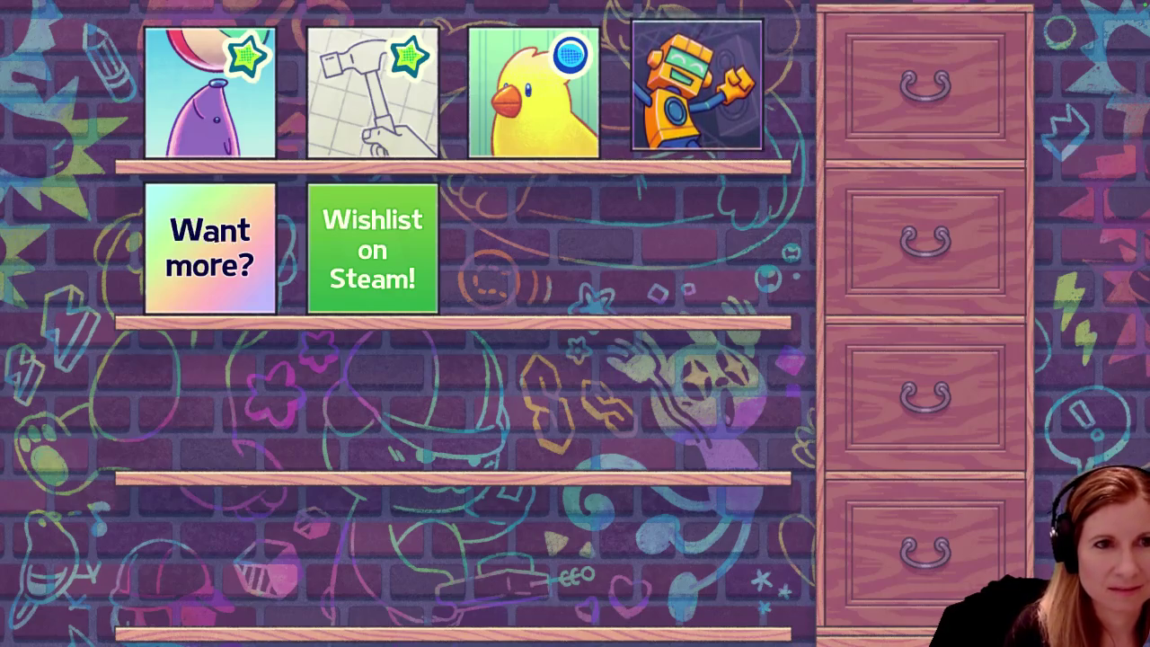
key(Return)
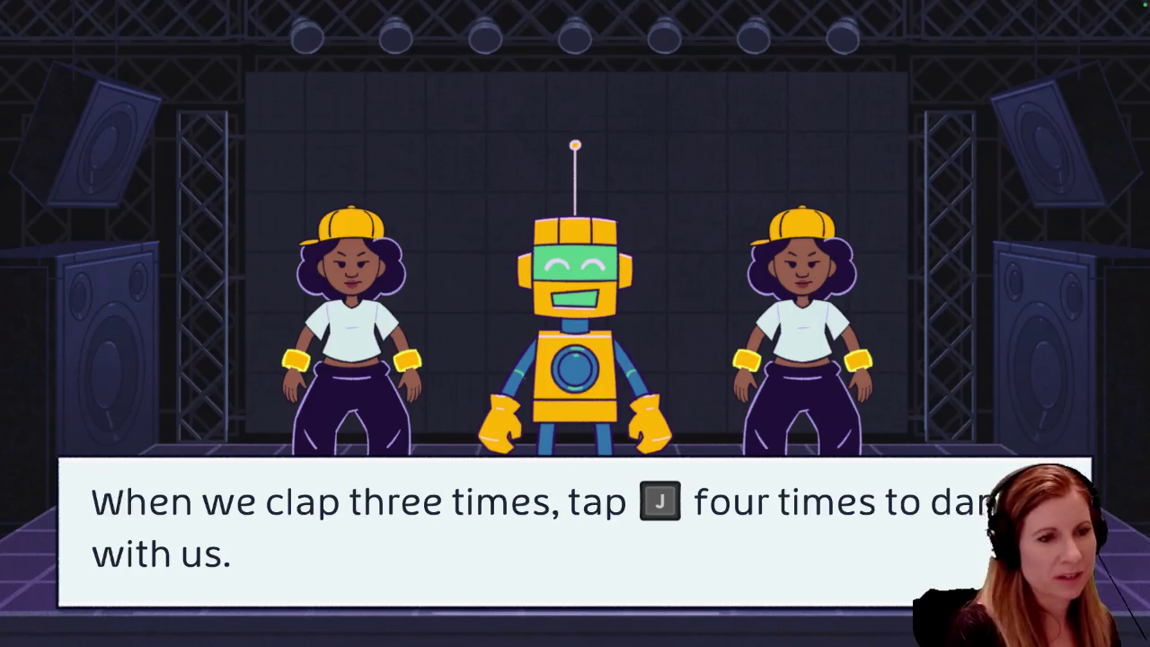
Dismiss the B-Bot & the Fly Girls instructions and match the dancers' squats until 'You've got it!'
key(j)
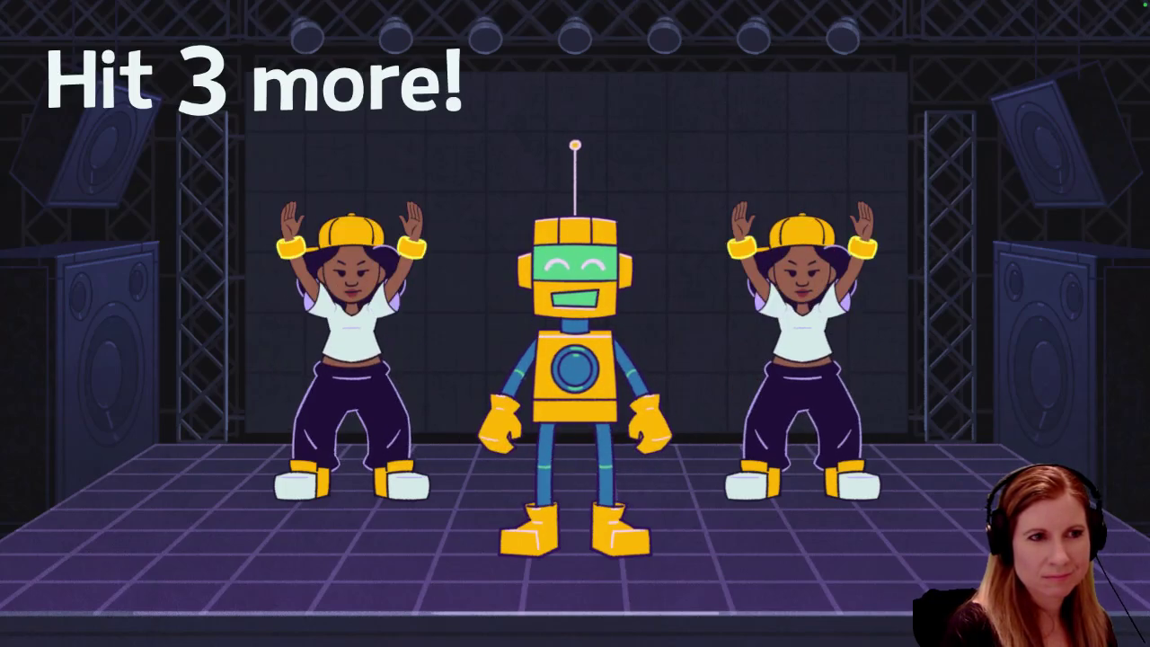
key(j)
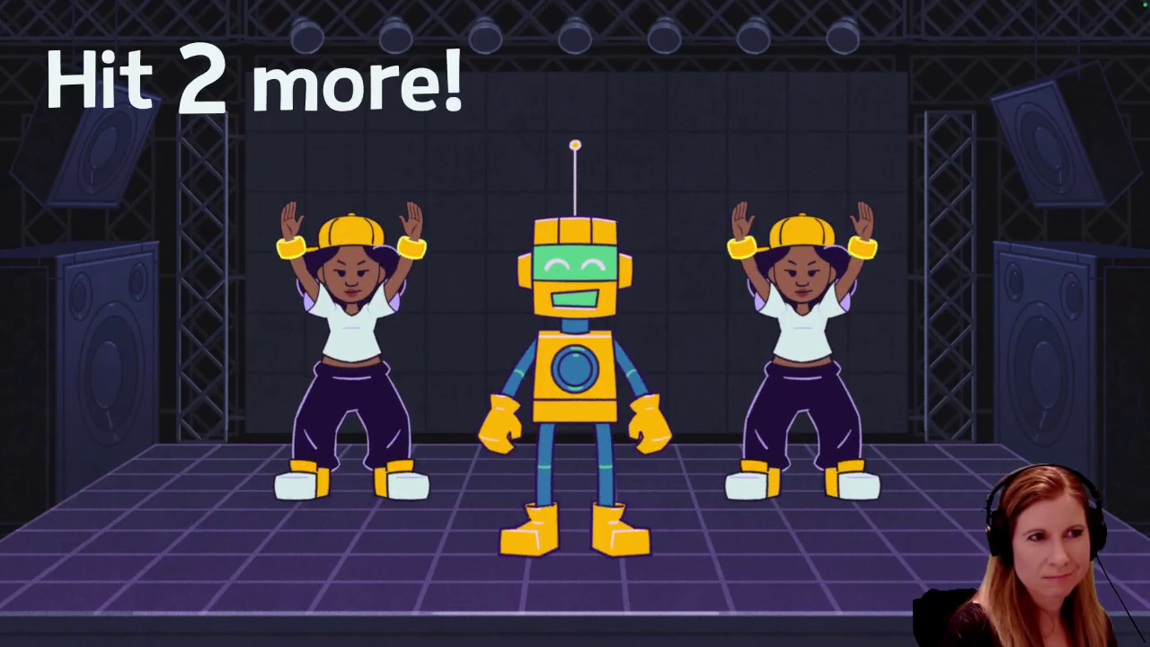
key(j)
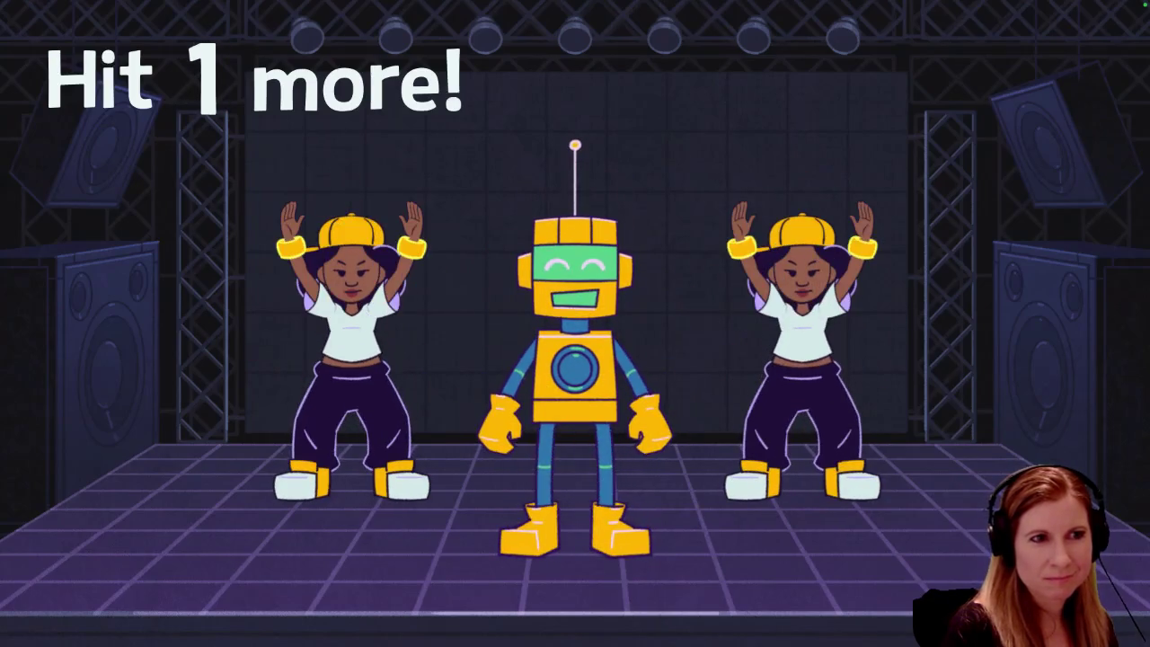
key(j)
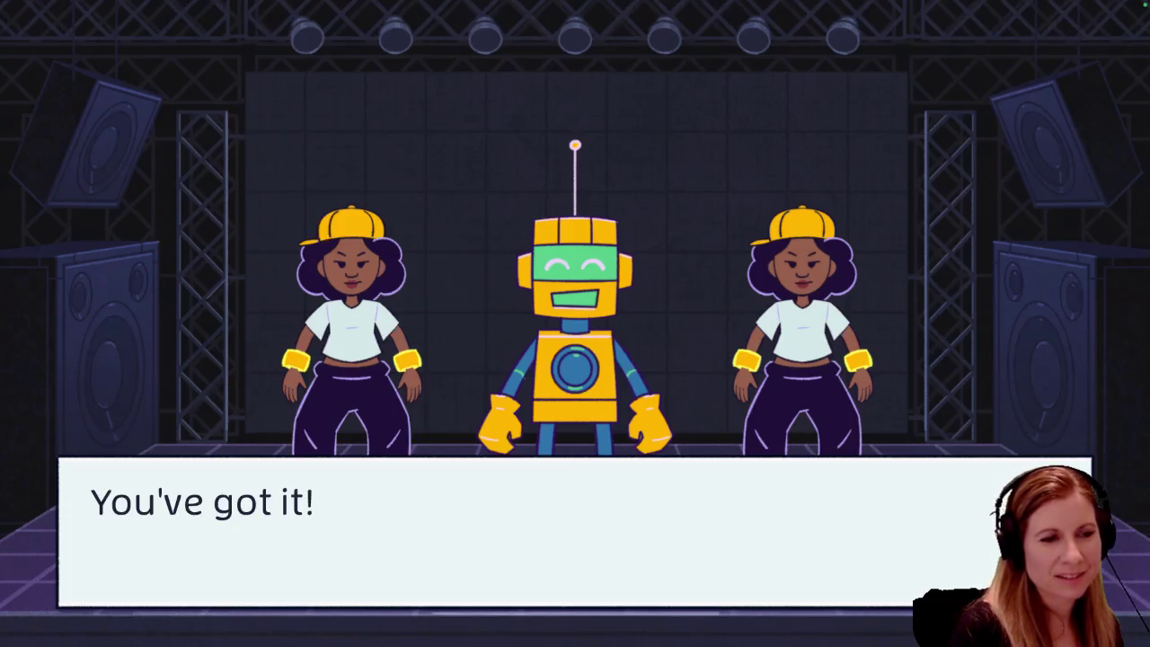
Advance the tutorial and clear the spin-and-freeze practice until the dancers announce show time
key(space)
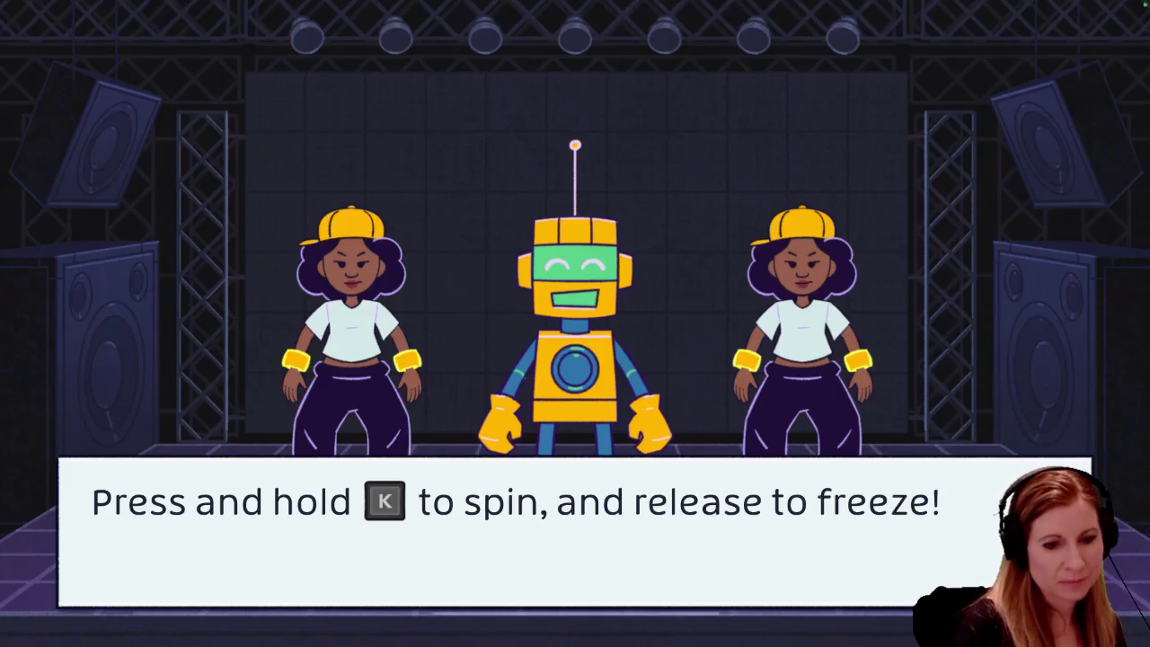
key(space)
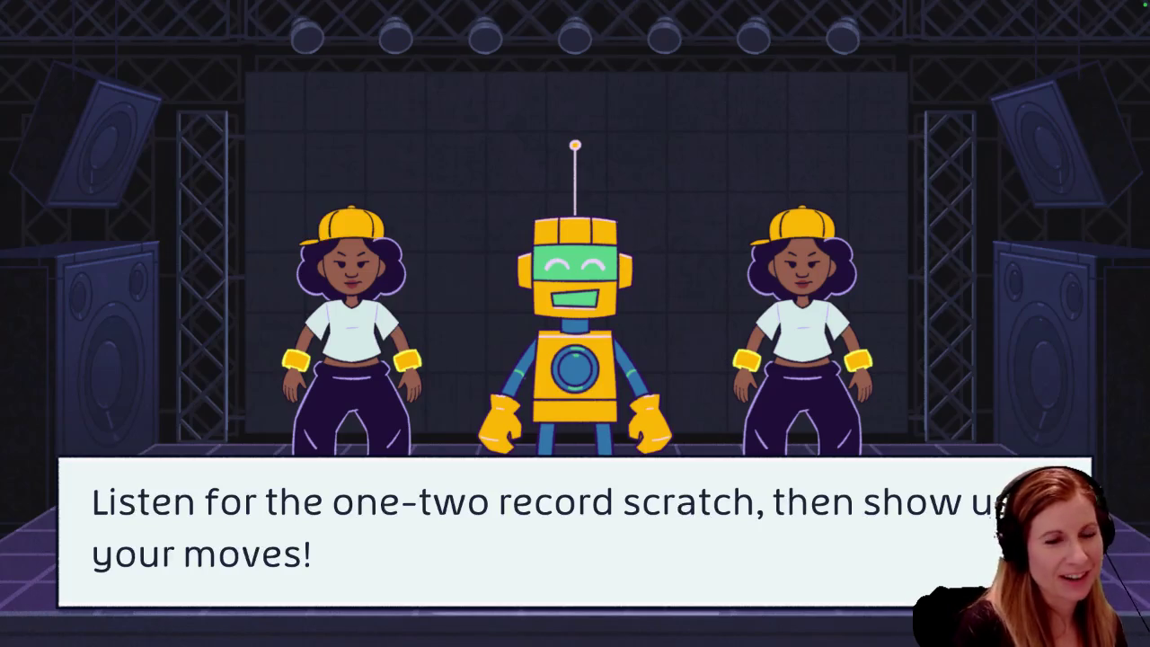
key(space)
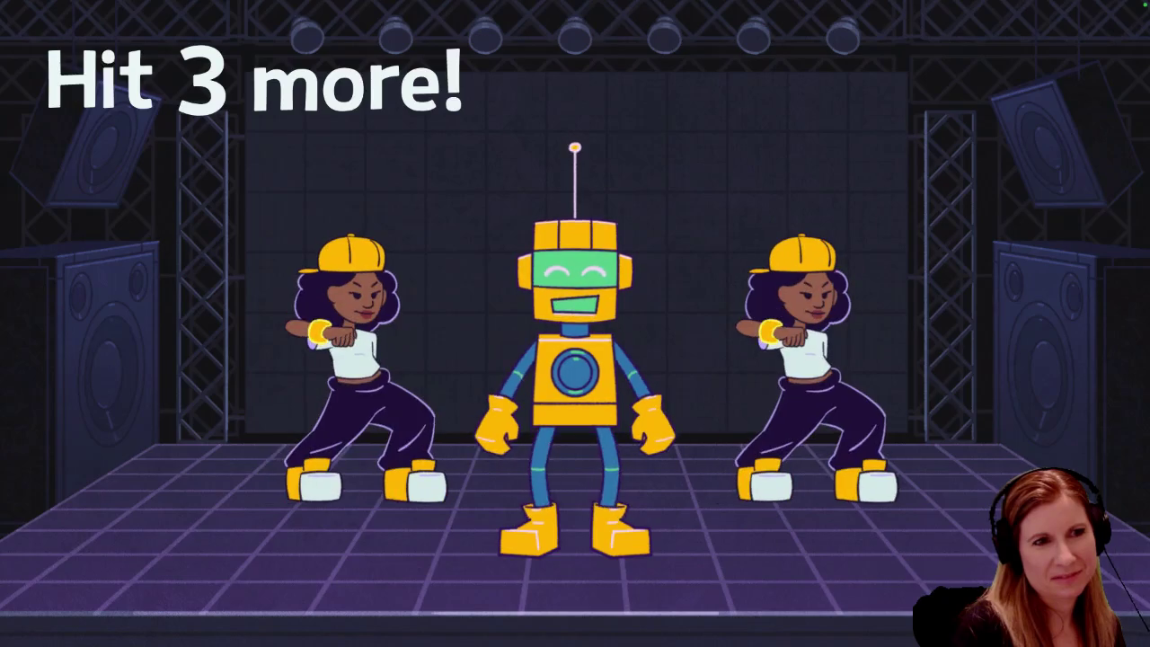
key(Up)
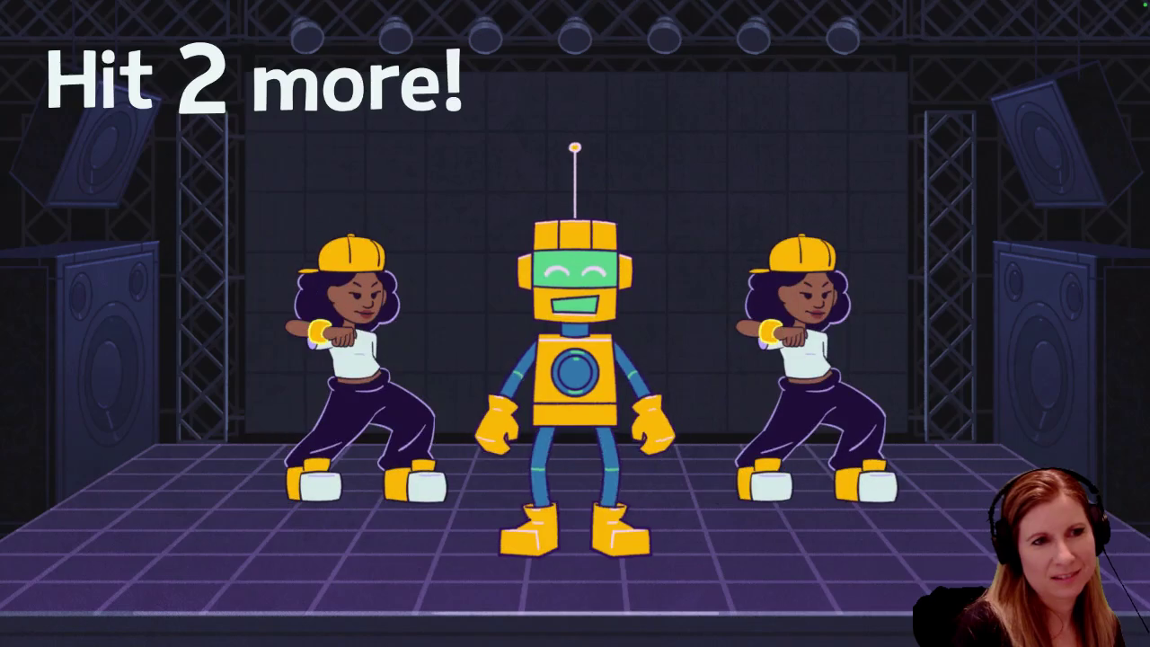
key(Up)
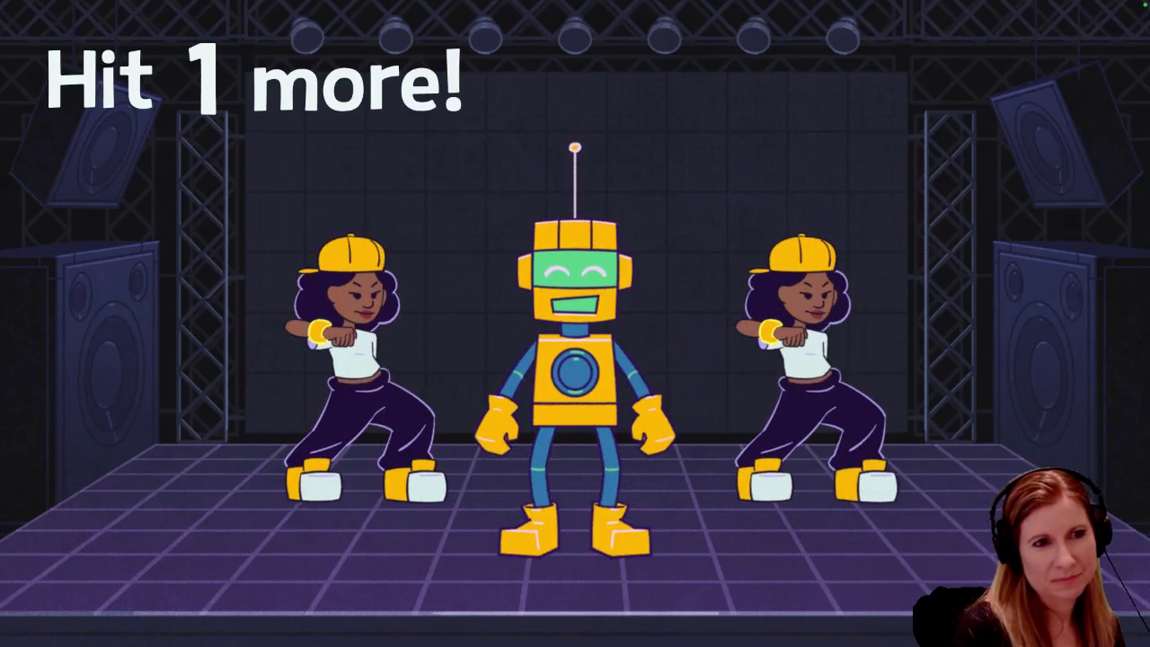
key(space)
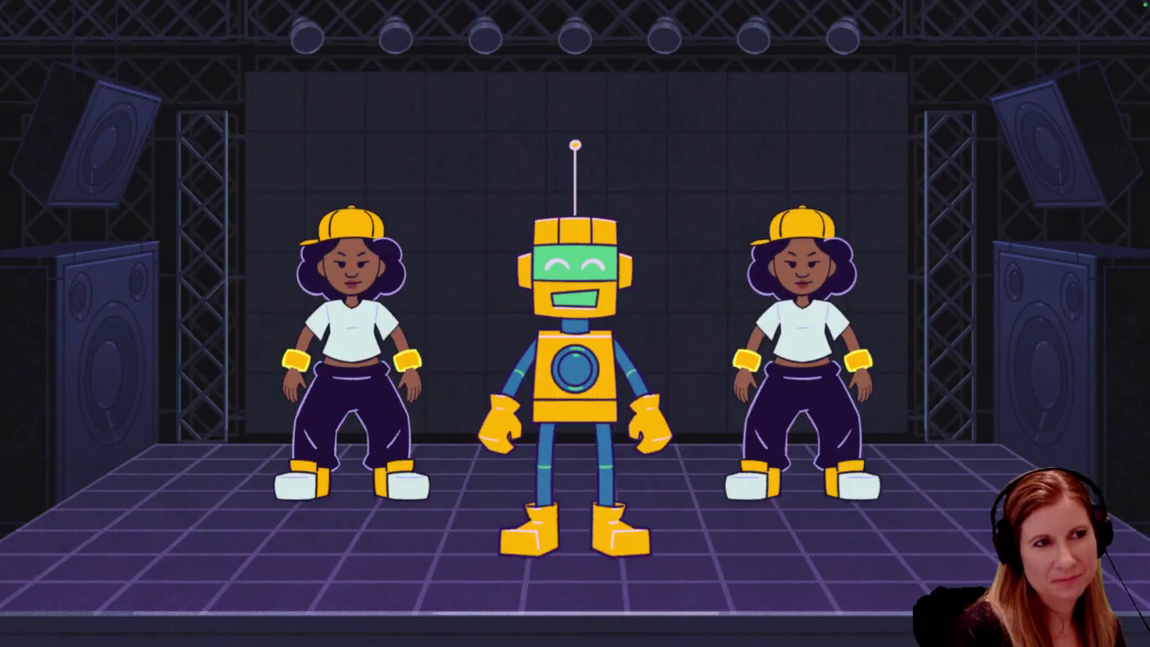
key(space)
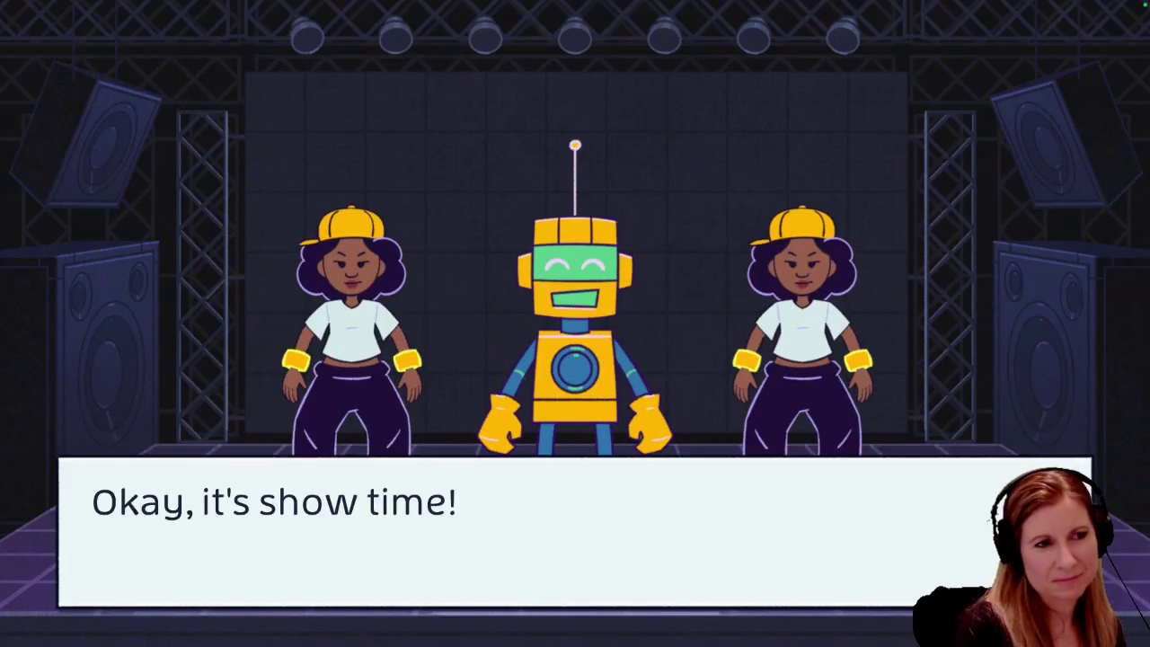
Play the full B-Bot song to a COOL rating: 274 hits, 6 almost, 20 misses
key(space)
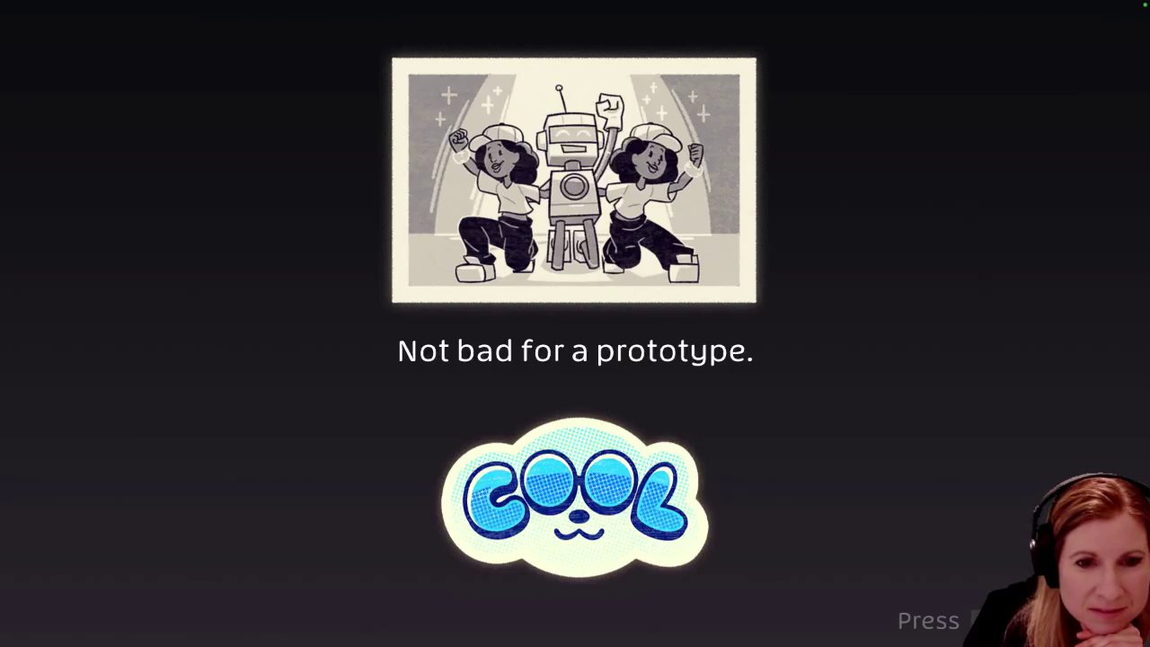
key(space)
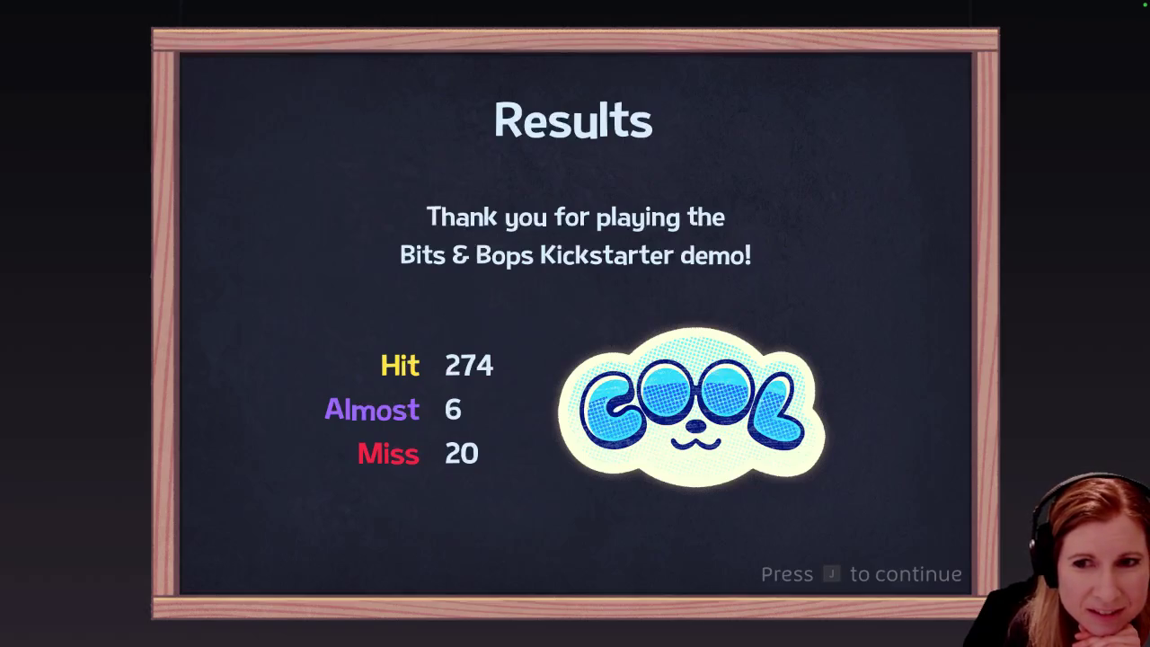
Continue past the Results board to the shelf, where the robot tile now has a badge
key(j)
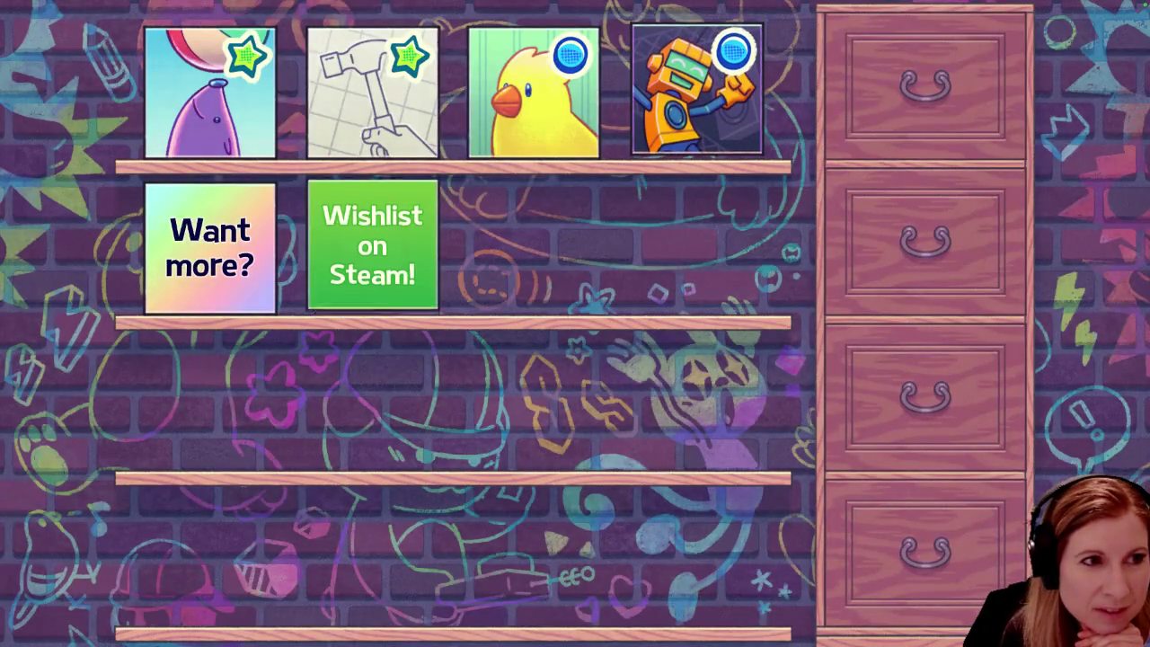
Read and close the Want more? card, select Wishlist on Steam!, then choose Quit from the title menu
key(j)
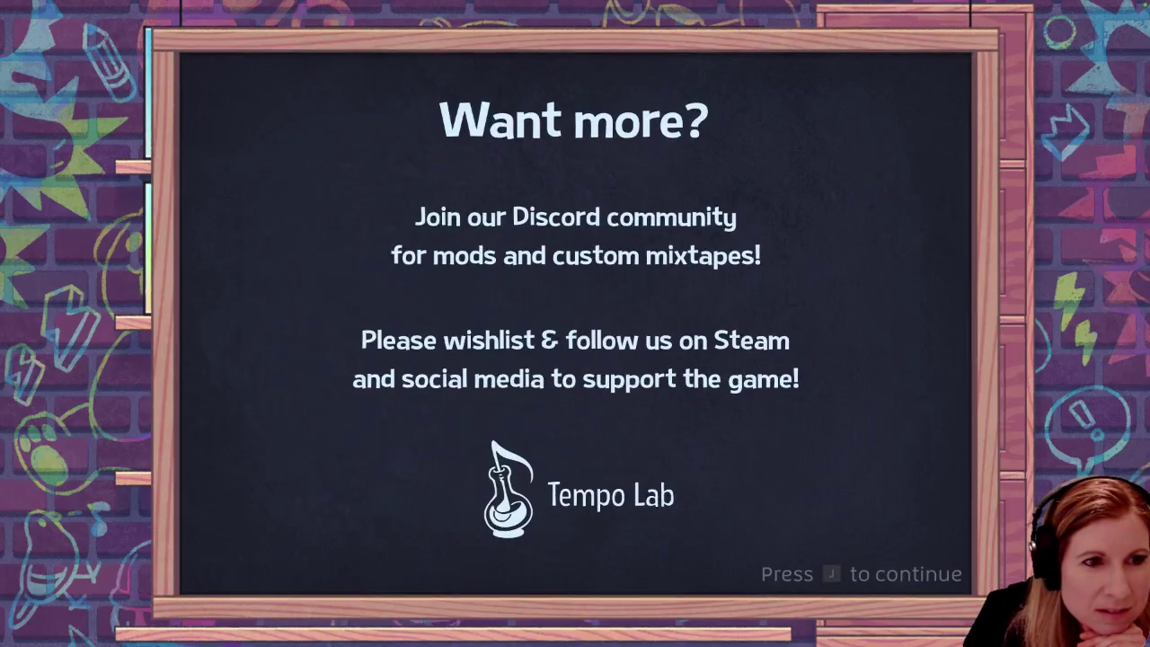
key(j)
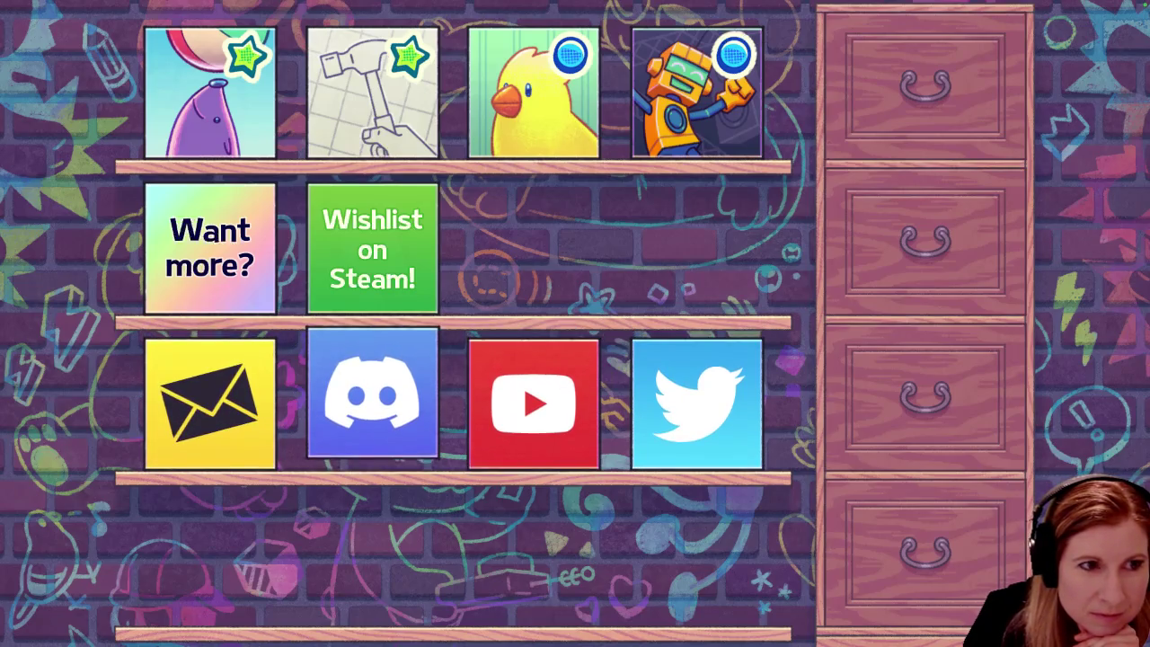
click(371, 239)
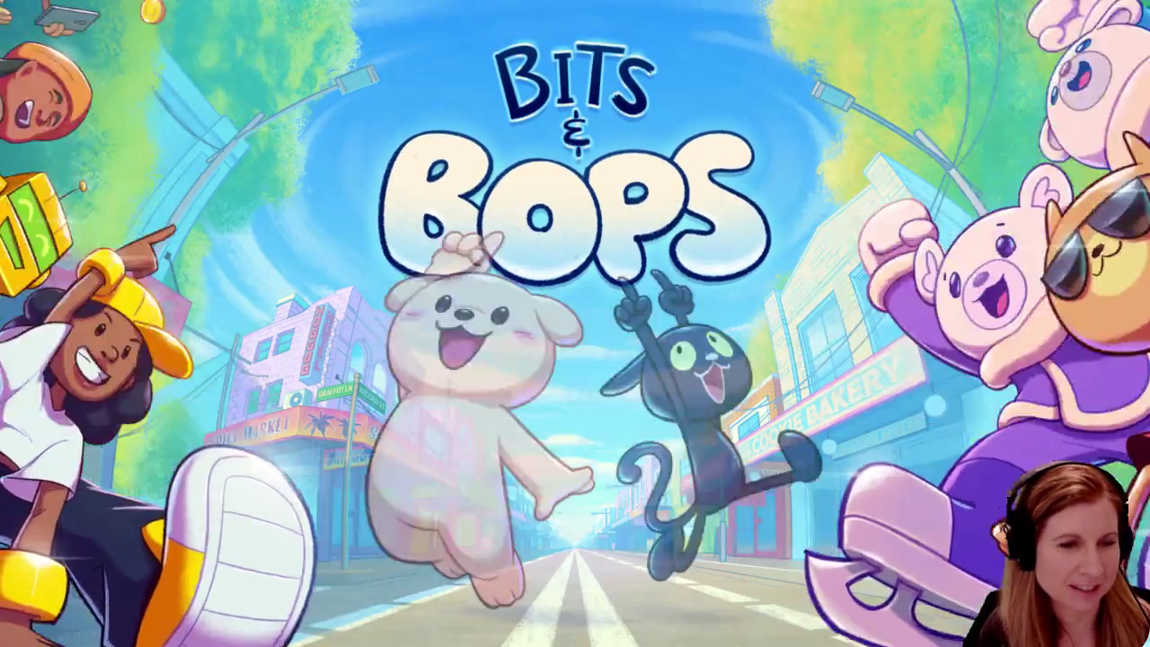
key(Down)
key(Down)
key(Down)
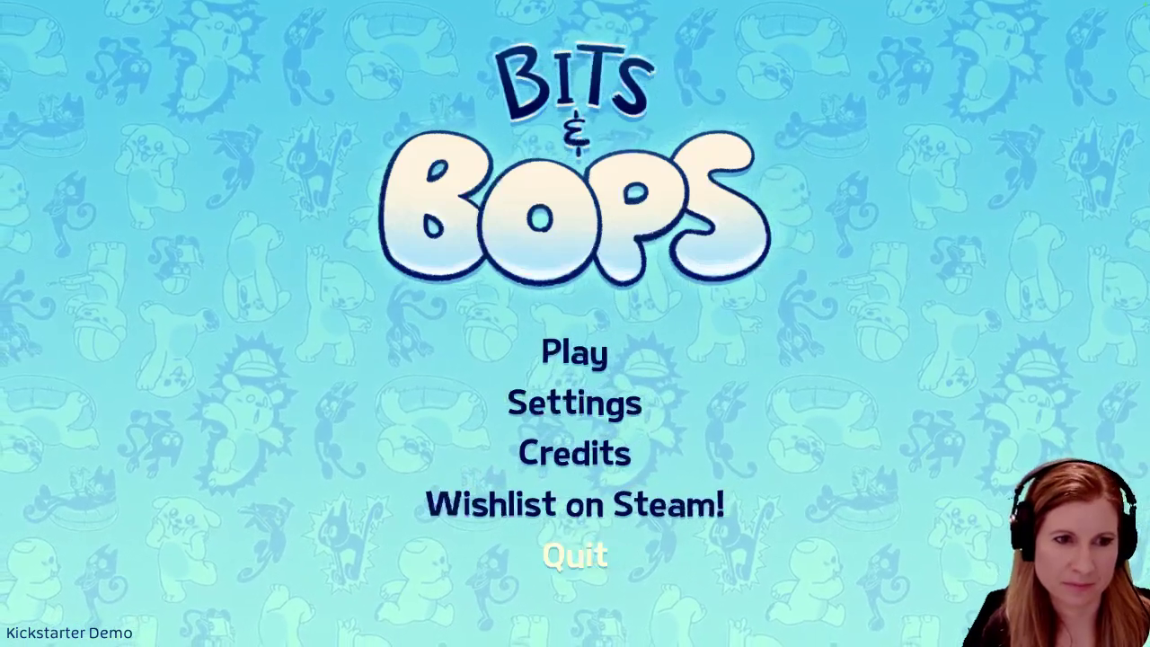
key(Return)
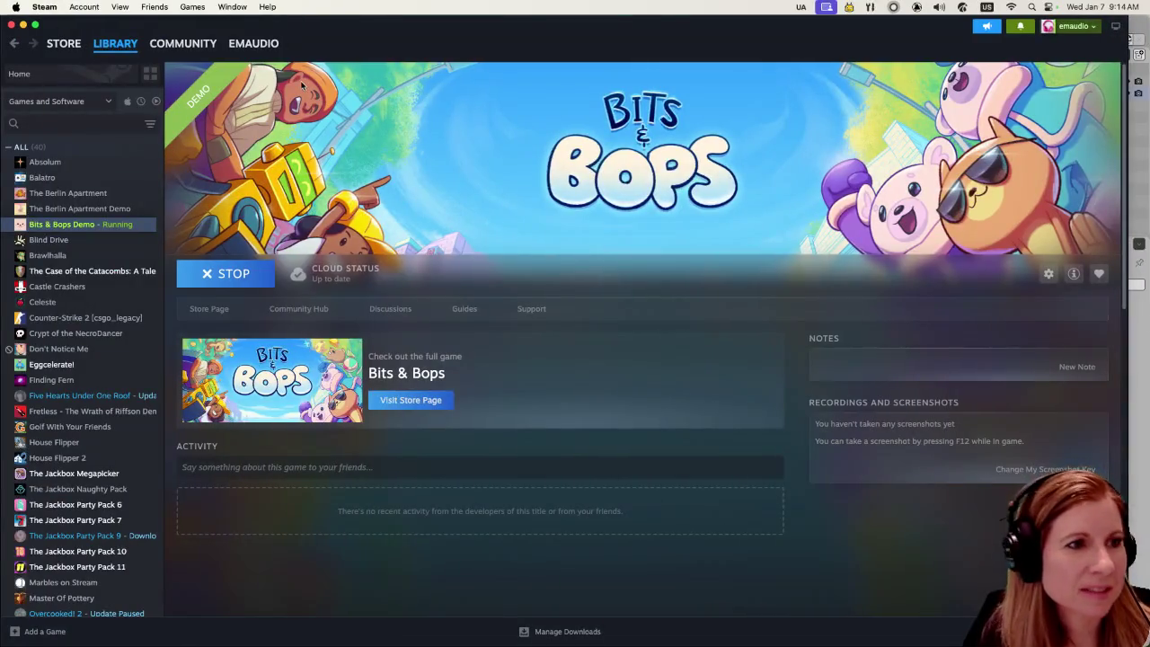
Stop the running Bits & Bops Demo, confirm Exit game?, and quit Steam with Cmd+Q
click(217, 279)
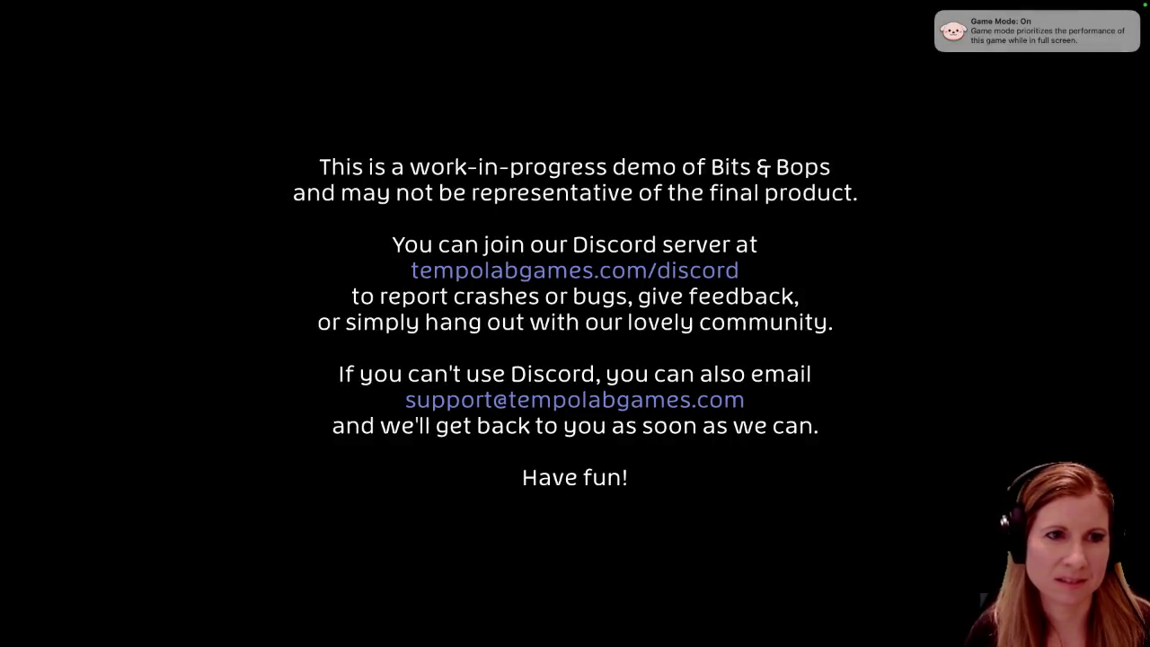
key(super+Tab)
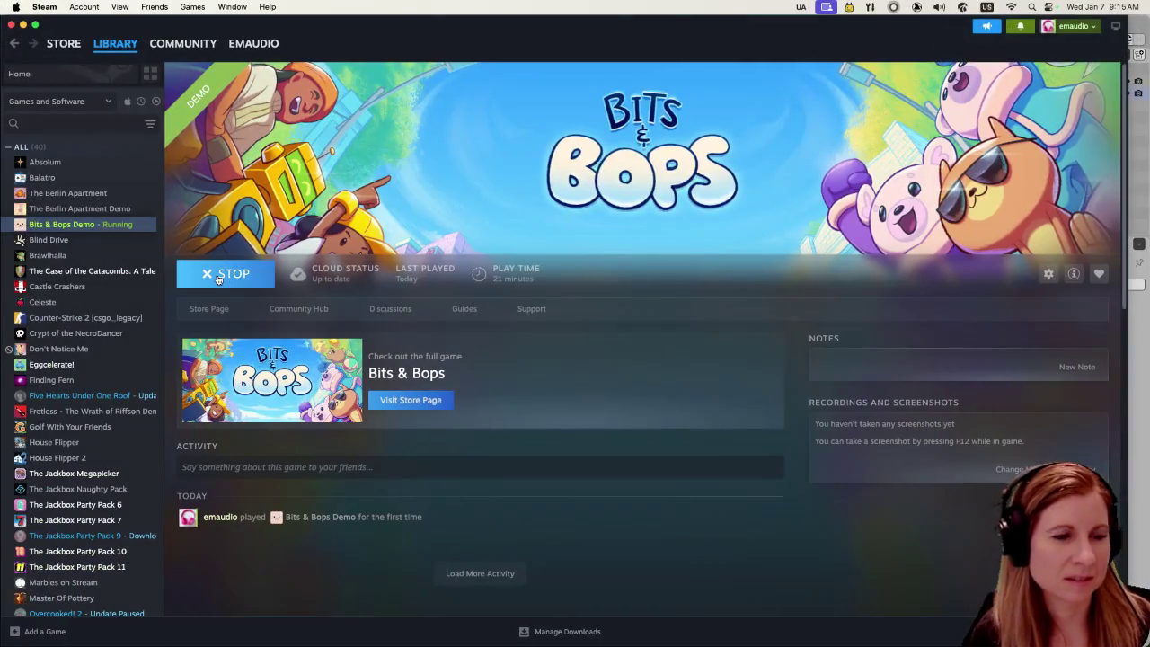
click(217, 279)
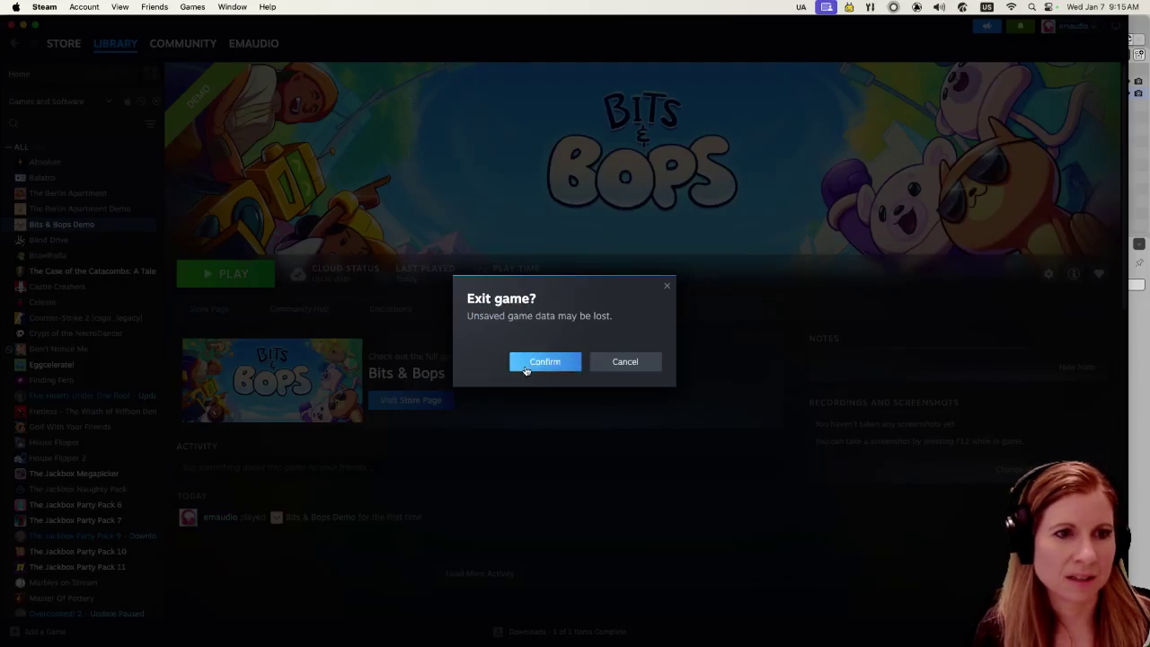
click(526, 364)
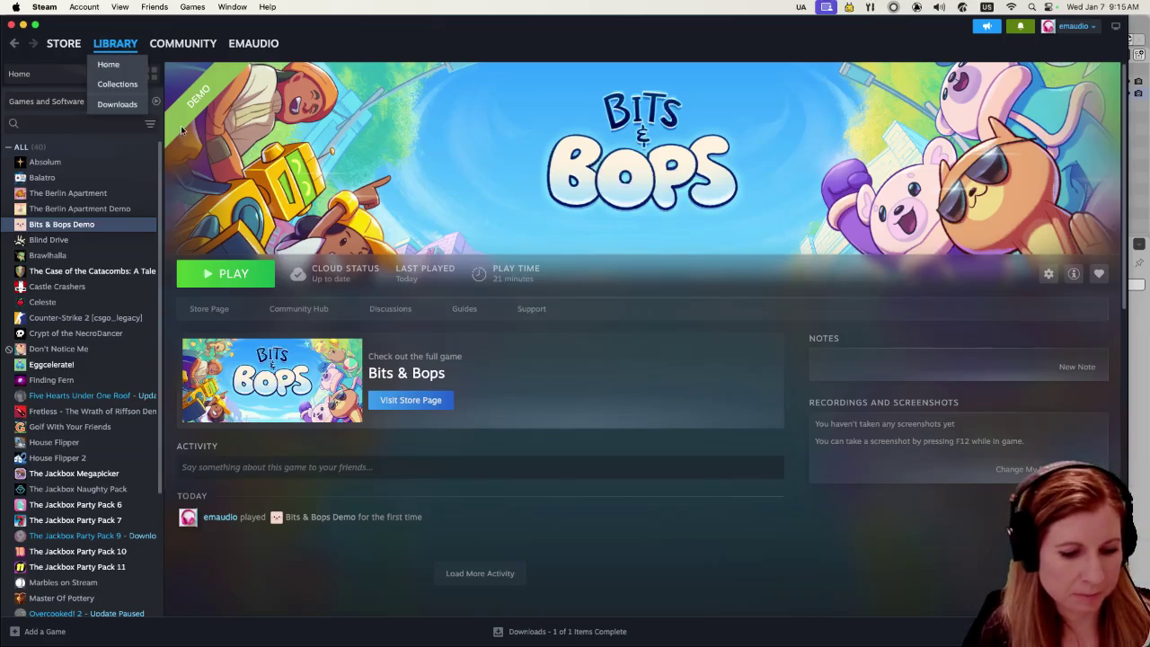
key(super+q)
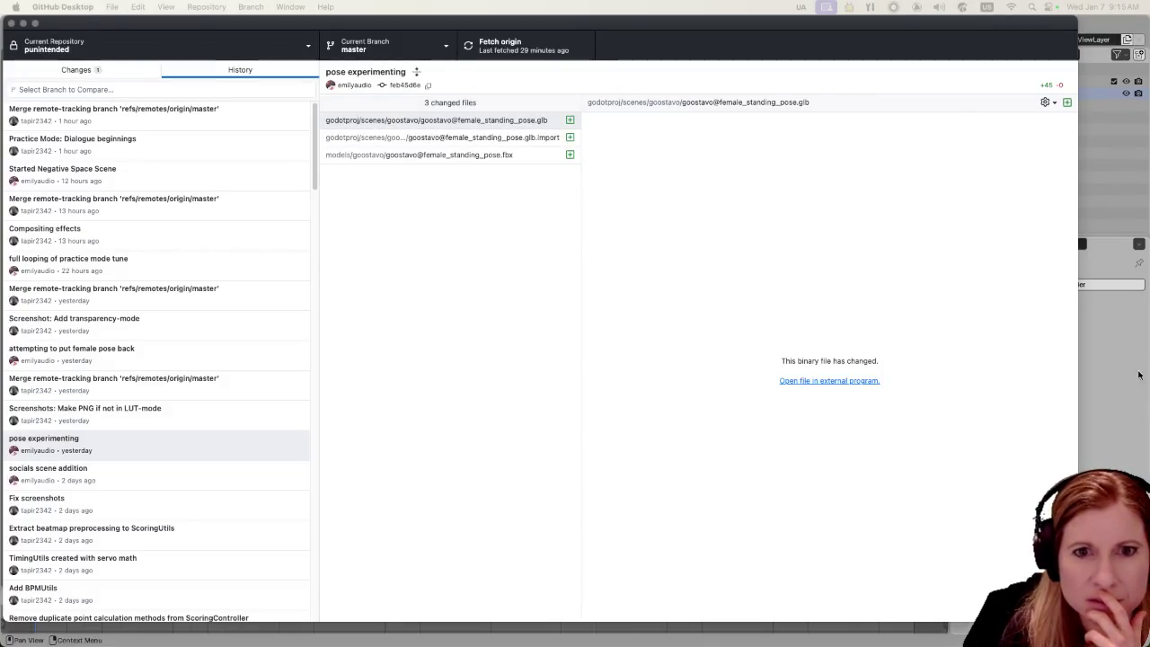
Bring the Blender window in front of GitHub Desktop
click(1096, 411)
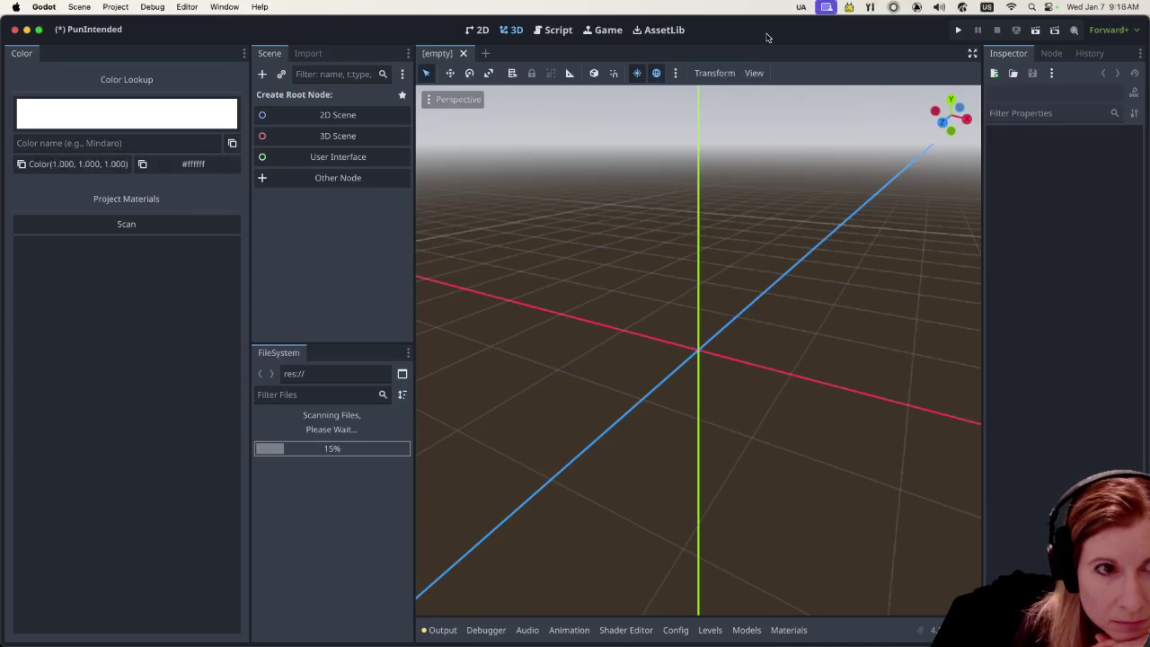
Switch from the loading Godot editor to Firefox showing the Space Channel 5 YouTube video
click(601, 301)
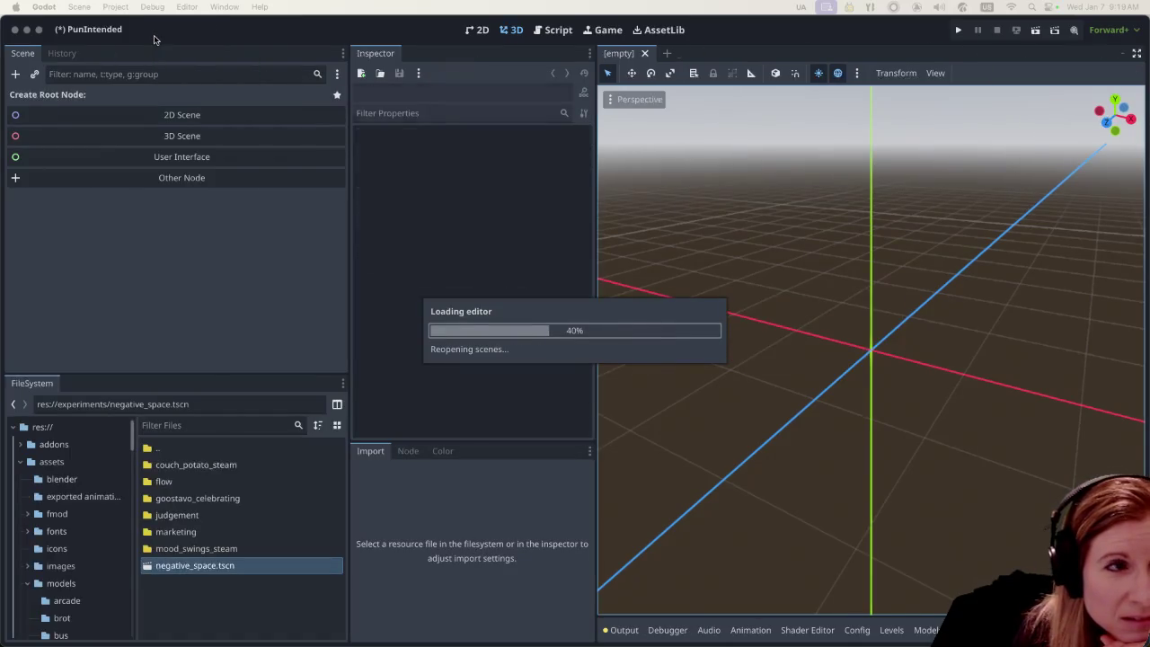
key(super+Tab)
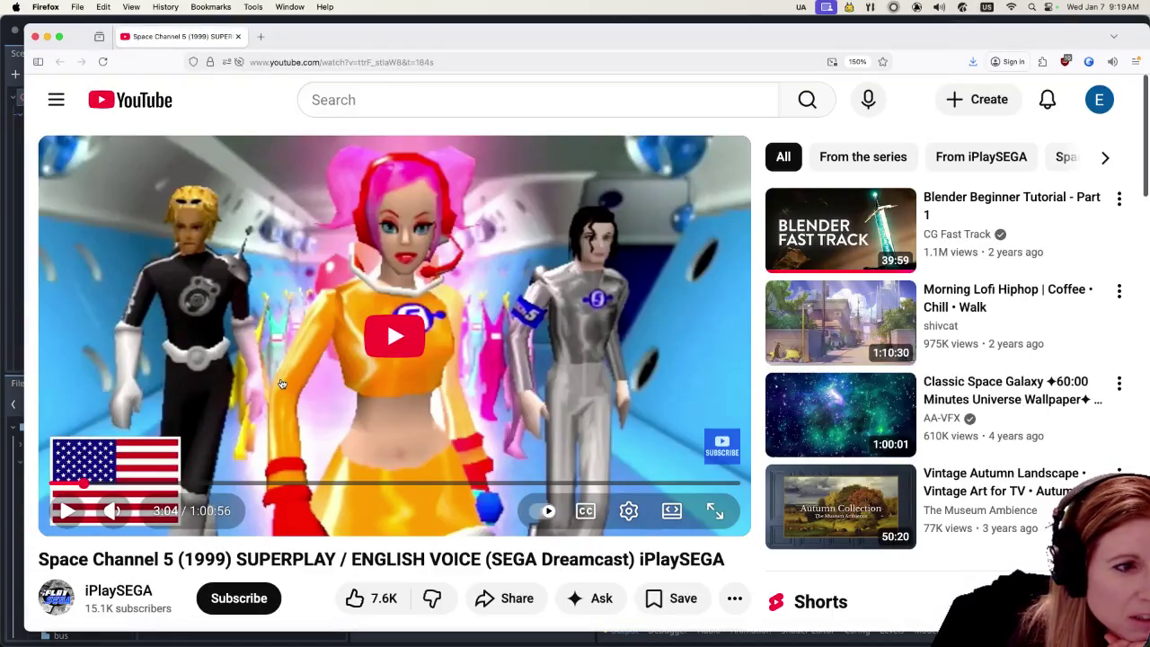
Play the Space Channel 5 (1999) SUPERPLAY video and put it in full screen
click(72, 509)
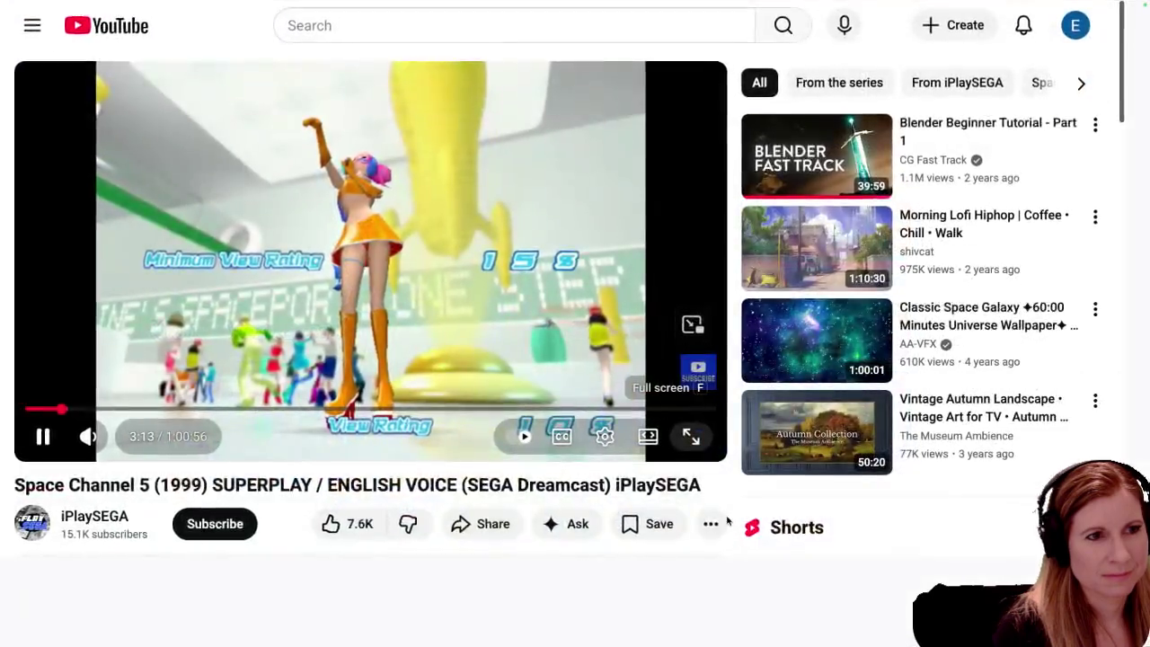
key(f)
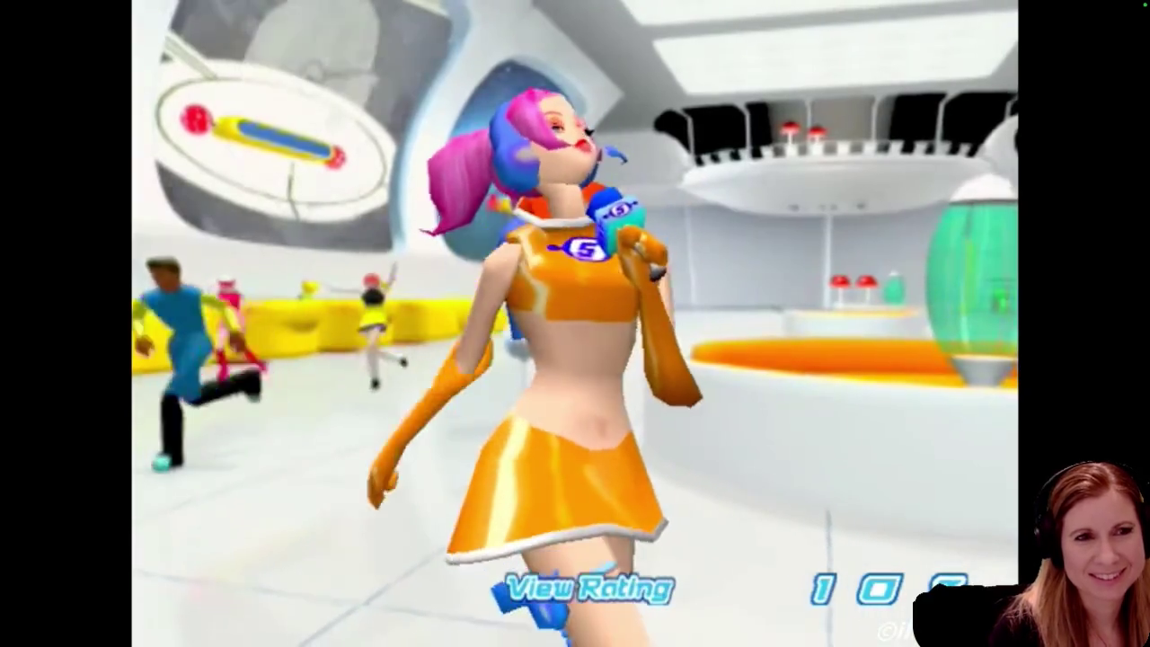
Watch the Space Channel 5 superplay full screen, then return to the regular watch page
mouse_move(1069, 322)
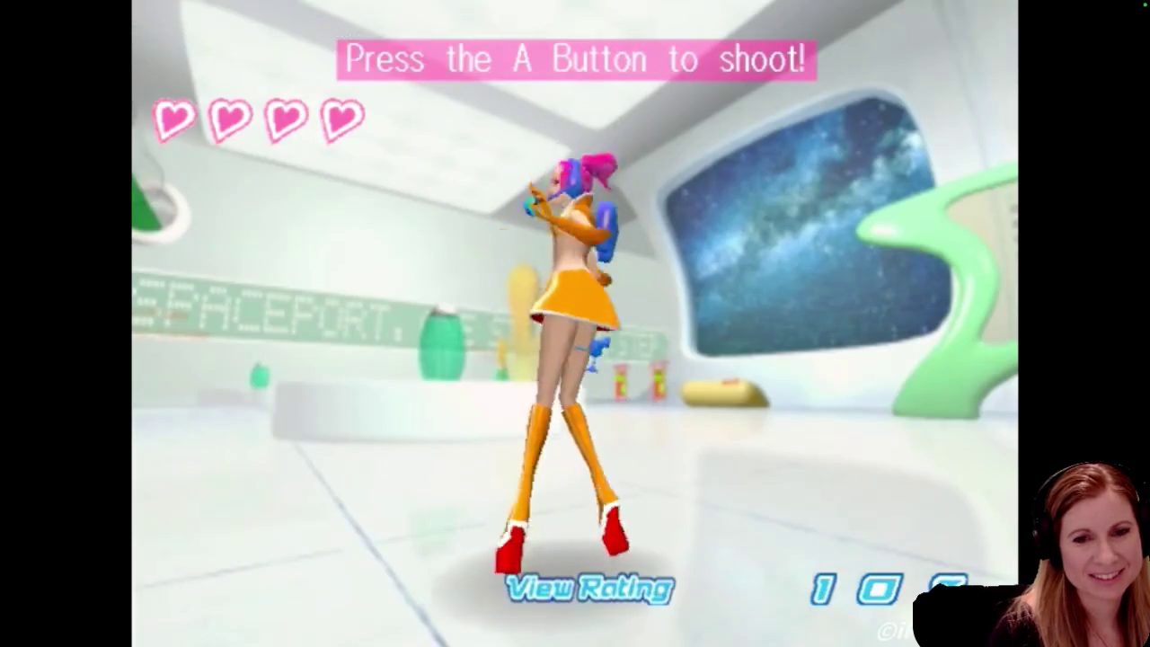
double_click(532, 431)
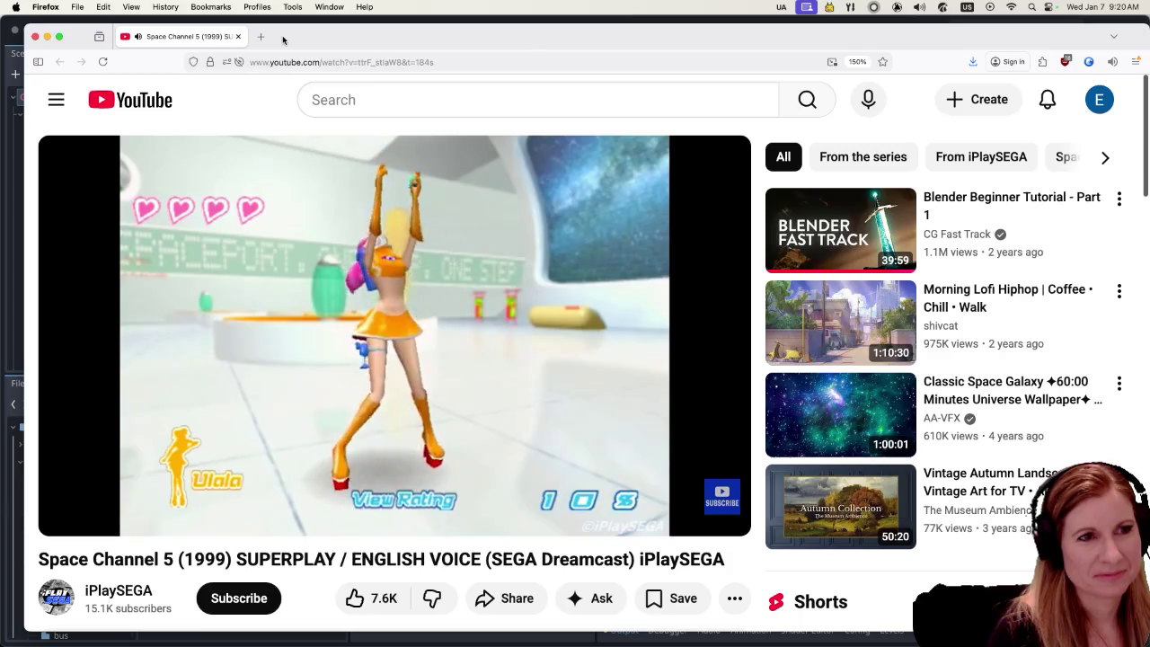
Minimize Firefox to reveal the Godot editor with the negative_space.tscn scene
key(super+m)
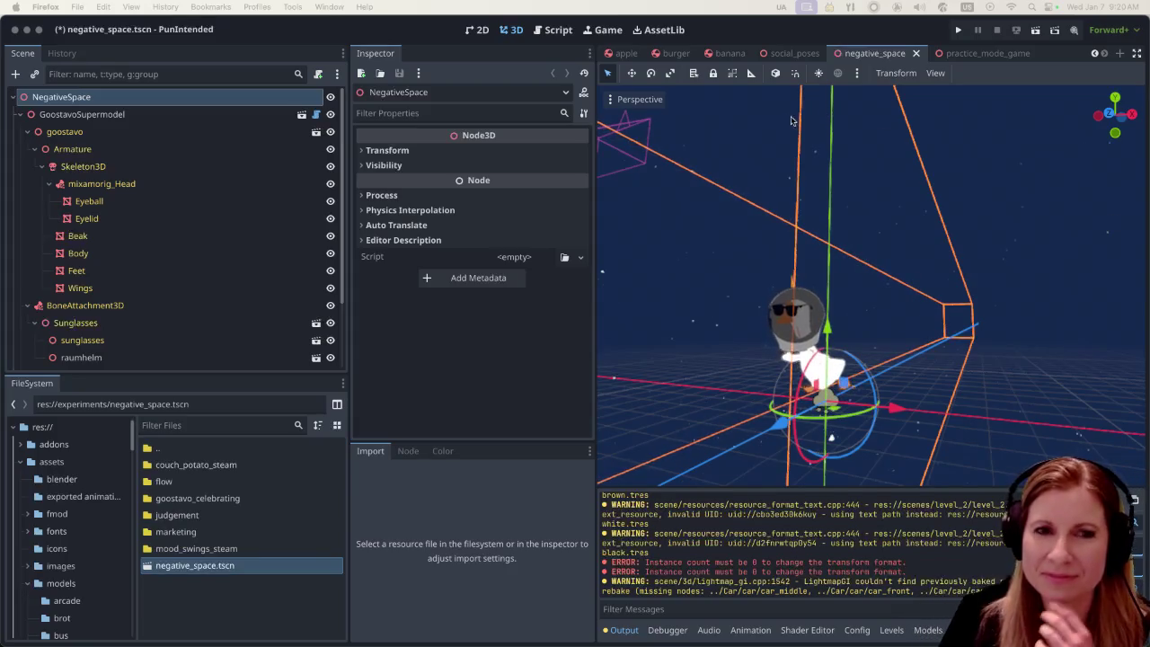
Focus the Godot editor, then save and run the negative_space scene
click(806, 25)
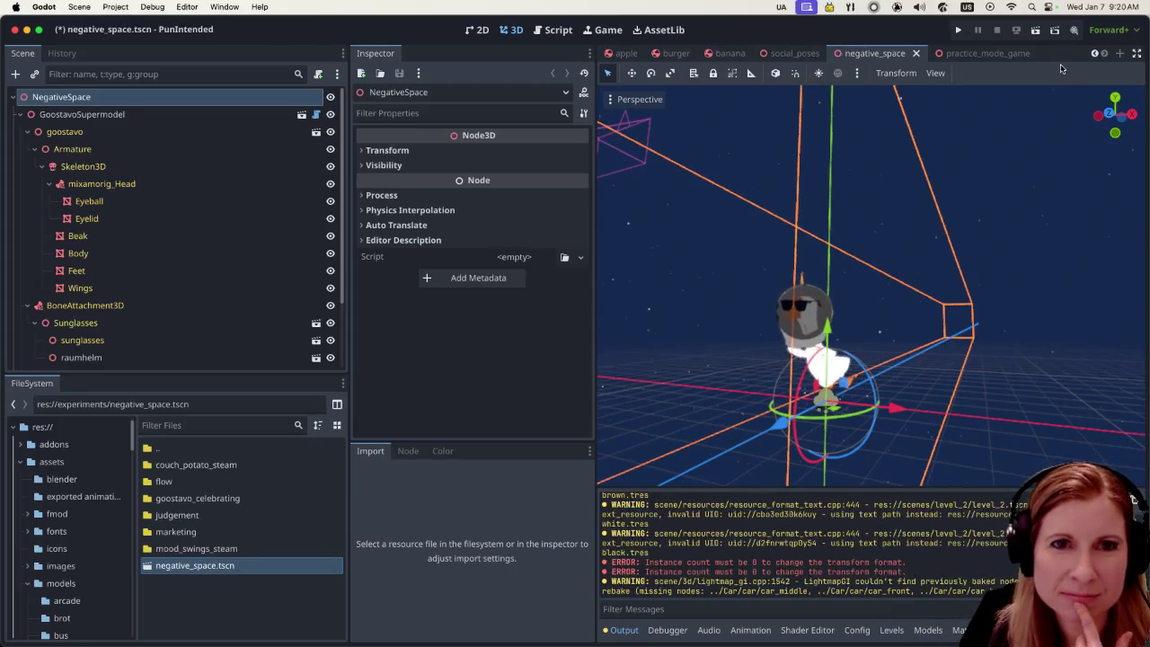
click(1035, 31)
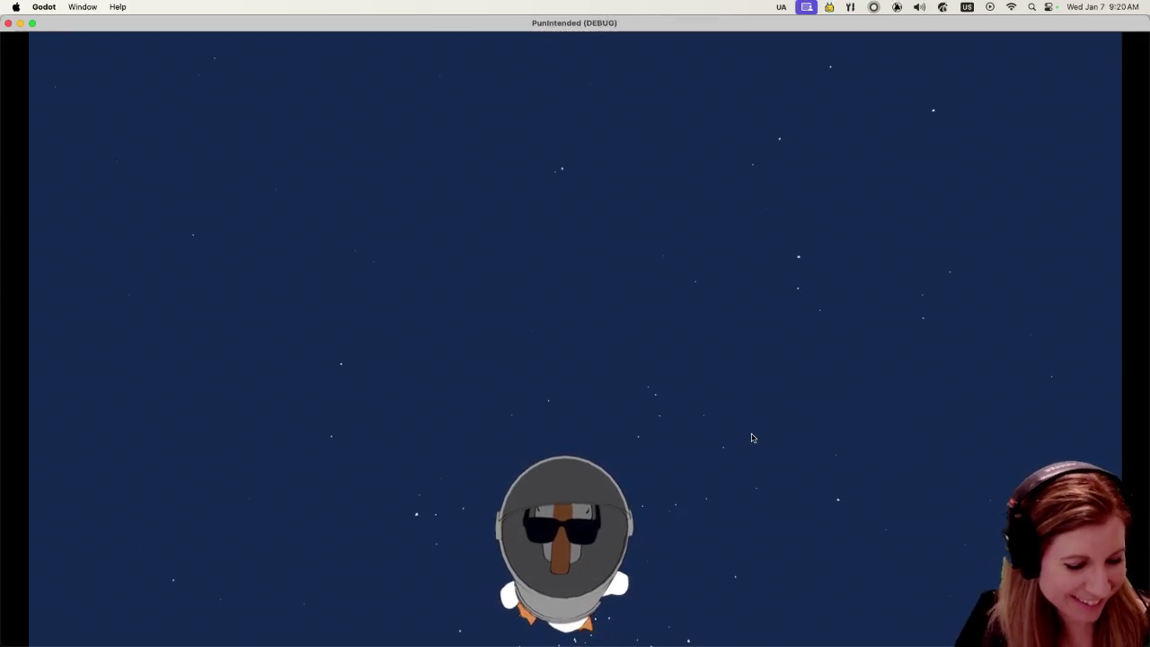
Fly the free camera around the goose, return to the follow camera, and close the game
click(733, 462)
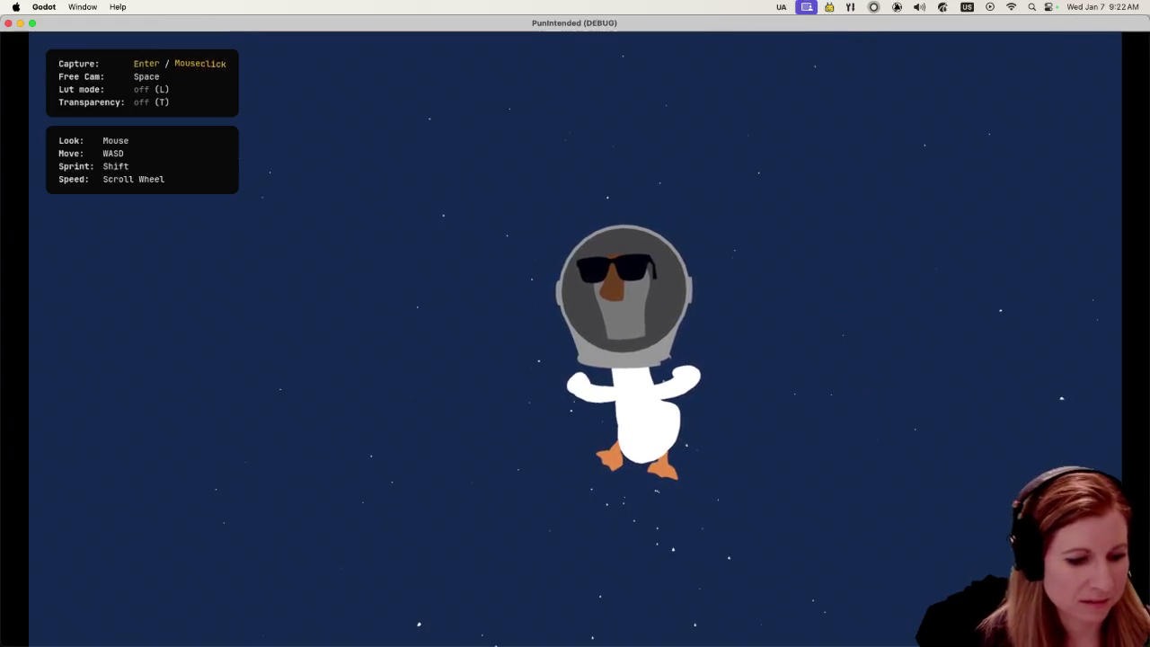
key(space)
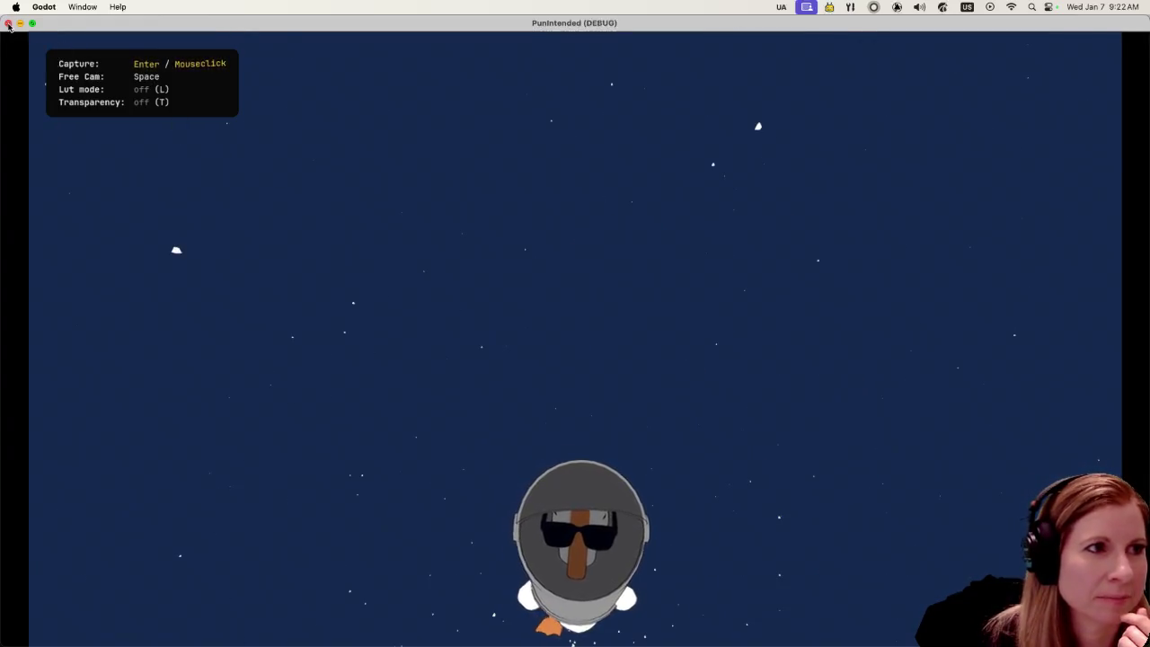
click(8, 26)
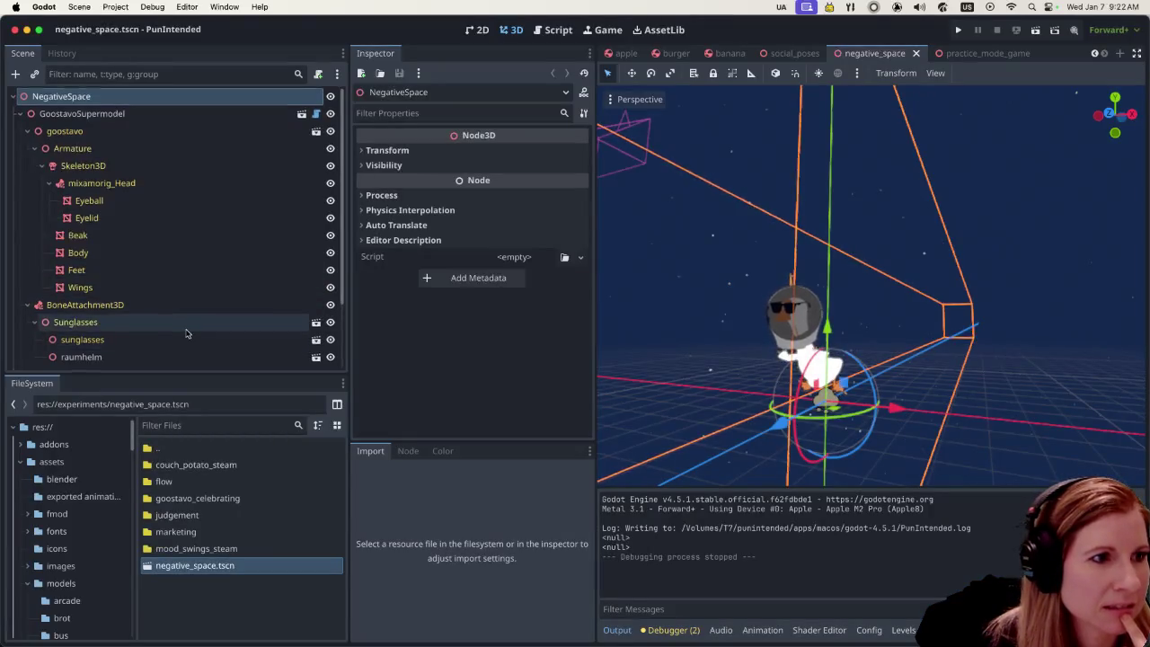
Select the GPUParticles3D node in the Scene dock
scroll(188, 329, down, 3)
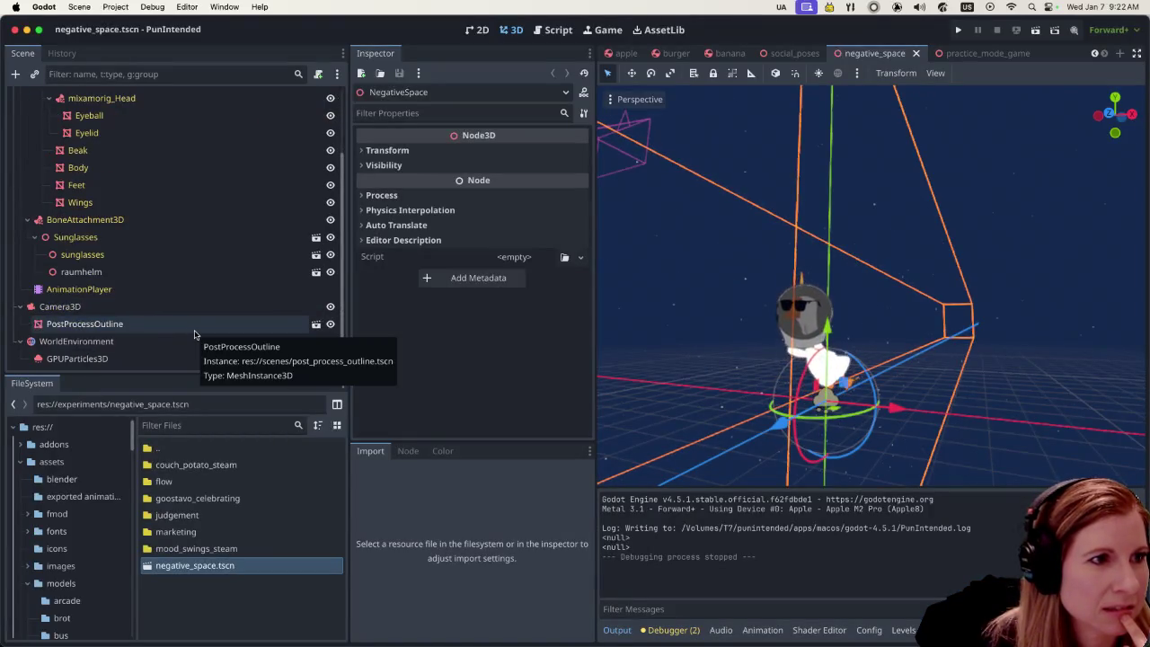
scroll(225, 282, up, 3)
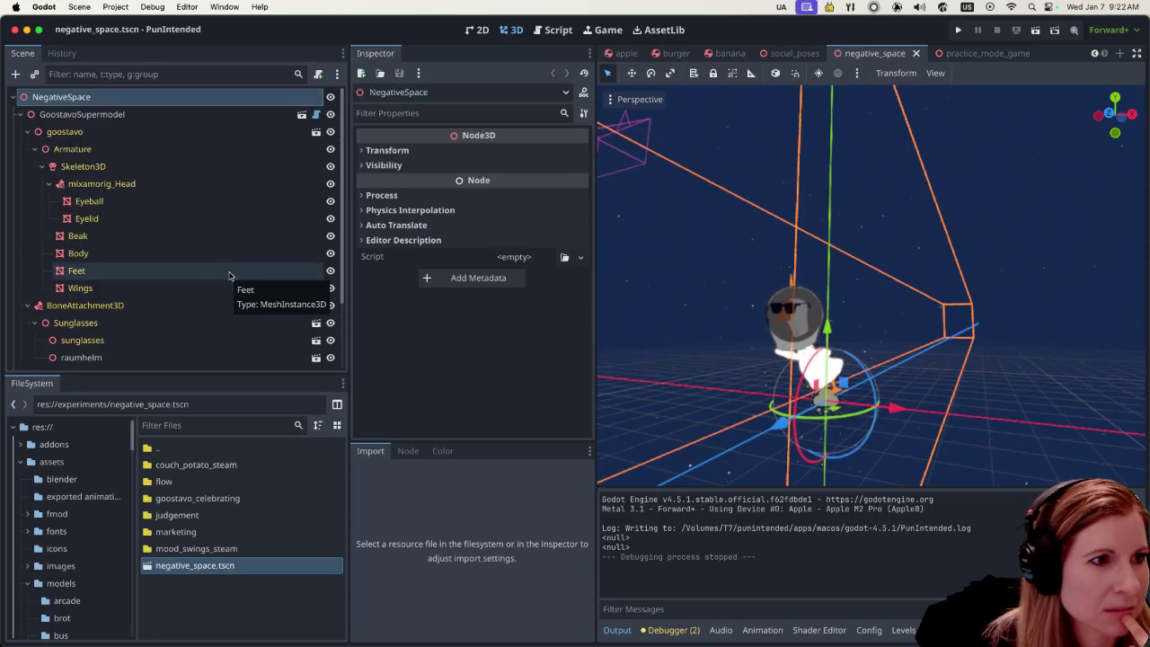
scroll(231, 282, down, 3)
click(199, 356)
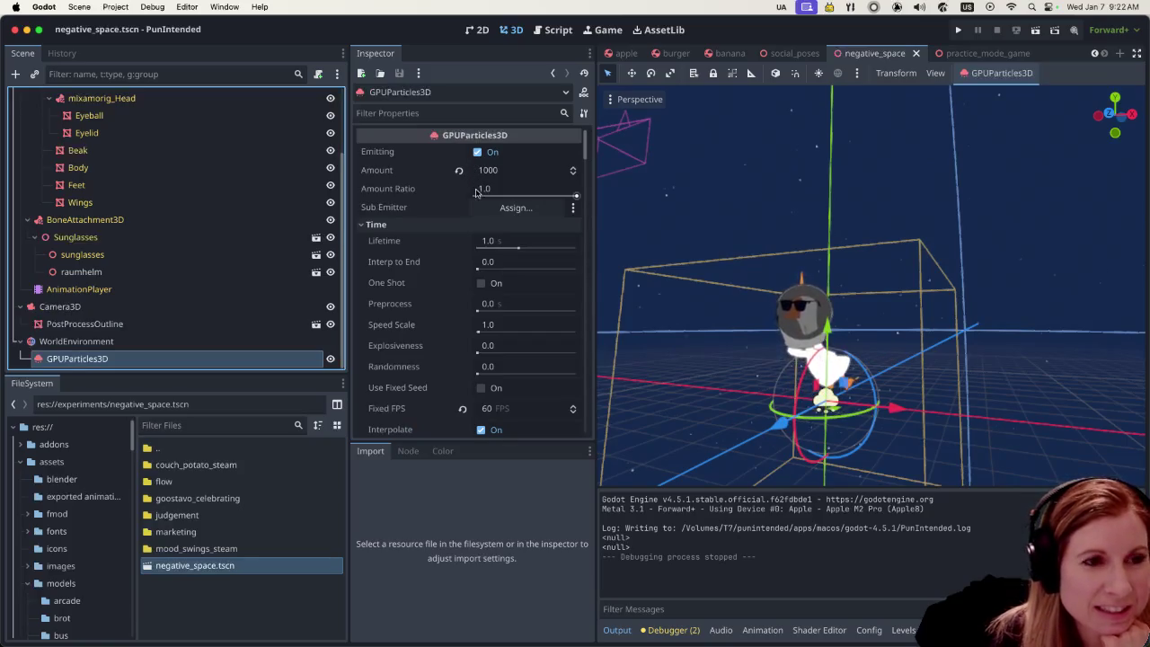
Review the particles' Time, Drawing and Process Material settings, then collapse the material details
mouse_move(449, 207)
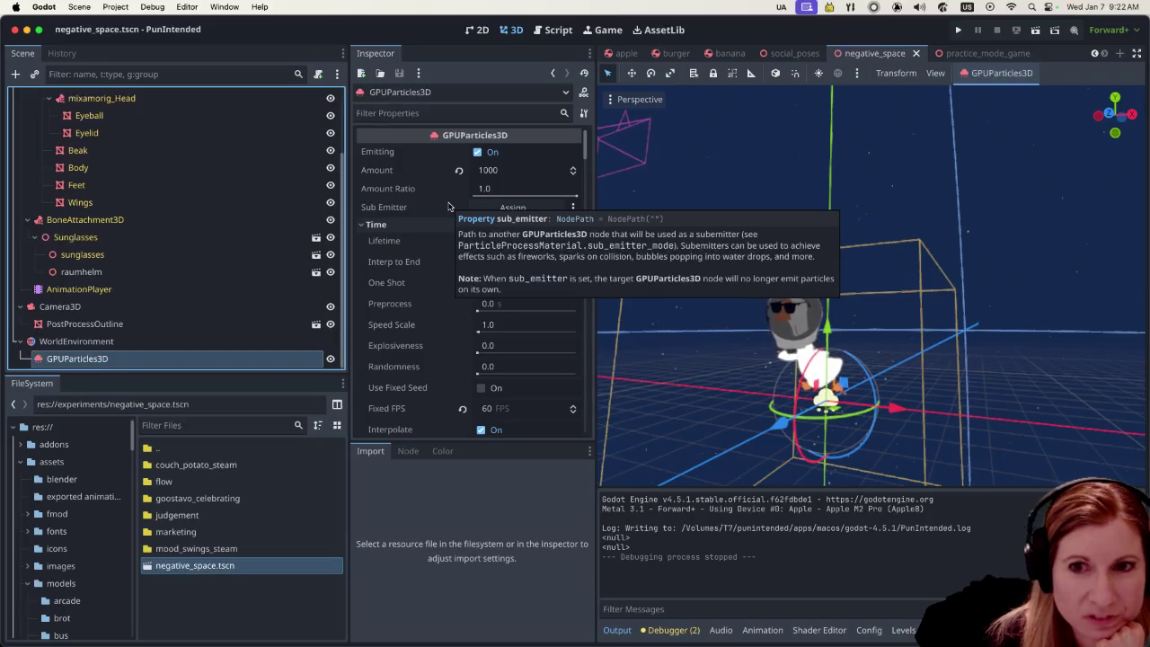
scroll(486, 277, down, 5)
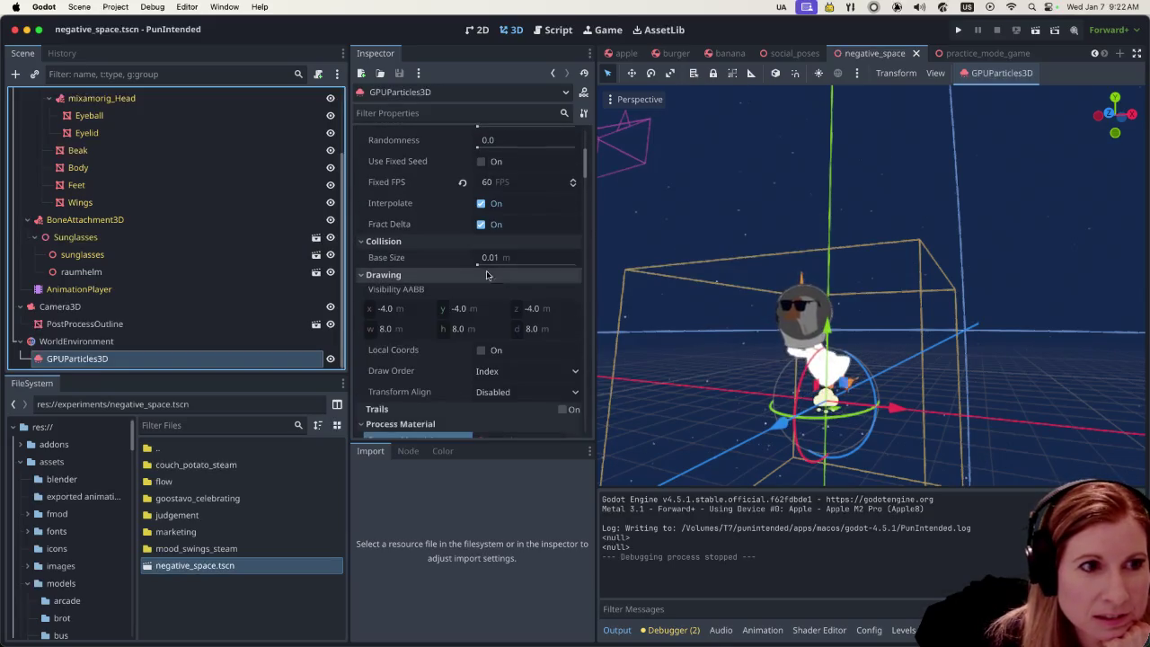
scroll(508, 351, down, 6)
scroll(505, 333, up, 10)
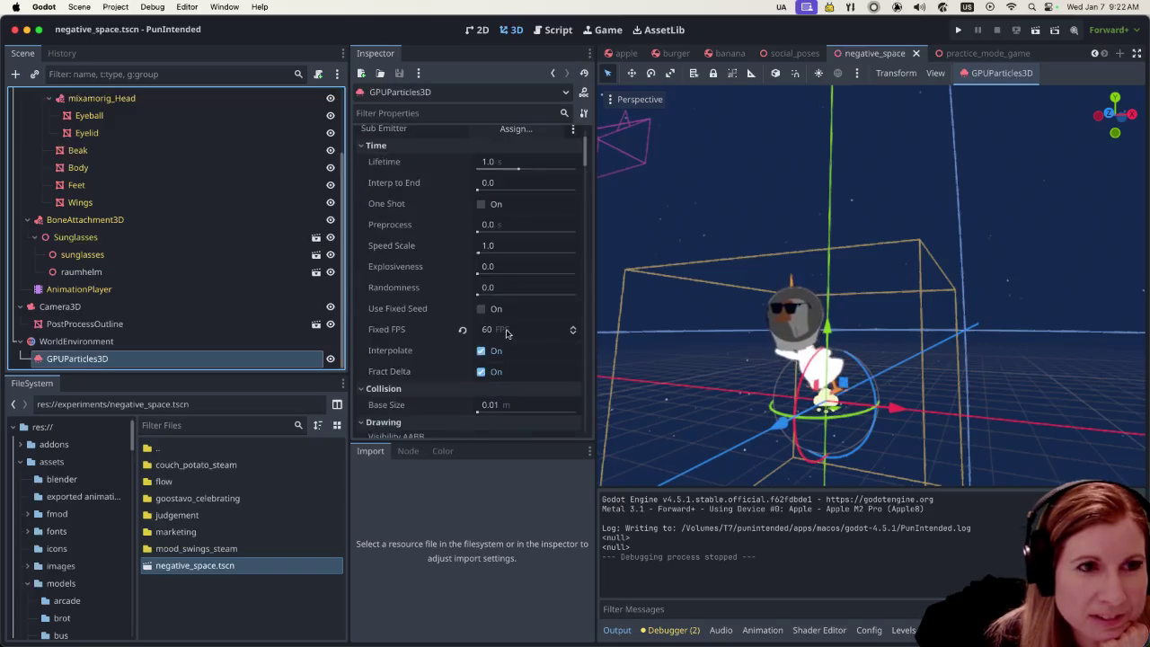
scroll(505, 334, up, 2)
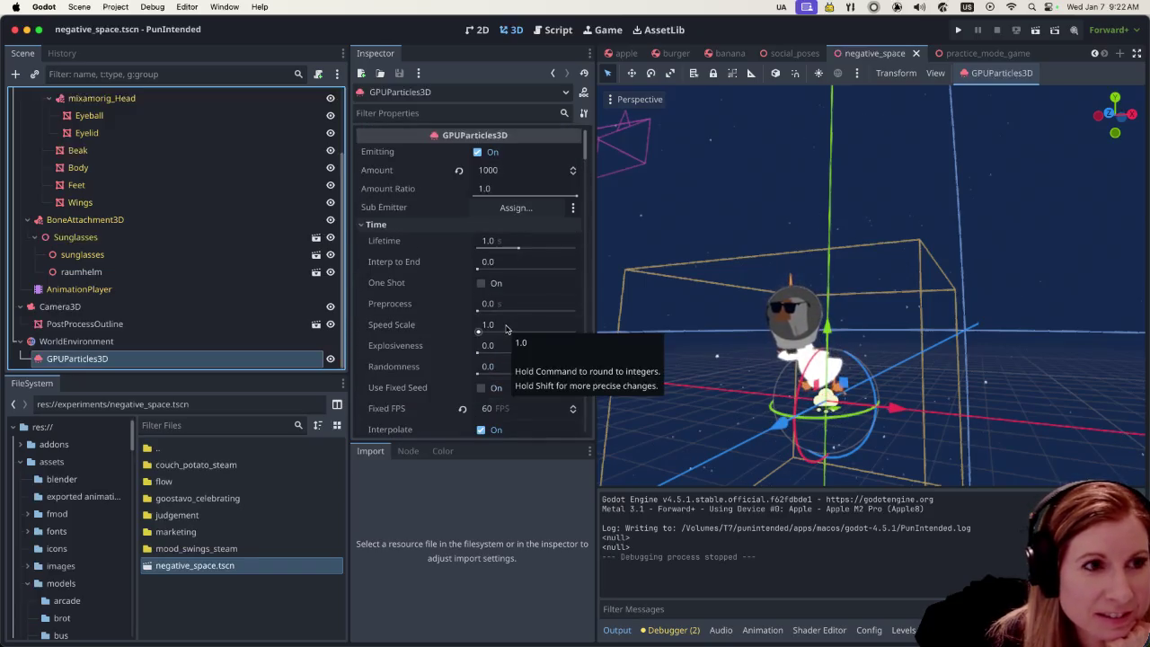
scroll(507, 323, down, 5)
scroll(511, 314, down, 3)
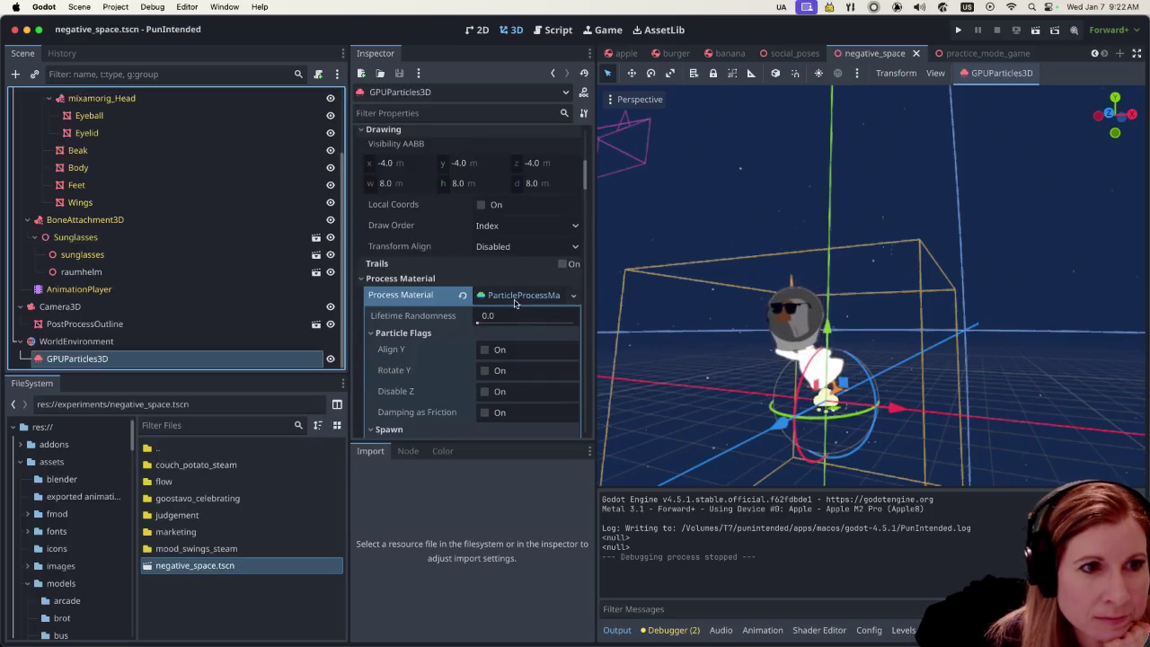
click(515, 304)
Scroll down to the four Draw Passes and the Pass 1 mesh
scroll(516, 302, down, 4)
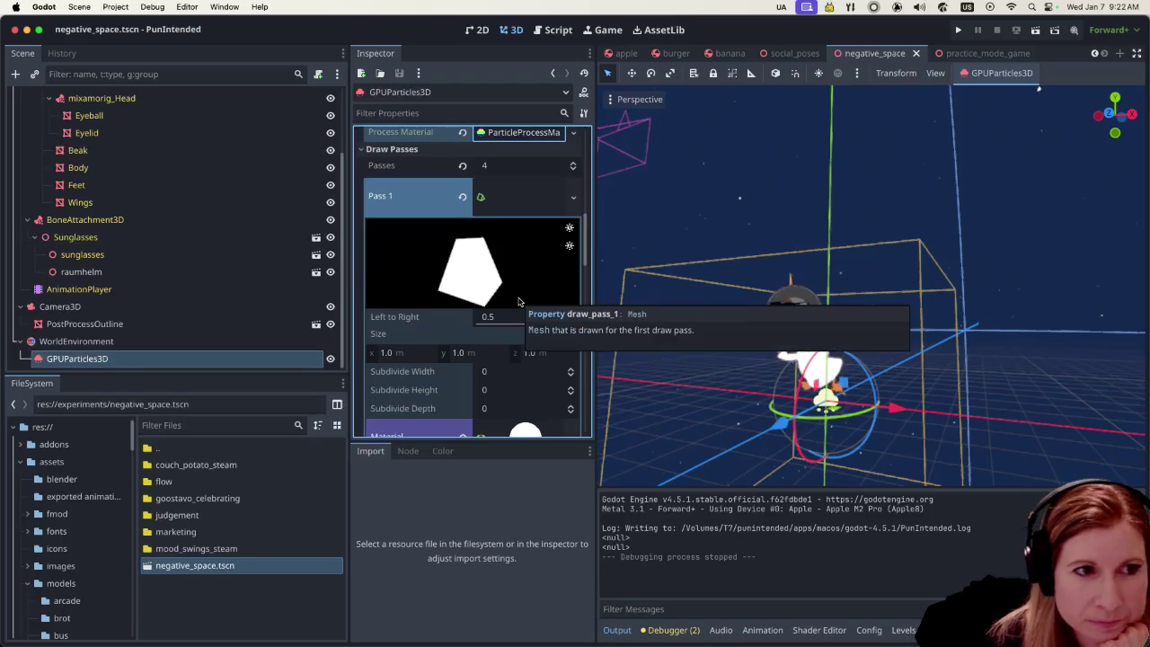
scroll(466, 257, down, 2)
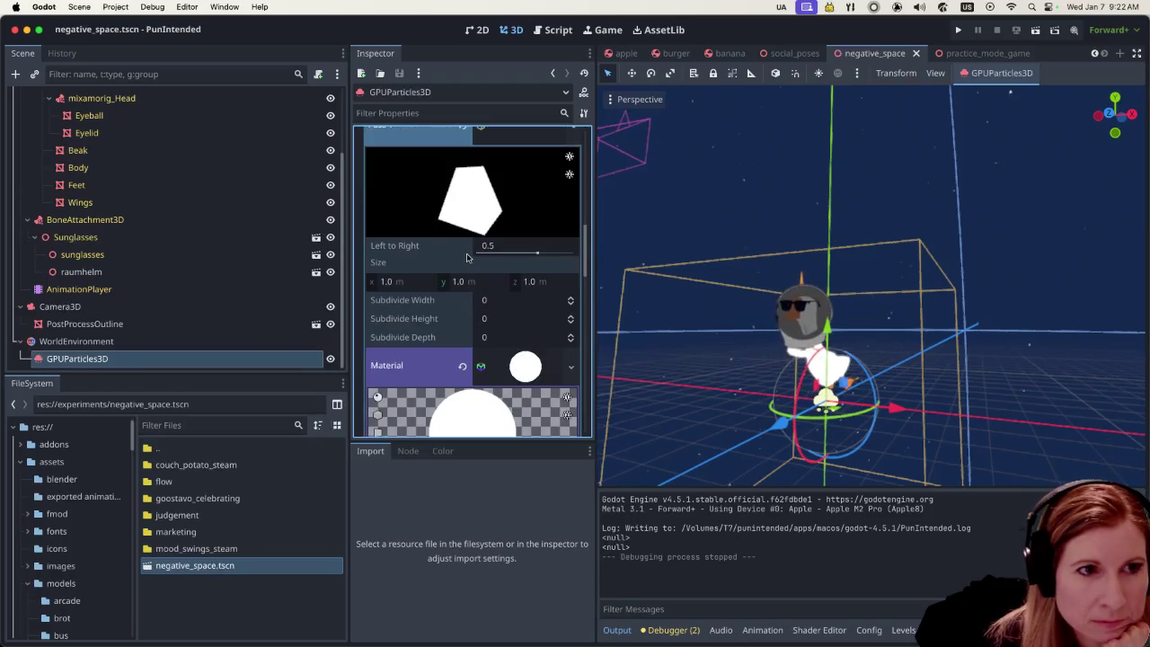
scroll(470, 209, down, 2)
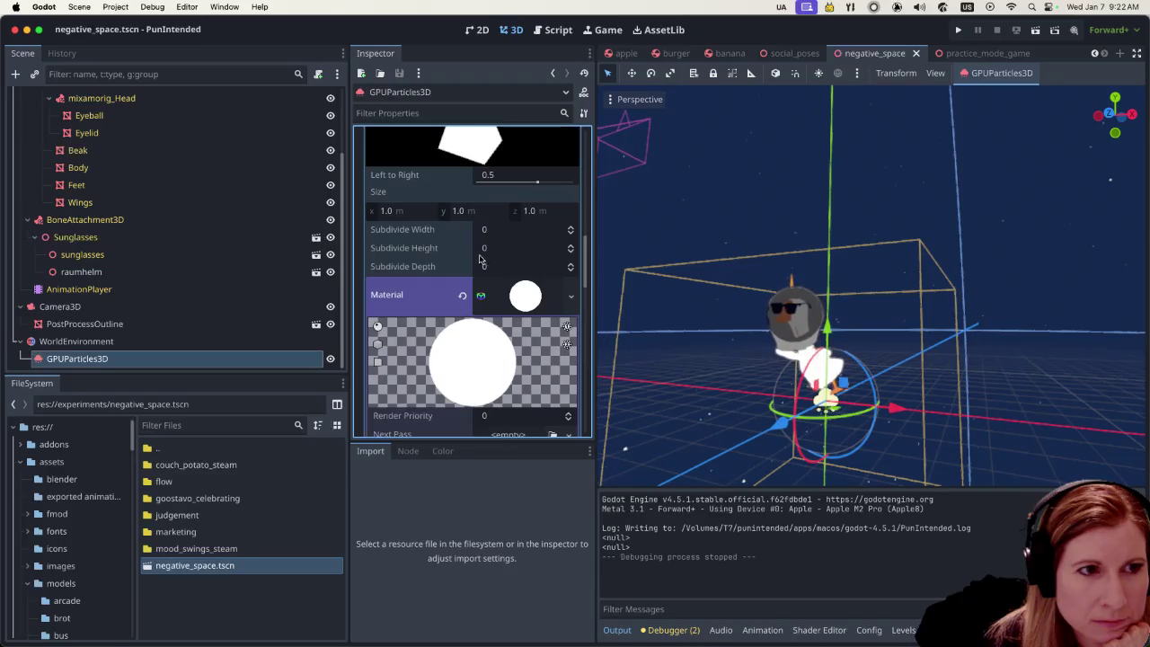
scroll(481, 259, down, 2)
scroll(477, 257, down, 2)
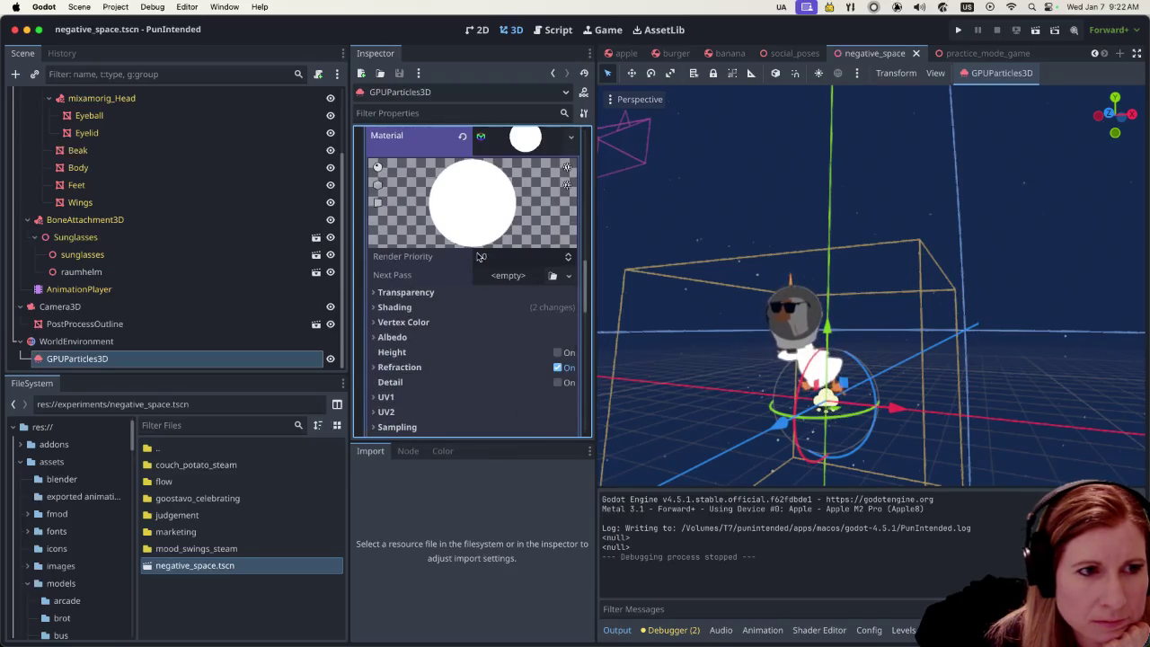
scroll(481, 257, up, 6)
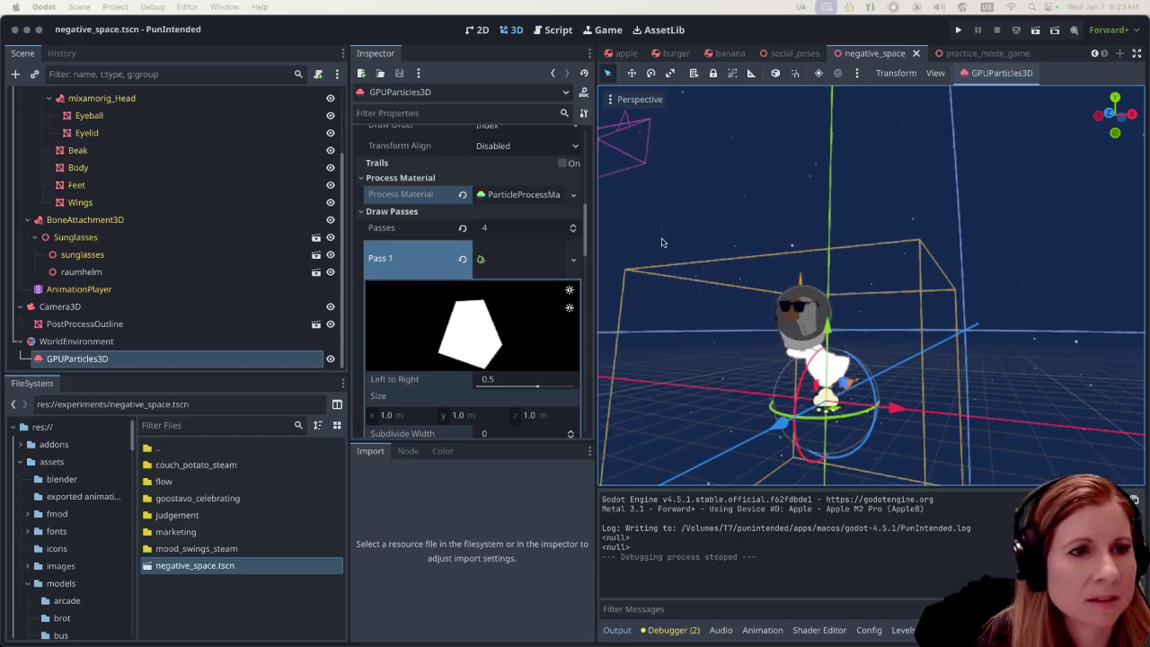
scroll(526, 284, down, 3)
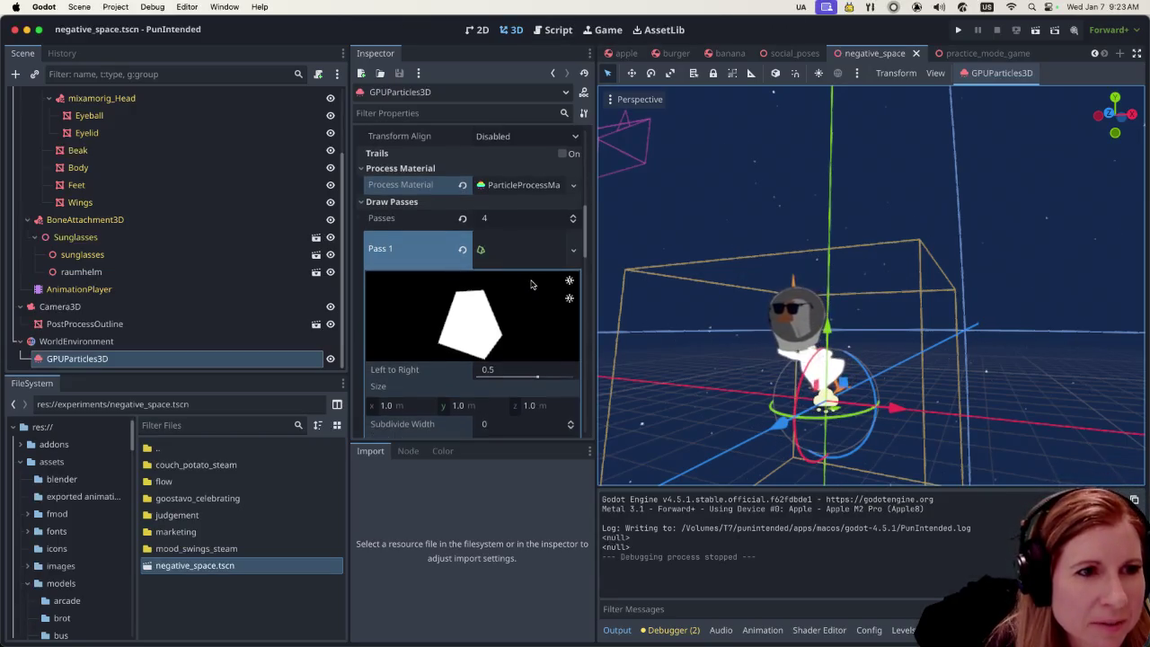
Dismiss the Pass 1 mesh type list, keeping its PrismMesh unchanged
click(529, 199)
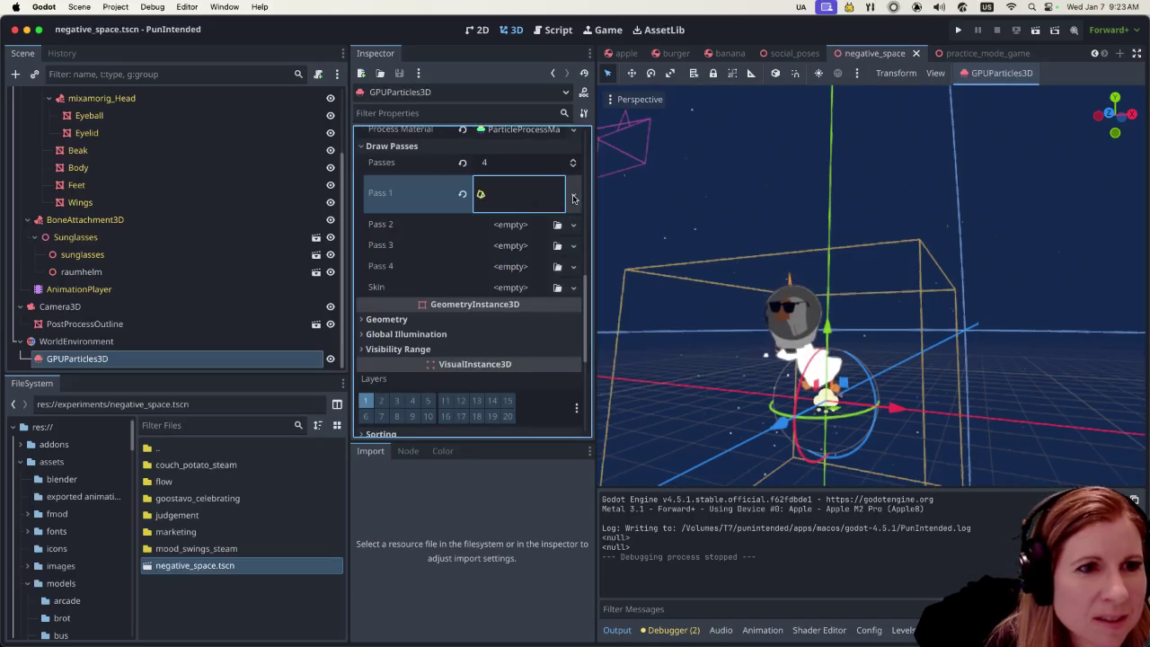
click(573, 198)
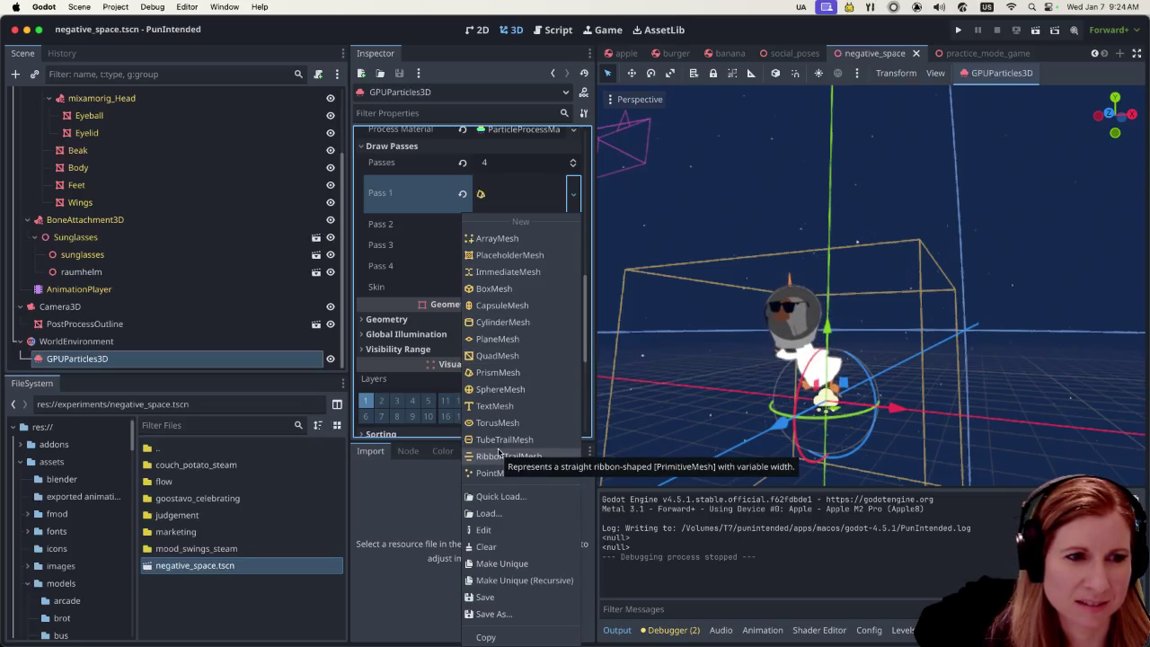
click(506, 89)
scroll(508, 260, up, 3)
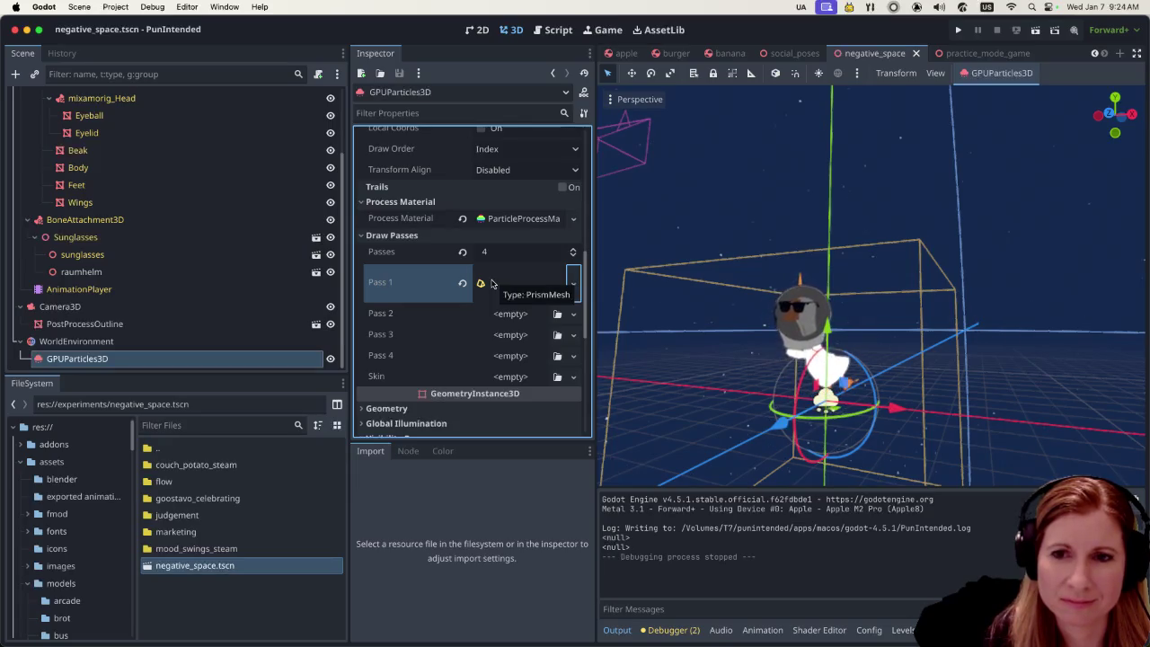
scroll(492, 284, up, 1)
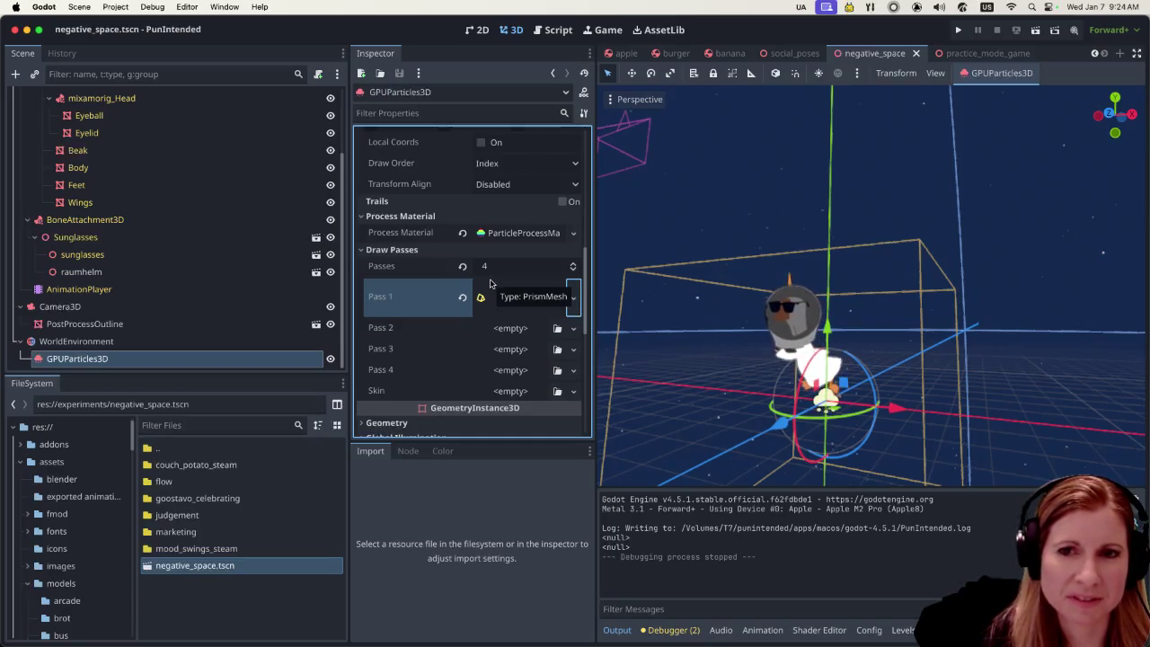
scroll(490, 284, up, 5)
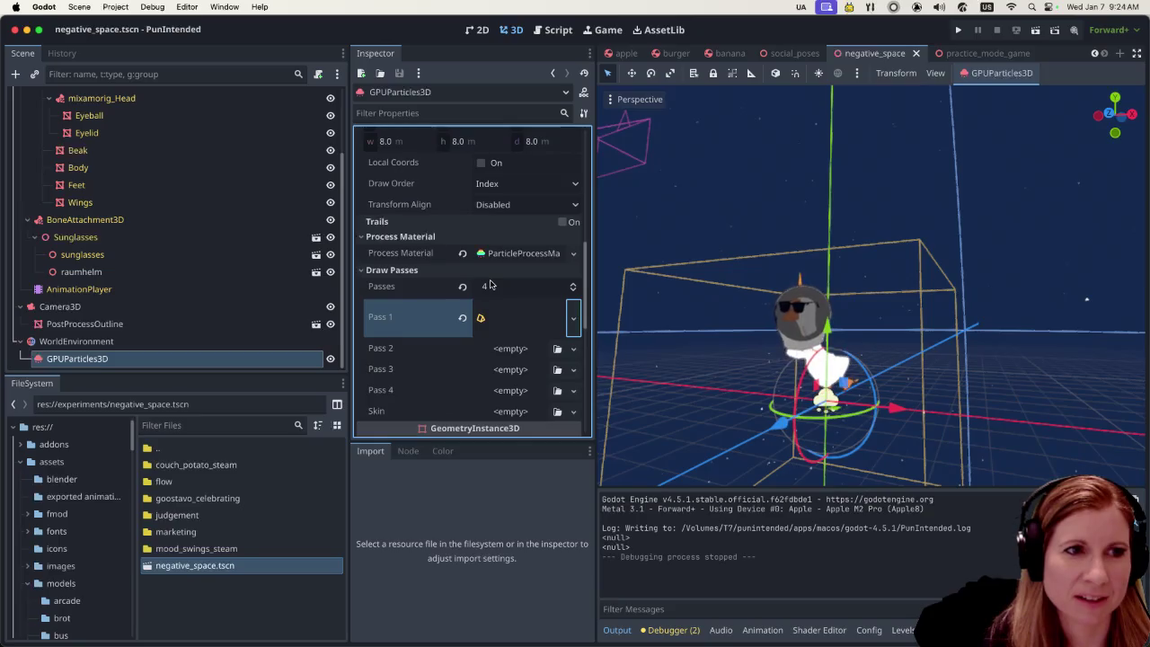
Expand the ParticleProcessMaterial to show Lifetime Randomness 0.0 and its Particle Flags
scroll(489, 284, up, 2)
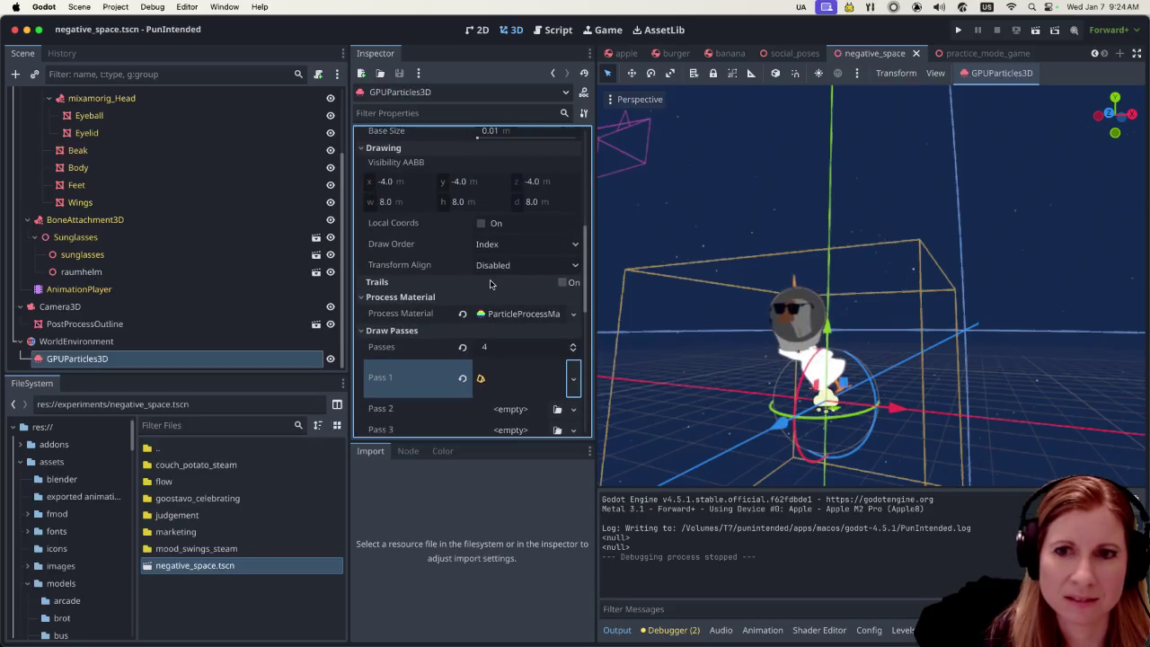
scroll(491, 284, up, 1)
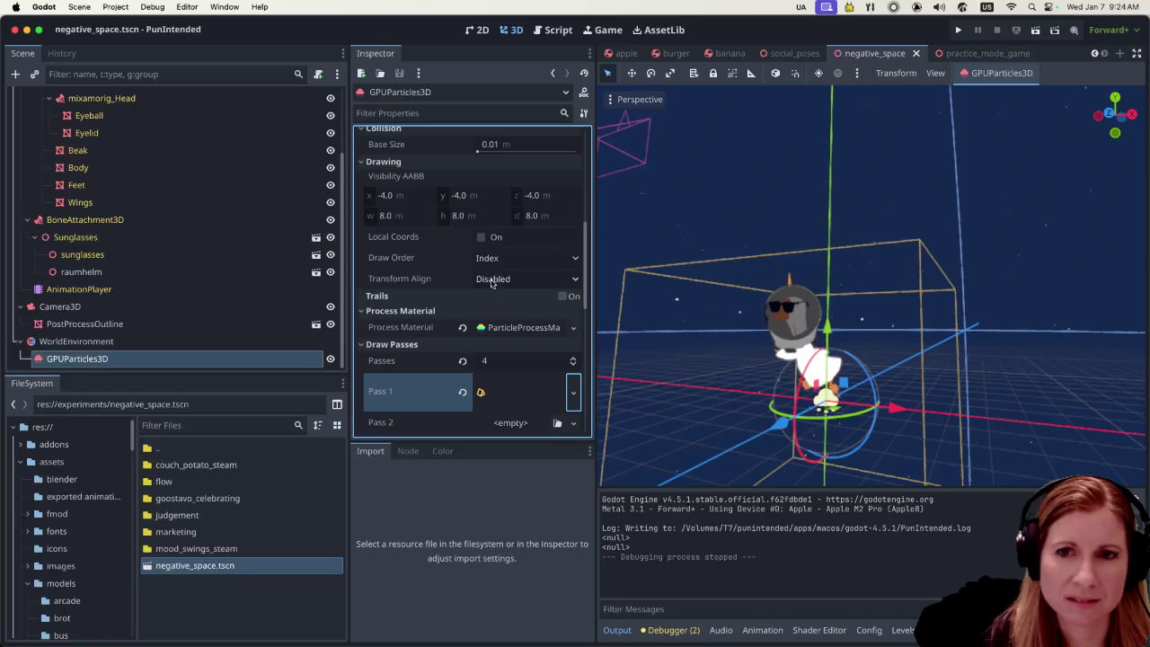
scroll(491, 284, up, 15)
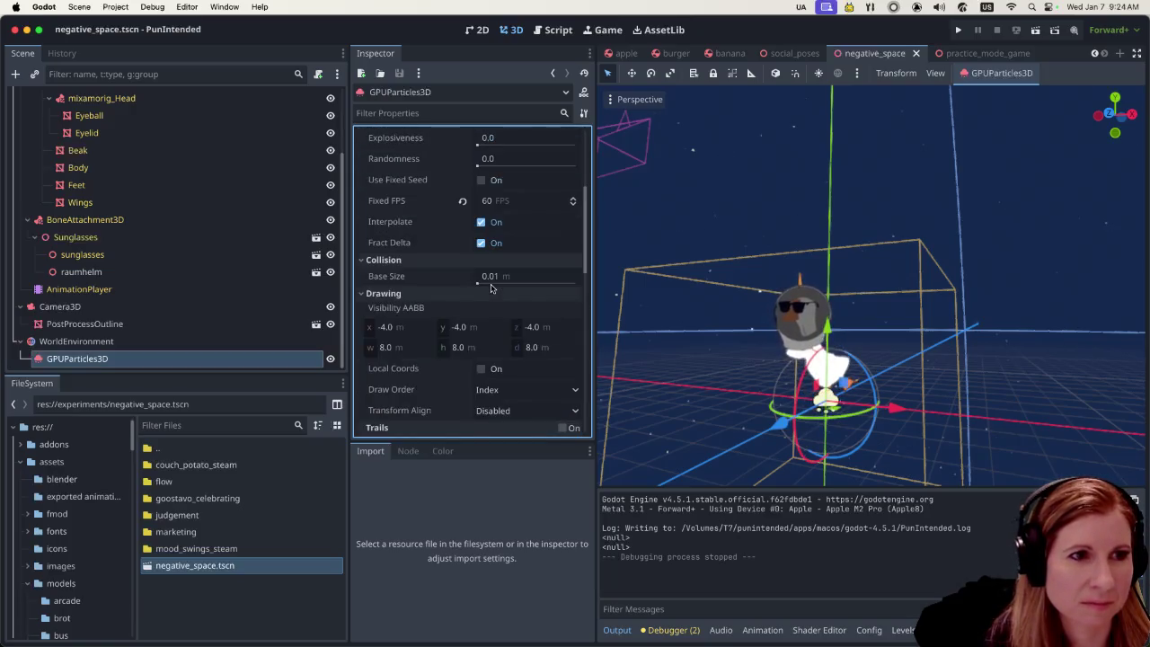
scroll(490, 288, up, 2)
scroll(490, 287, down, 4)
scroll(490, 288, down, 5)
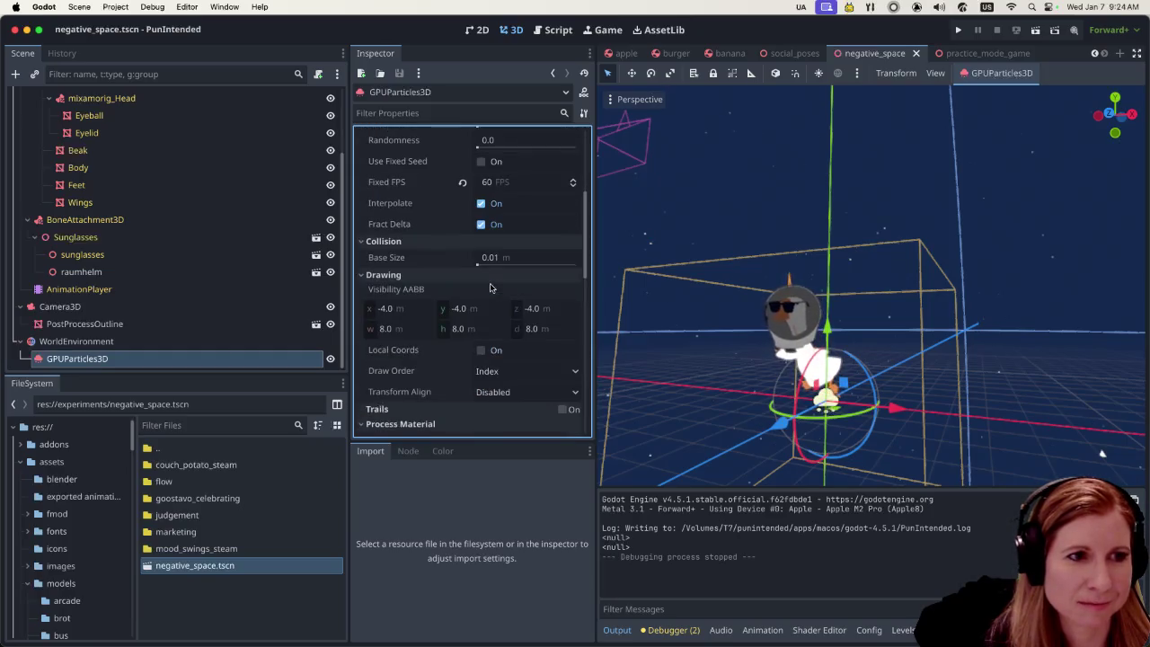
scroll(491, 287, down, 7)
scroll(490, 287, down, 8)
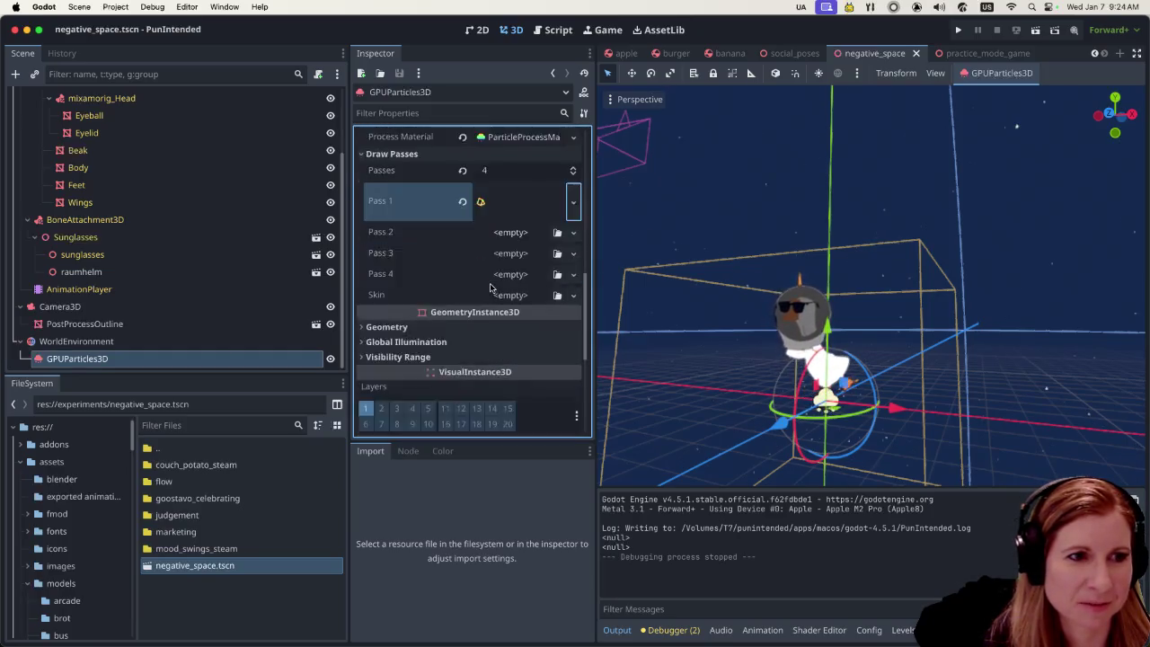
scroll(486, 281, up, 8)
scroll(486, 281, up, 10)
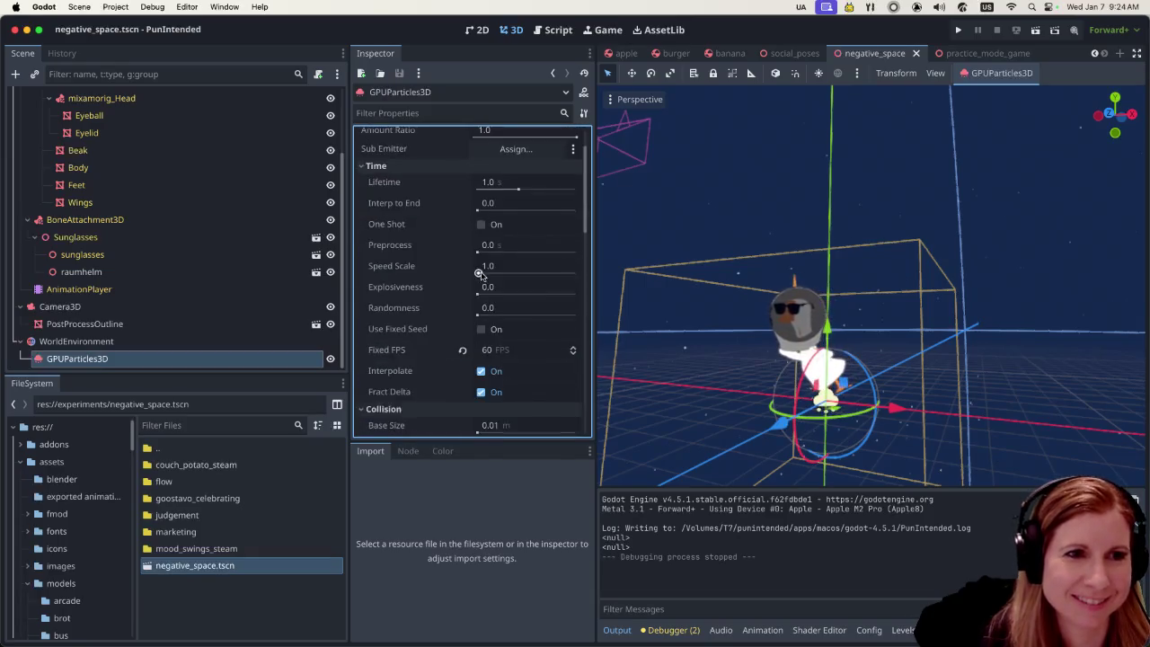
mouse_move(464, 263)
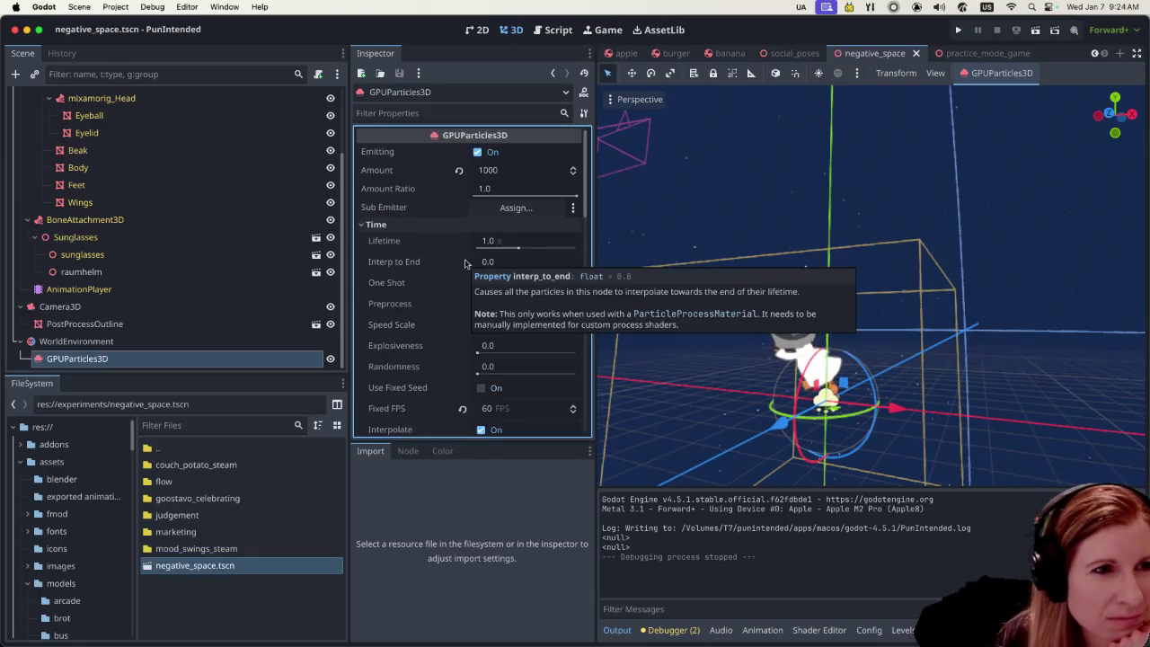
scroll(485, 287, down, 6)
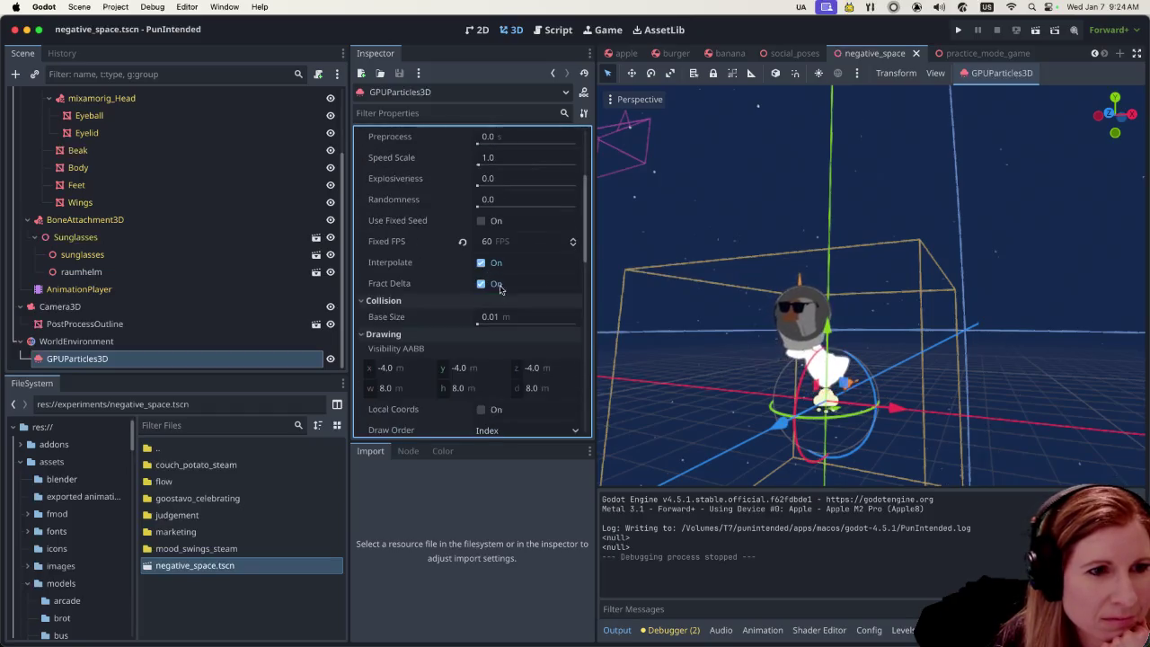
scroll(502, 320, down, 5)
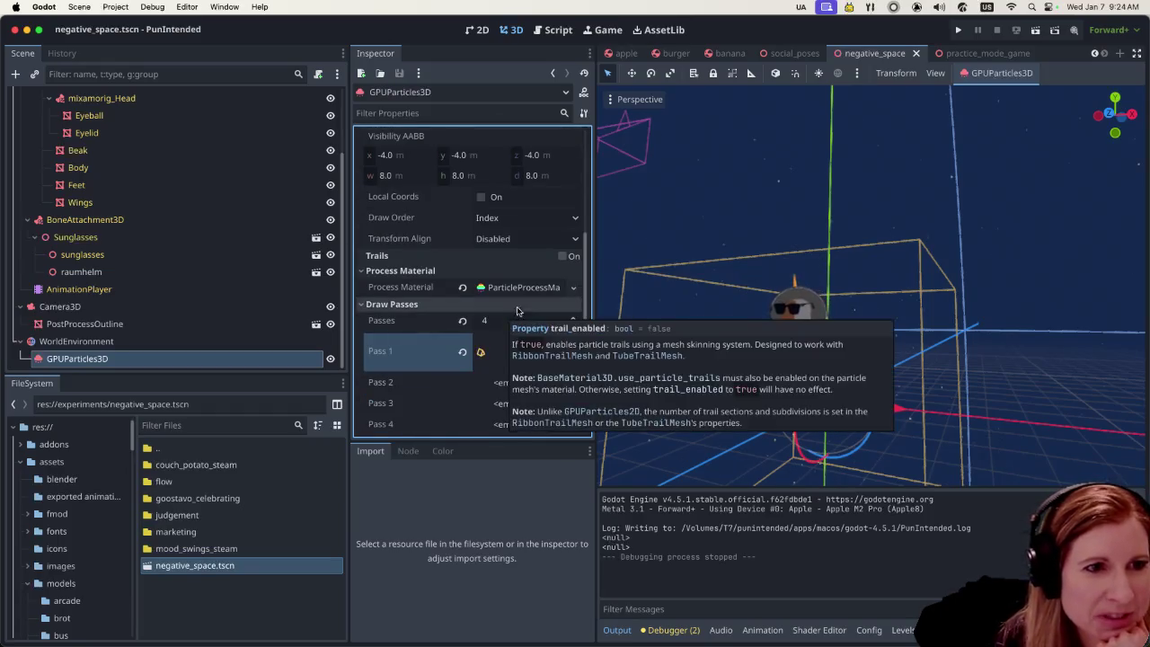
click(530, 288)
scroll(513, 328, down, 3)
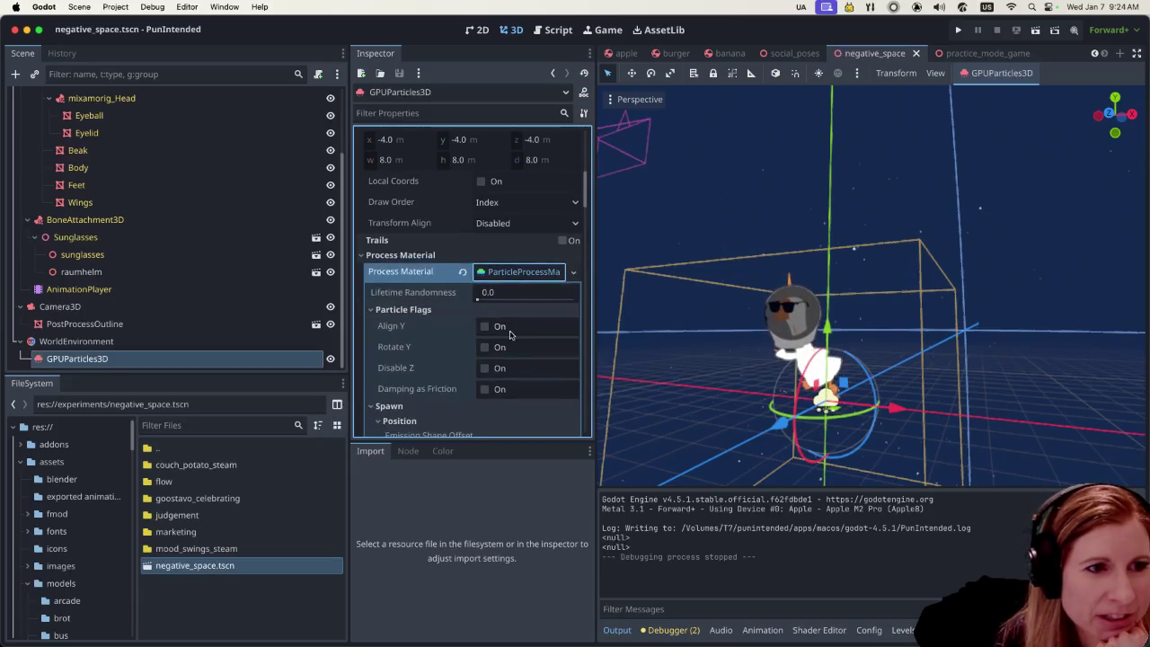
scroll(512, 327, down, 5)
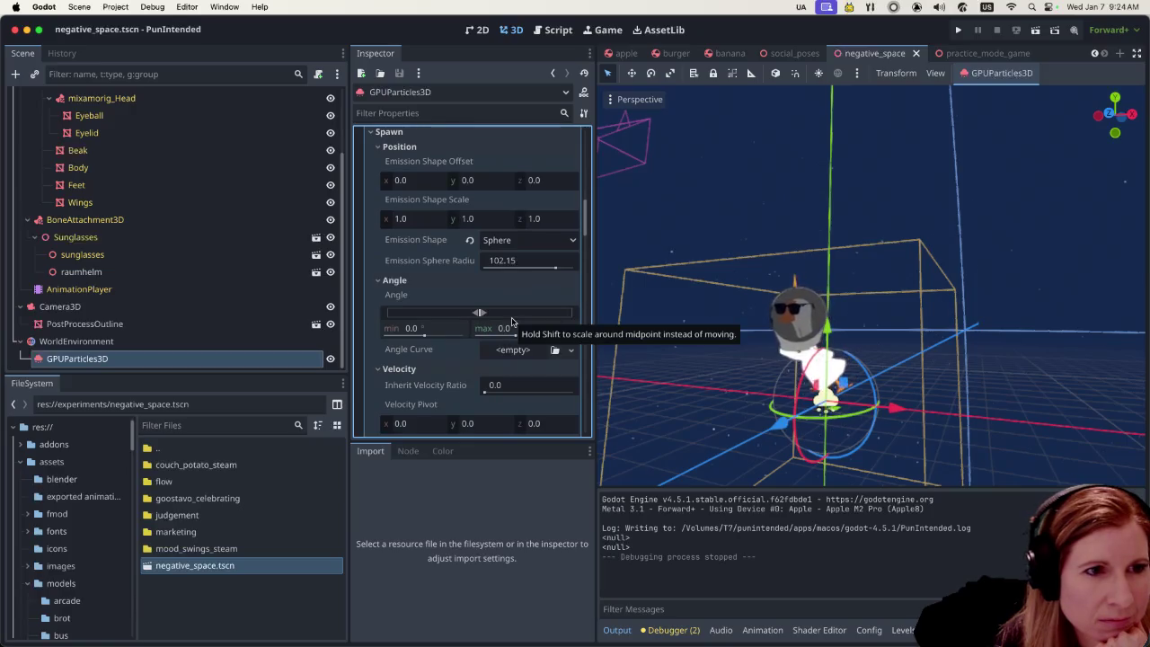
scroll(512, 324, up, 4)
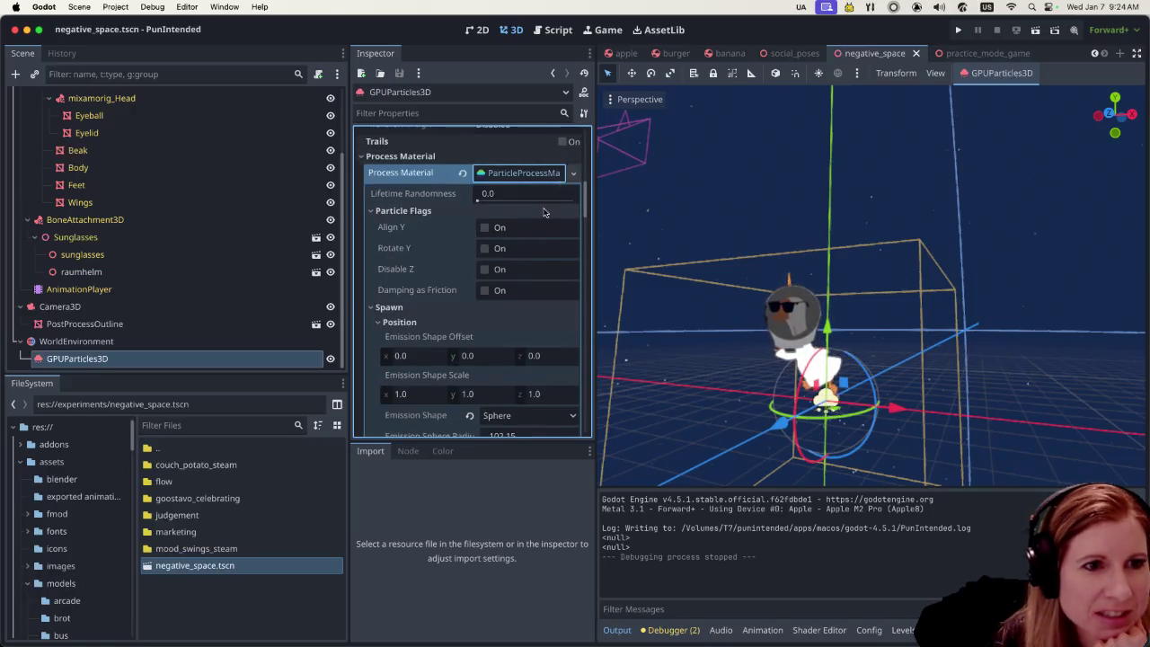
scroll(506, 287, down, 2)
scroll(508, 346, down, 2)
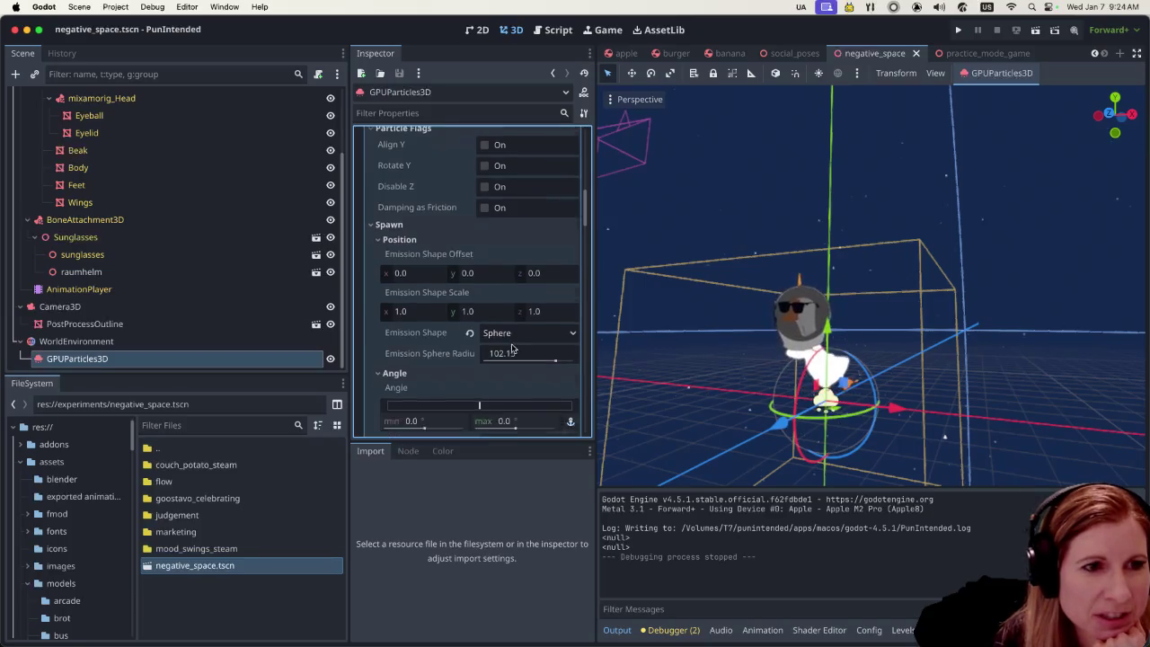
scroll(512, 341, down, 5)
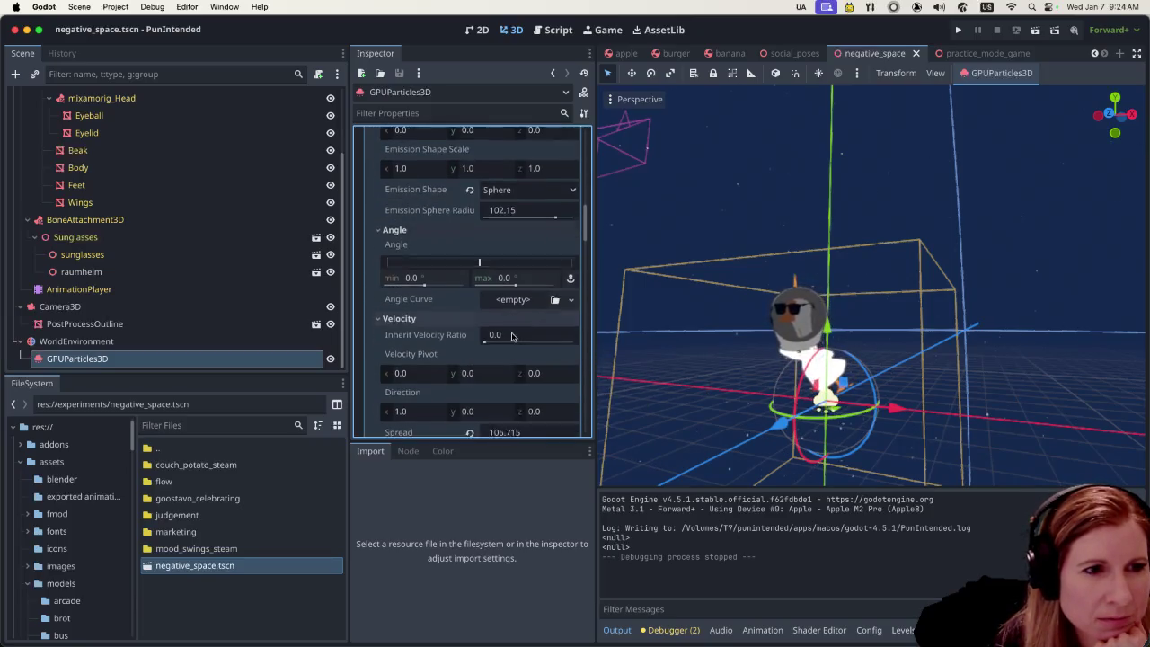
scroll(512, 327, down, 4)
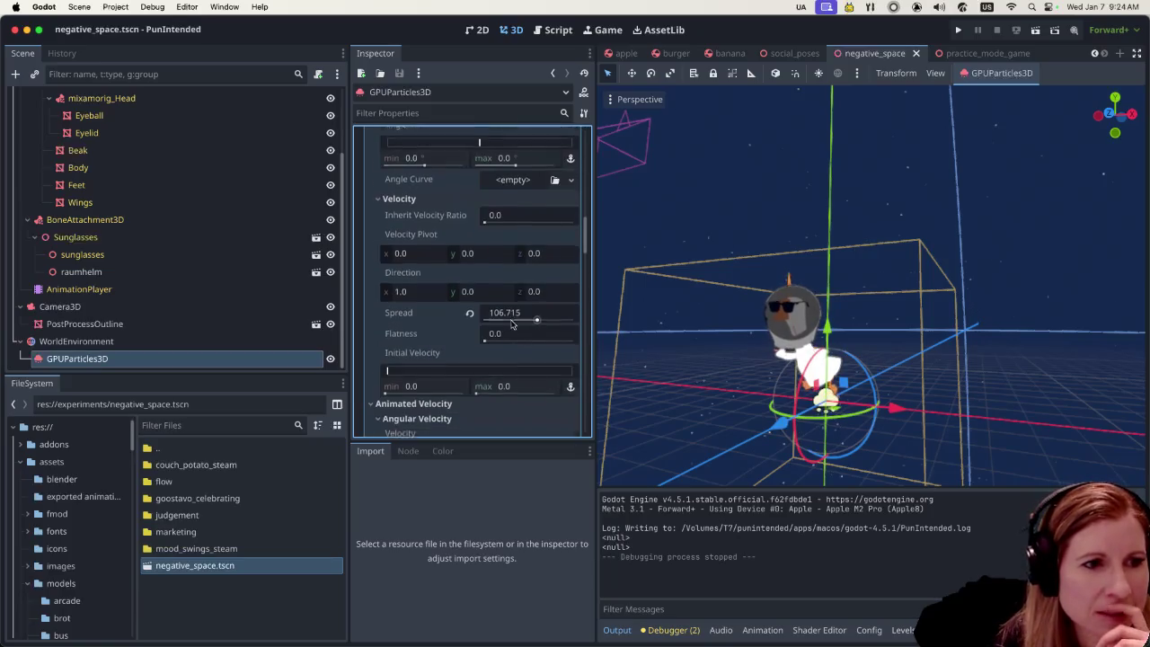
scroll(510, 324, down, 4)
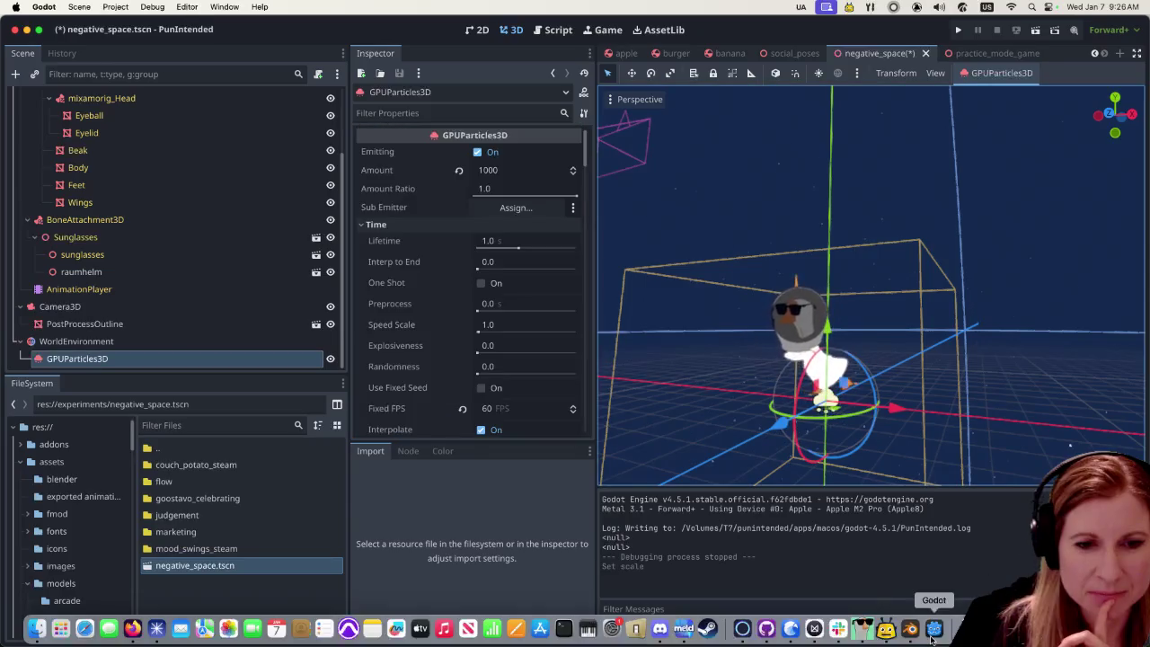
click(910, 627)
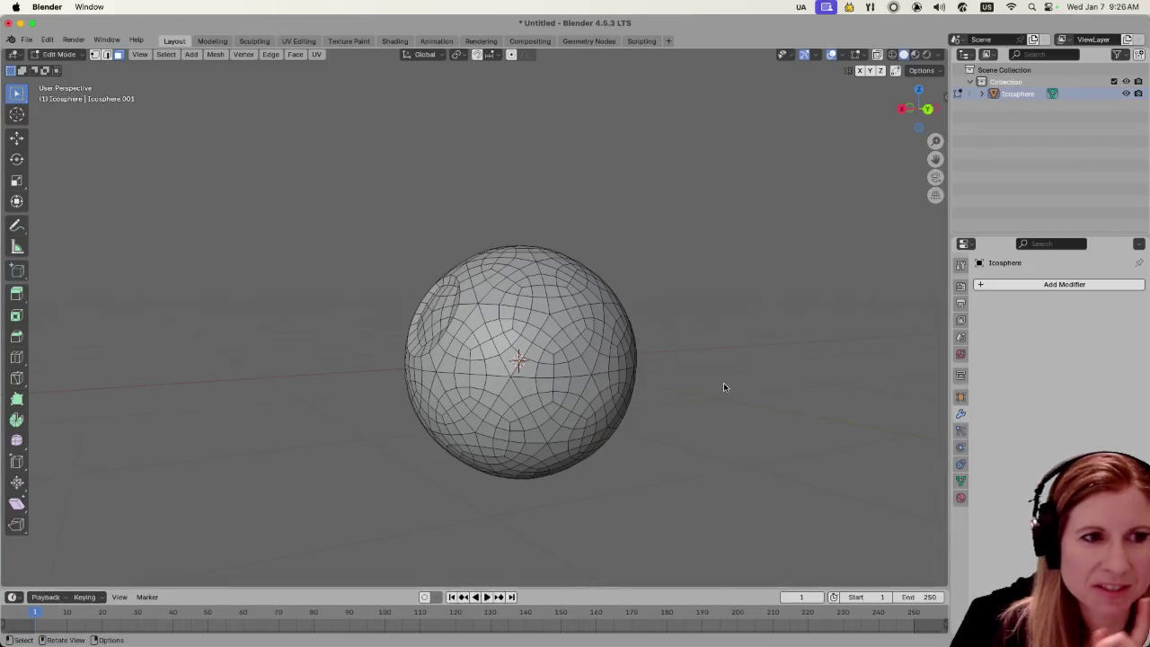
Zoom out and leave Edit Mode to show the shaded icosphere in Object Mode
scroll(674, 389, down, 3)
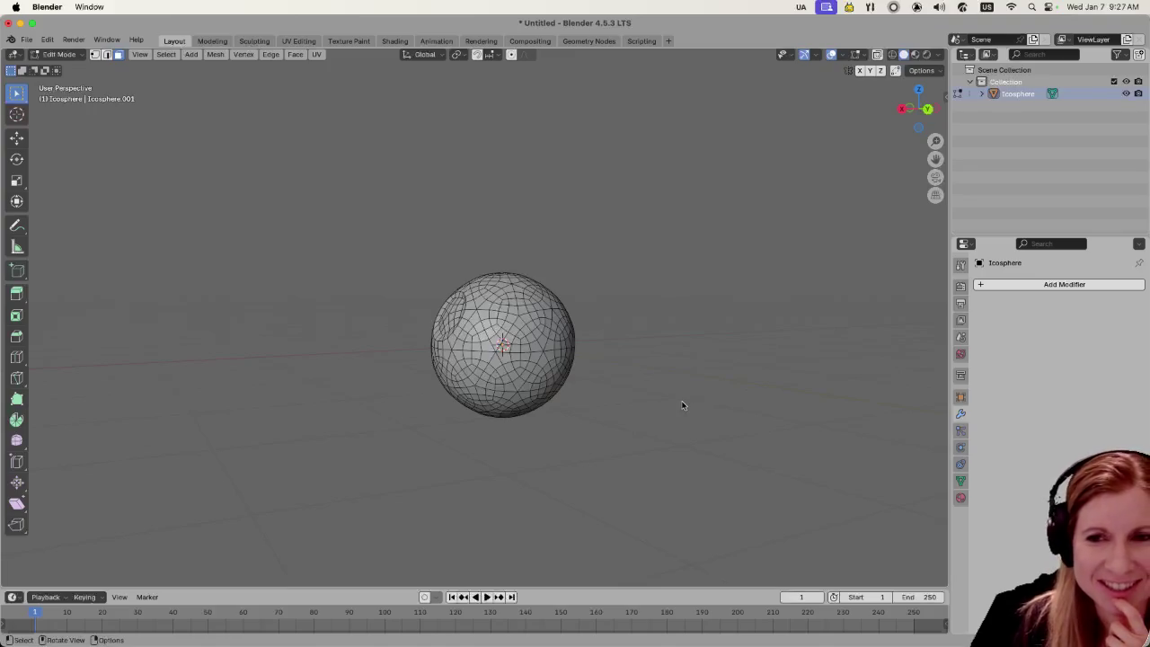
key(Tab)
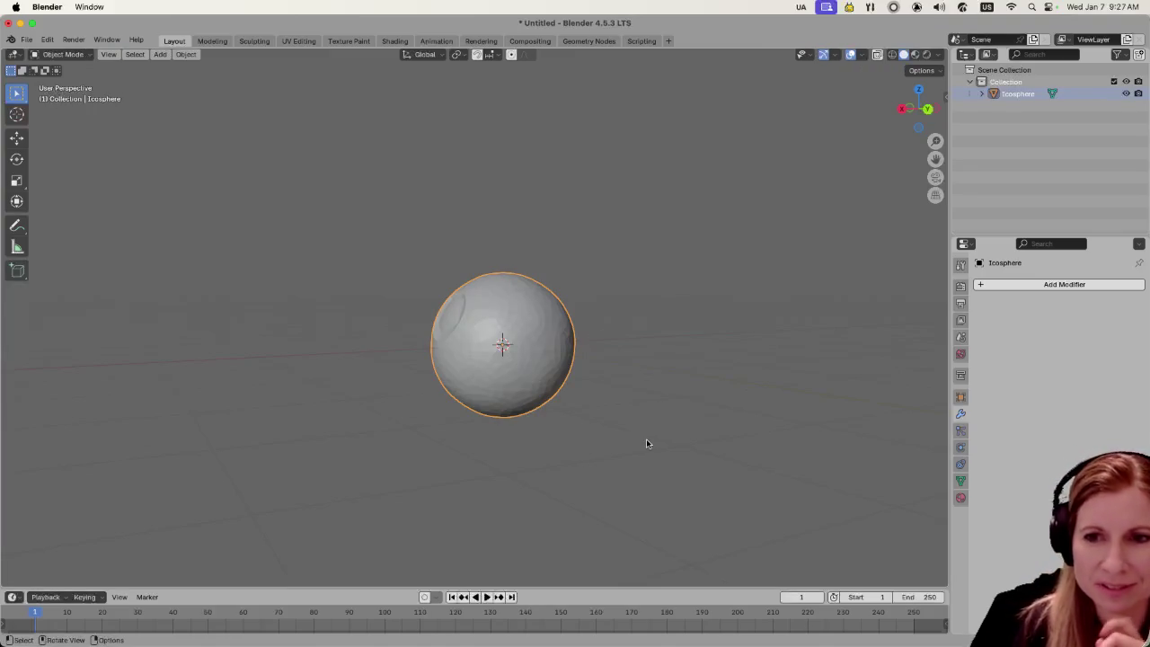
Deselect the icosphere and orbit around it to view its dented, faceted surface
drag(653, 469, 704, 452)
scroll(637, 462, up, 3)
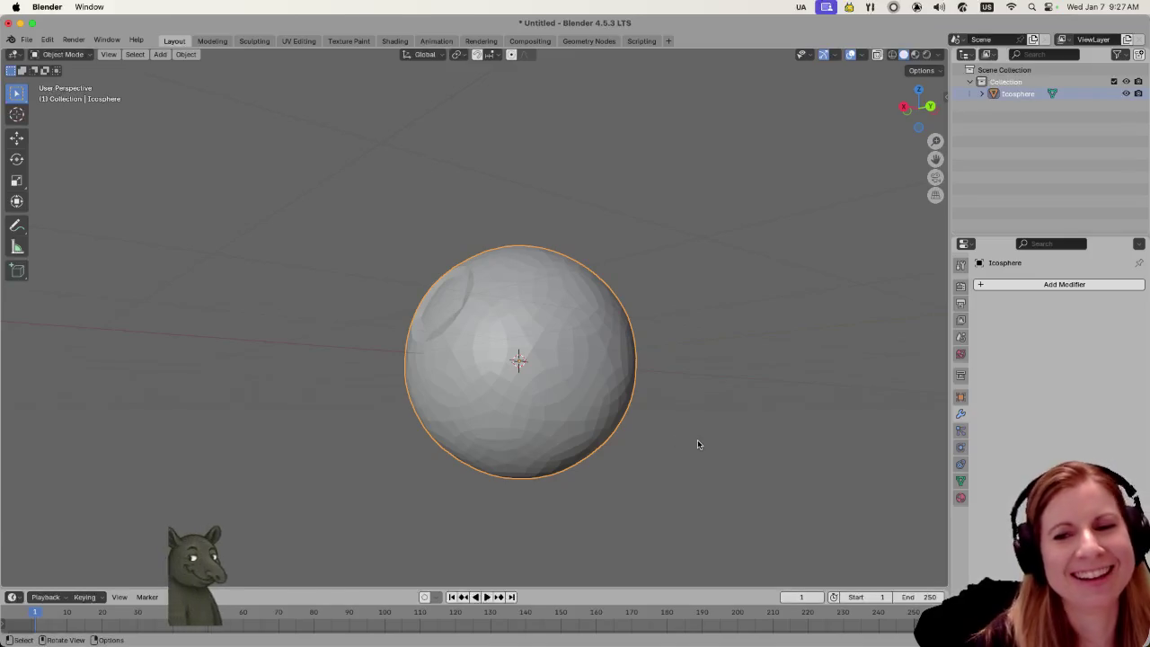
click(689, 455)
scroll(711, 474, right, 5)
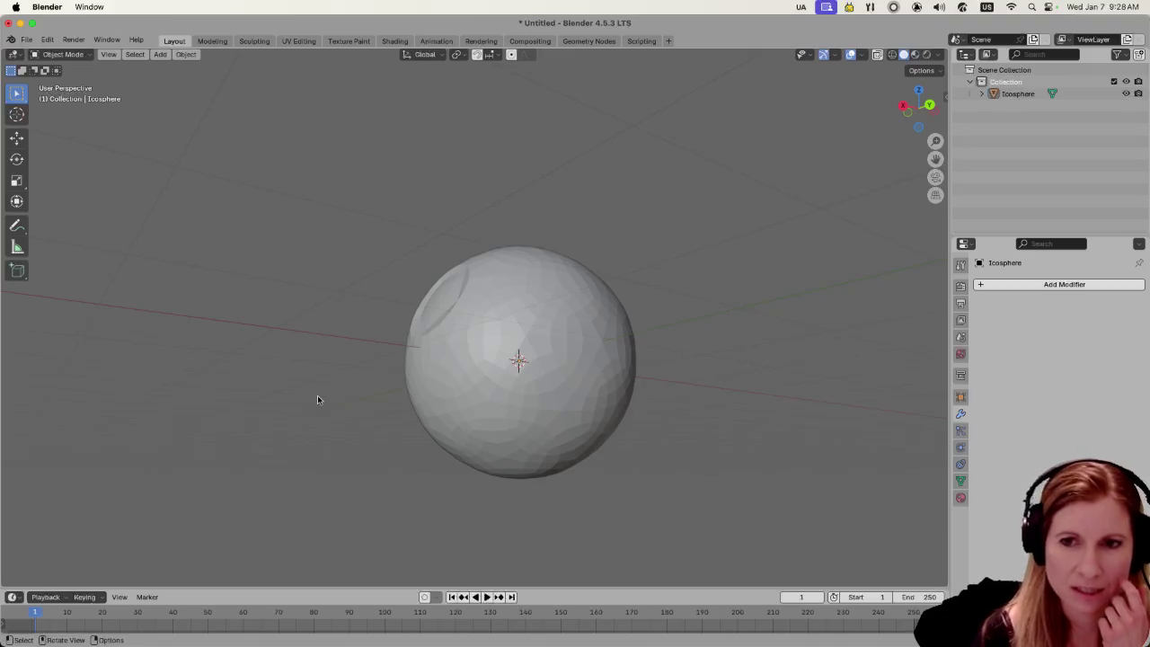
scroll(486, 368, up, 3)
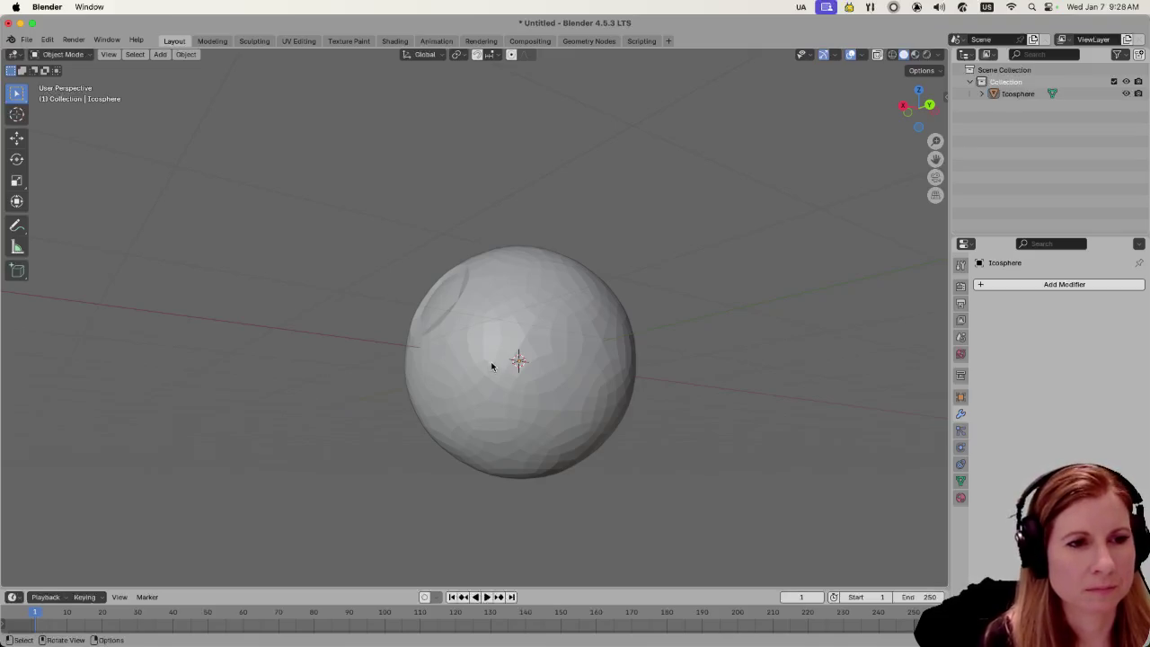
scroll(485, 368, down, 3)
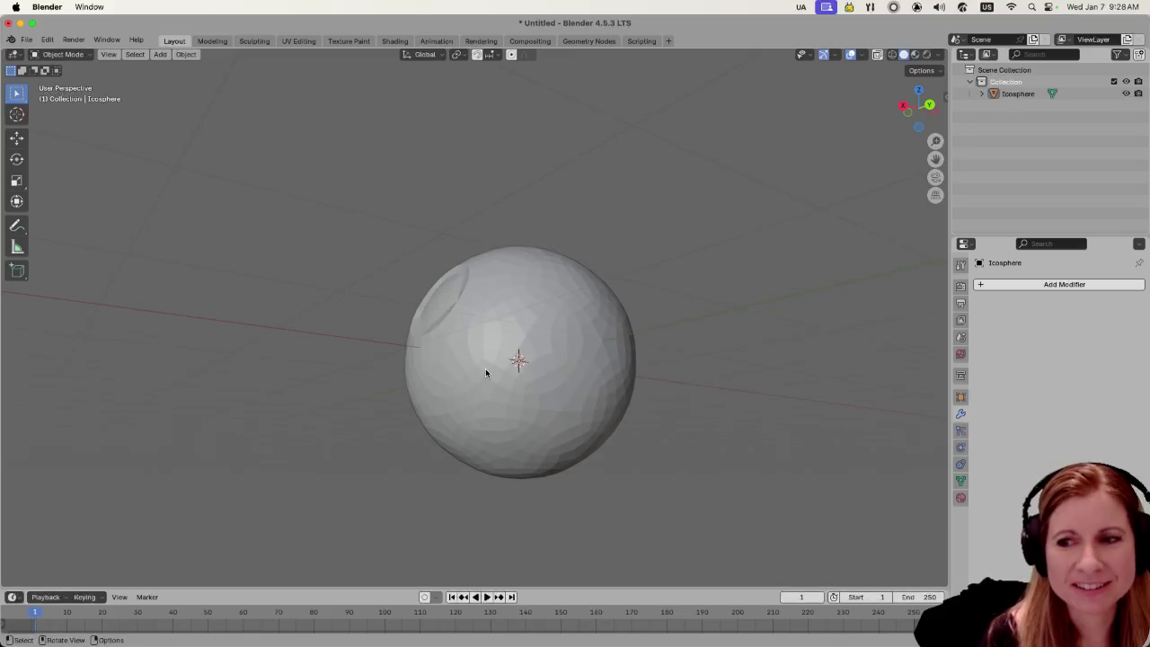
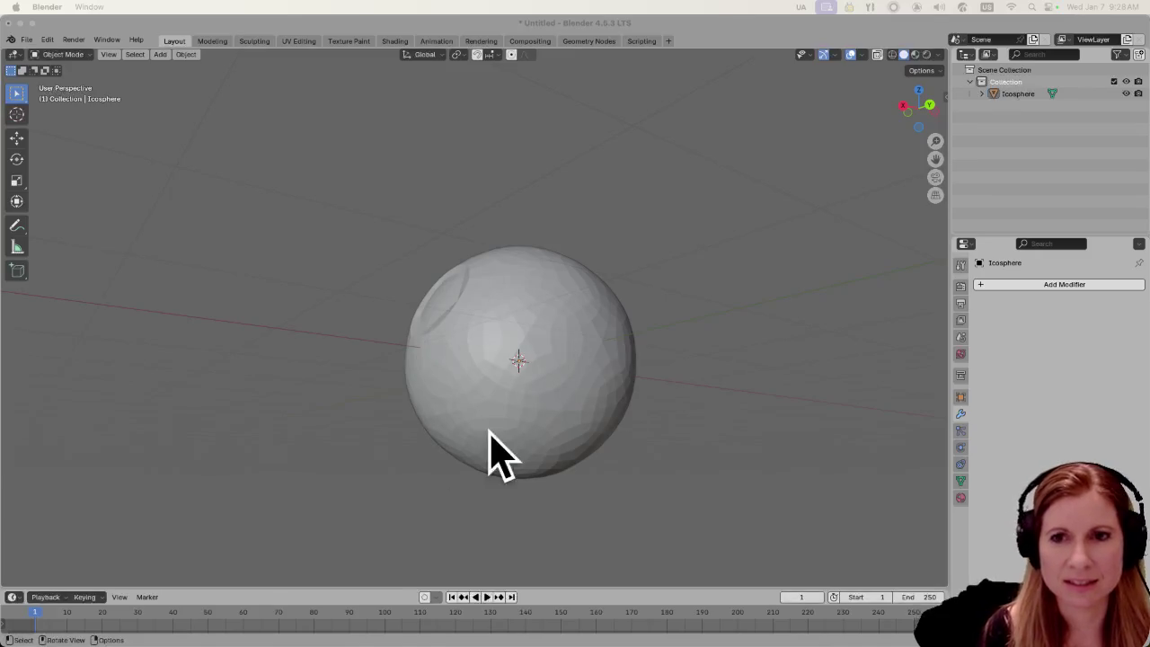
Orbit and zoom around the icosphere, briefly entering and then leaving Edit Mode
drag(484, 404, 511, 395)
scroll(539, 404, up, 2)
scroll(539, 404, down, 2)
key(Tab)
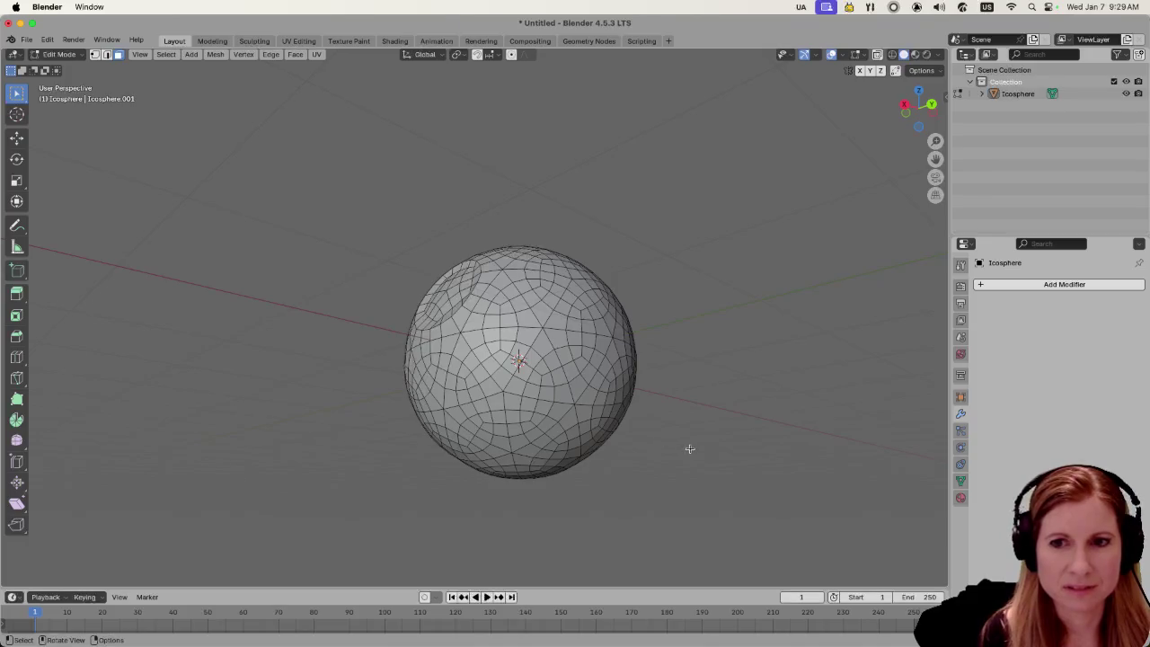
mouse_move(707, 475)
mouse_down()
mouse_move(701, 443)
mouse_move(680, 480)
mouse_move(551, 482)
mouse_move(578, 361)
mouse_up()
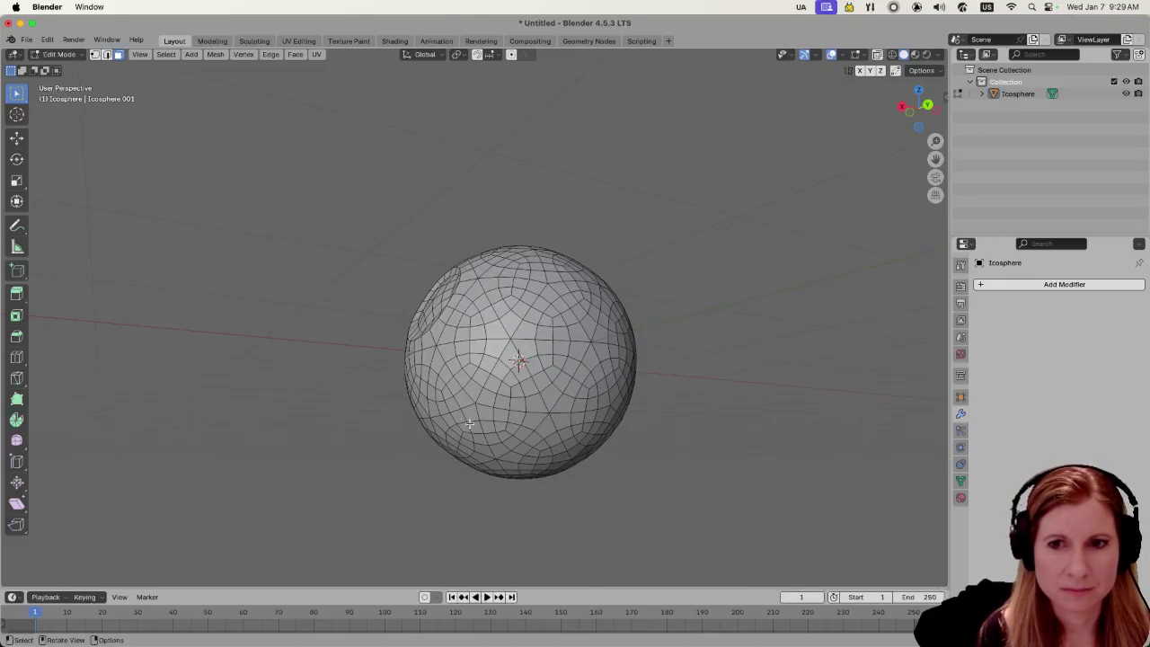
scroll(468, 425, down, 3)
key(Tab)
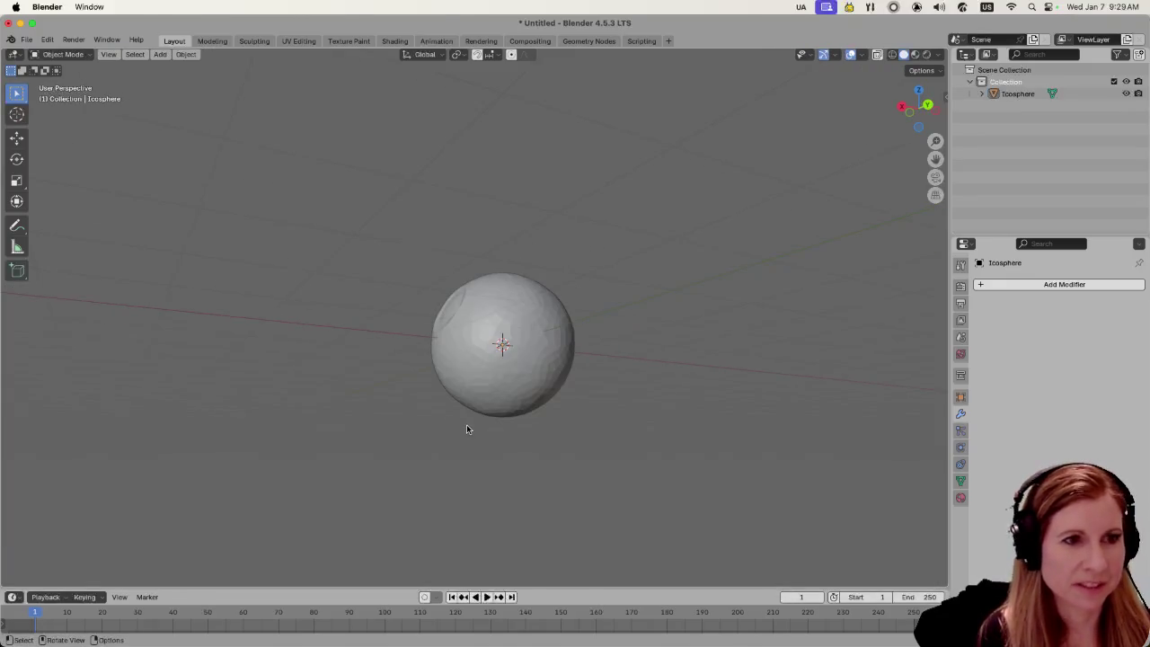
Check the right and front orthographic views, then put the icosphere back in Edit Mode
scroll(466, 429, up, 2)
scroll(485, 443, up, 2)
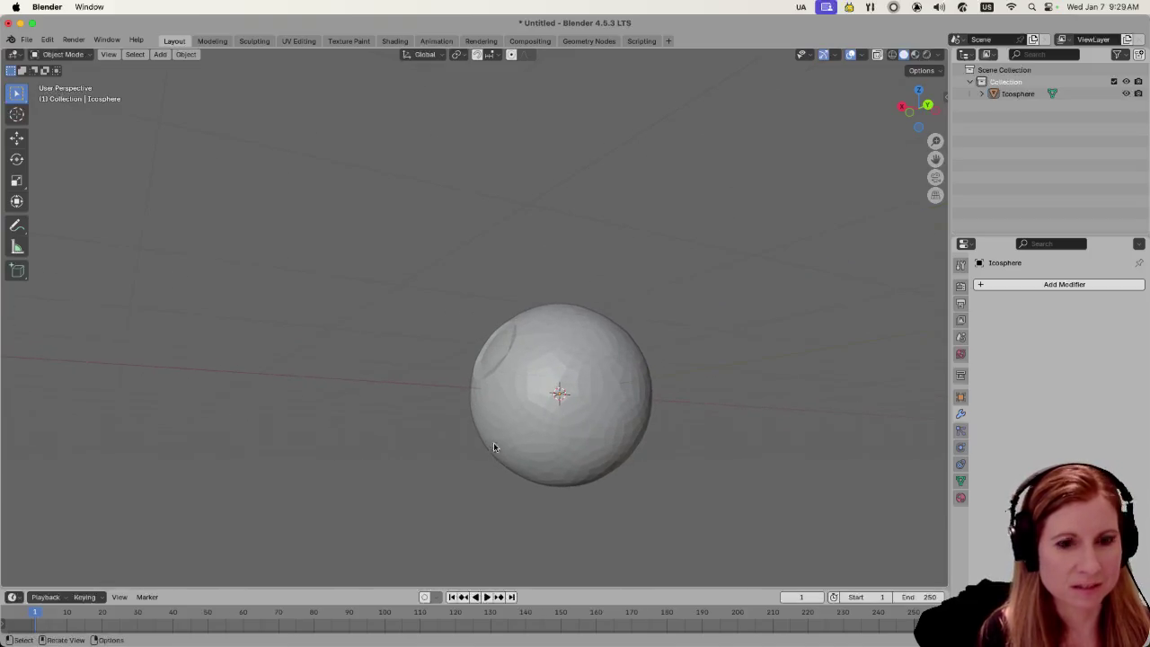
scroll(497, 430, down, 2)
scroll(498, 430, left, 3)
scroll(497, 430, right, 2)
key(KP_3)
key(KP_1)
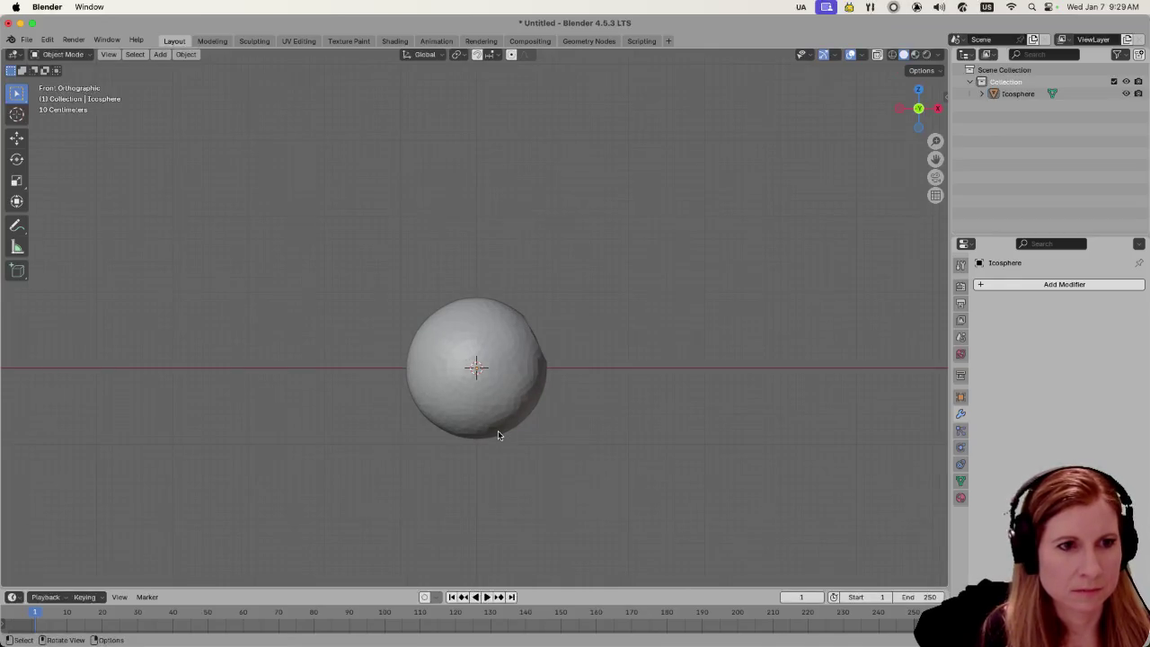
drag(608, 436, 366, 441)
scroll(443, 414, up, 2)
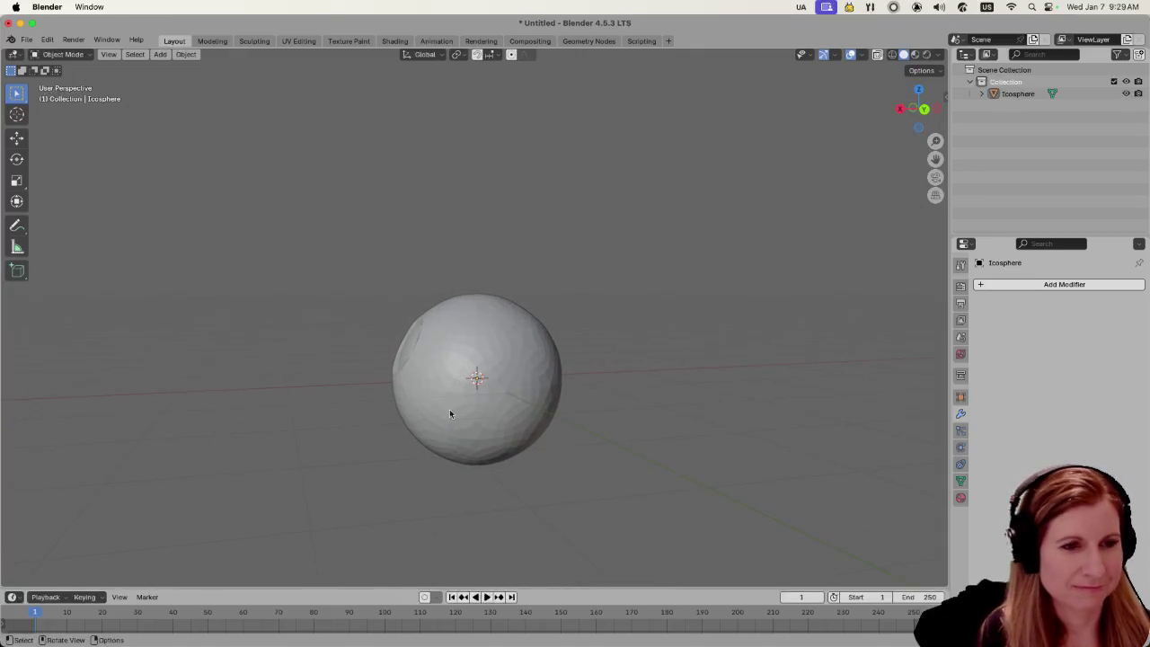
scroll(510, 384, up, 2)
key(Tab)
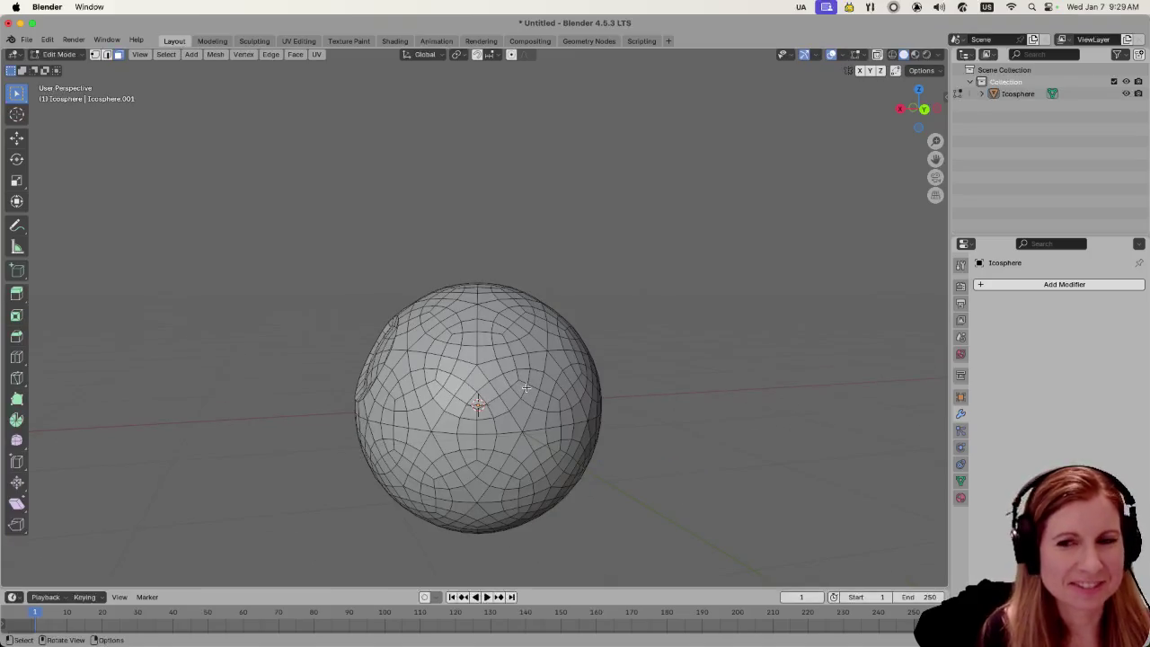
Select a cluster of adjacent faces on the icosphere's side
click(543, 363)
click(507, 418)
drag(537, 447, 543, 440)
click(528, 415)
shift+click(507, 426)
shift+click(512, 445)
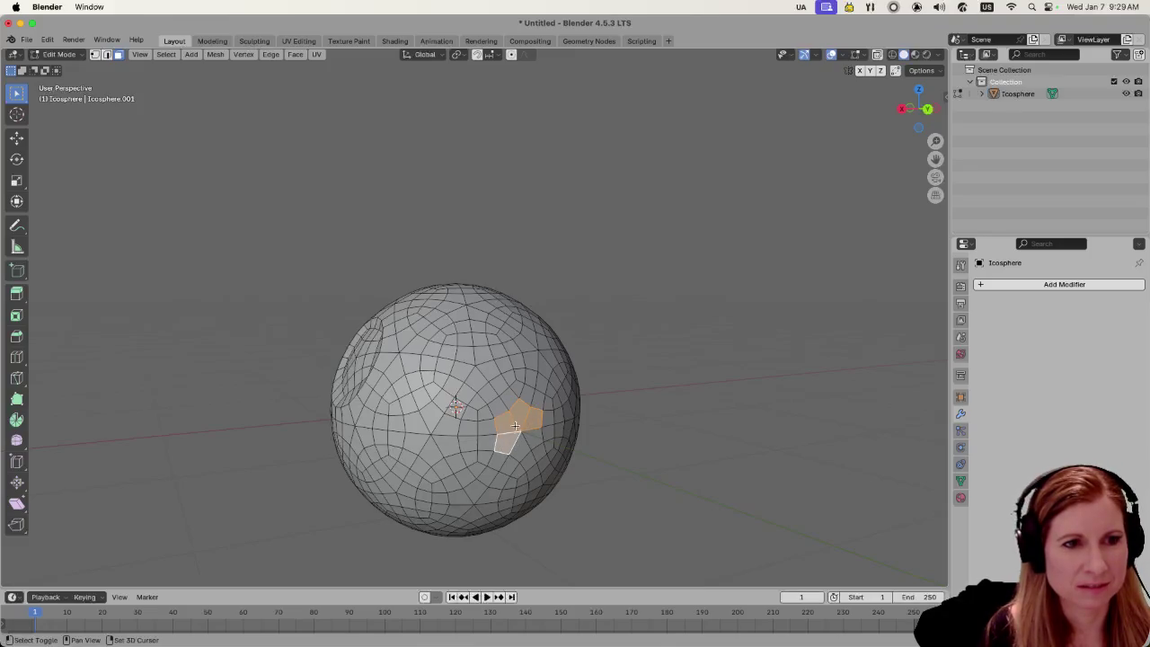
shift+click(501, 404)
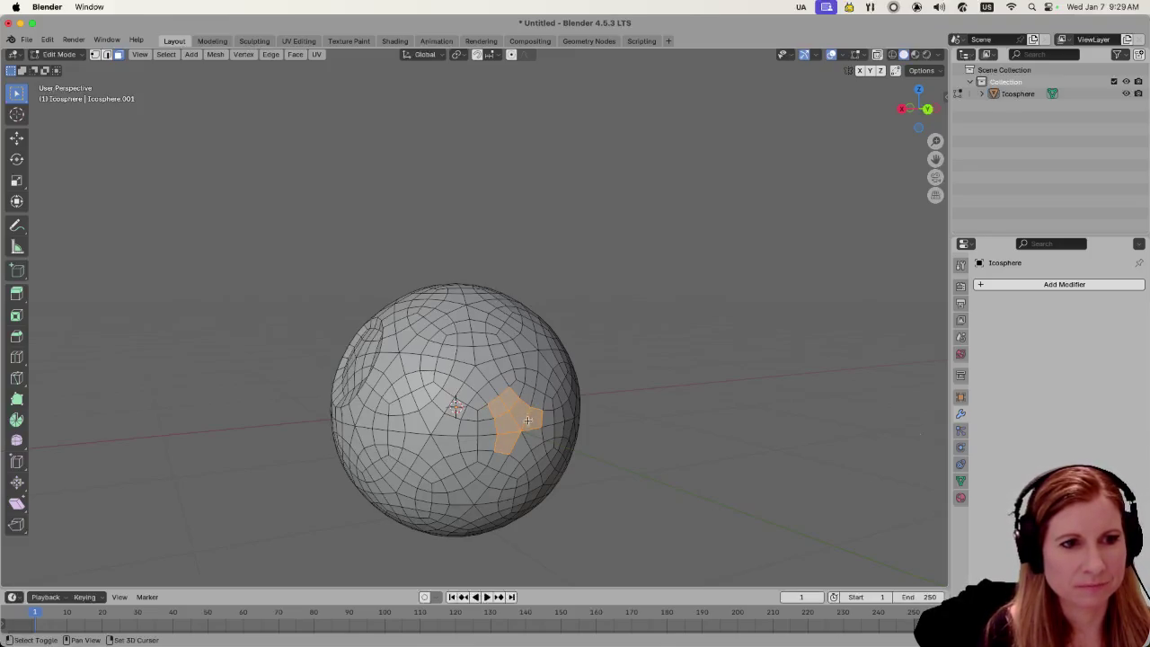
shift+click(531, 437)
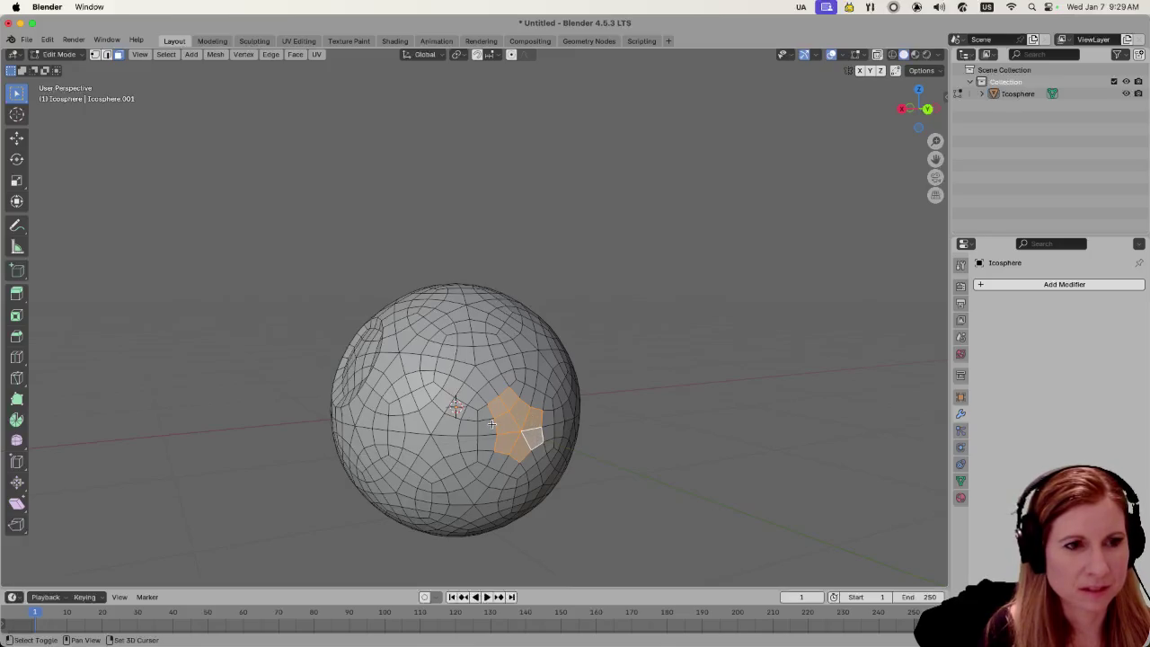
scroll(449, 440, left, 5)
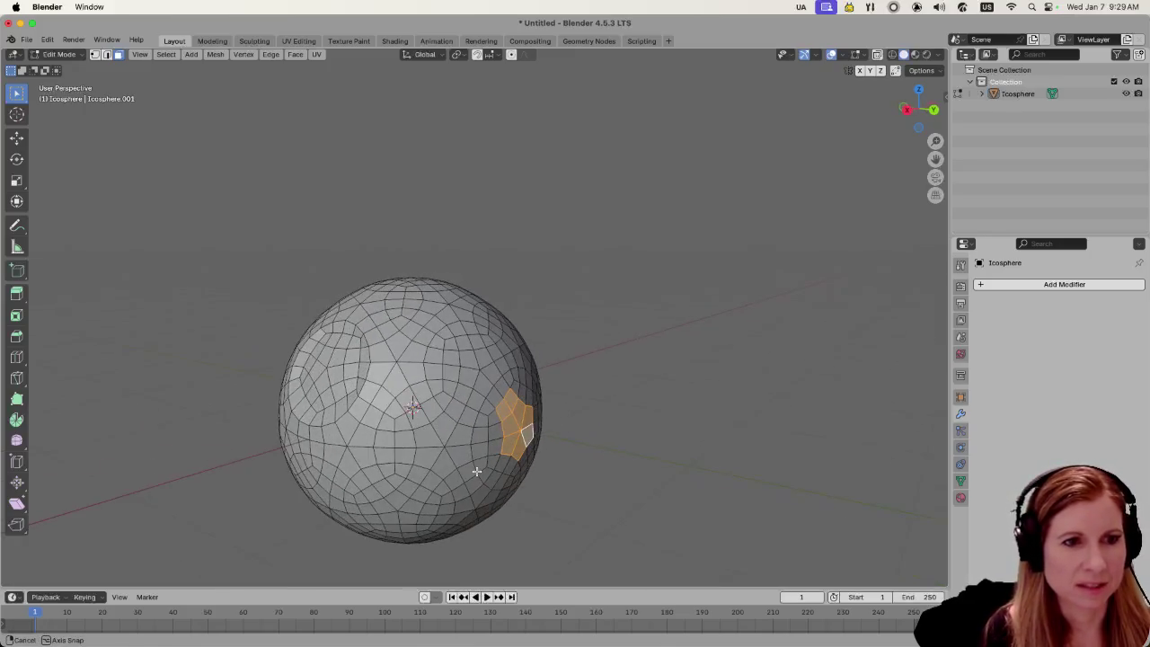
Extend the face selection with more faces above and below the cluster
shift+click(510, 398)
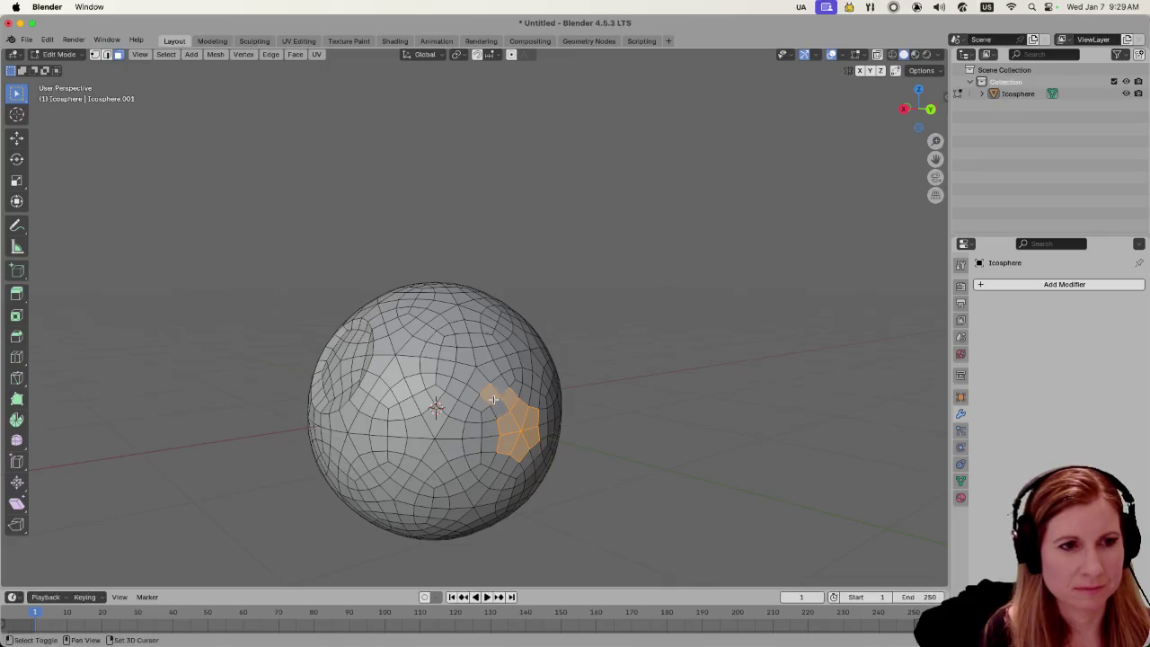
shift+click(525, 395)
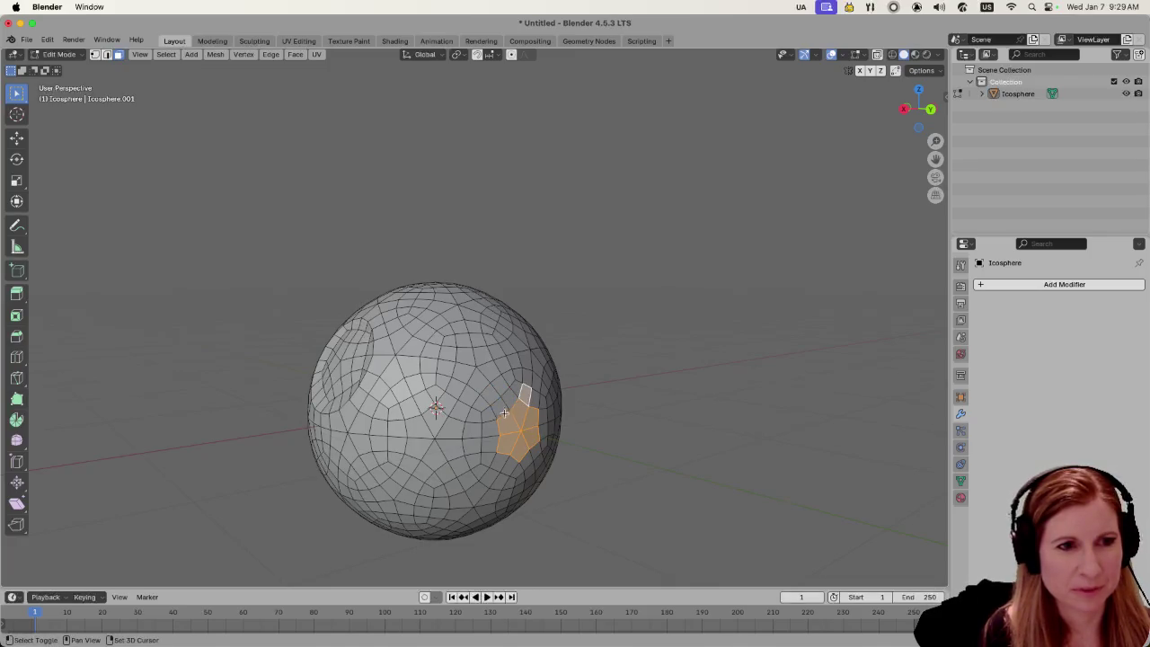
shift+click(527, 397)
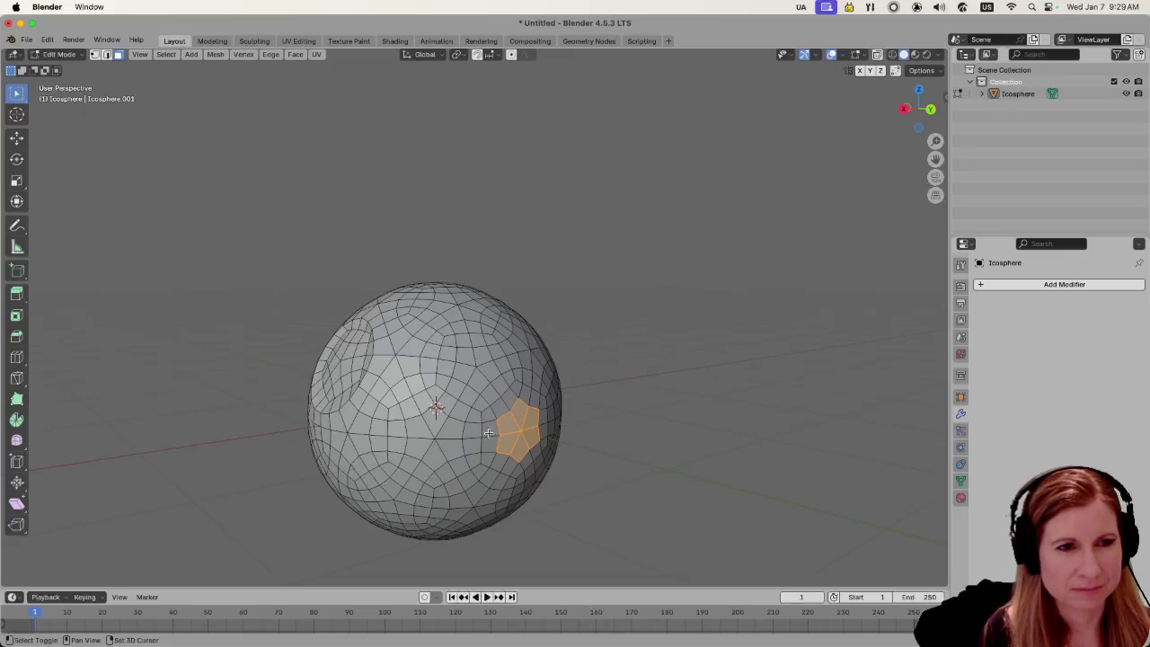
shift+click(517, 396)
shift+click(500, 408)
shift+click(488, 435)
shift+click(490, 448)
drag(490, 448, 494, 475)
Push the selected faces inward along the Y axis to carve a dent
key(g)
key(y)
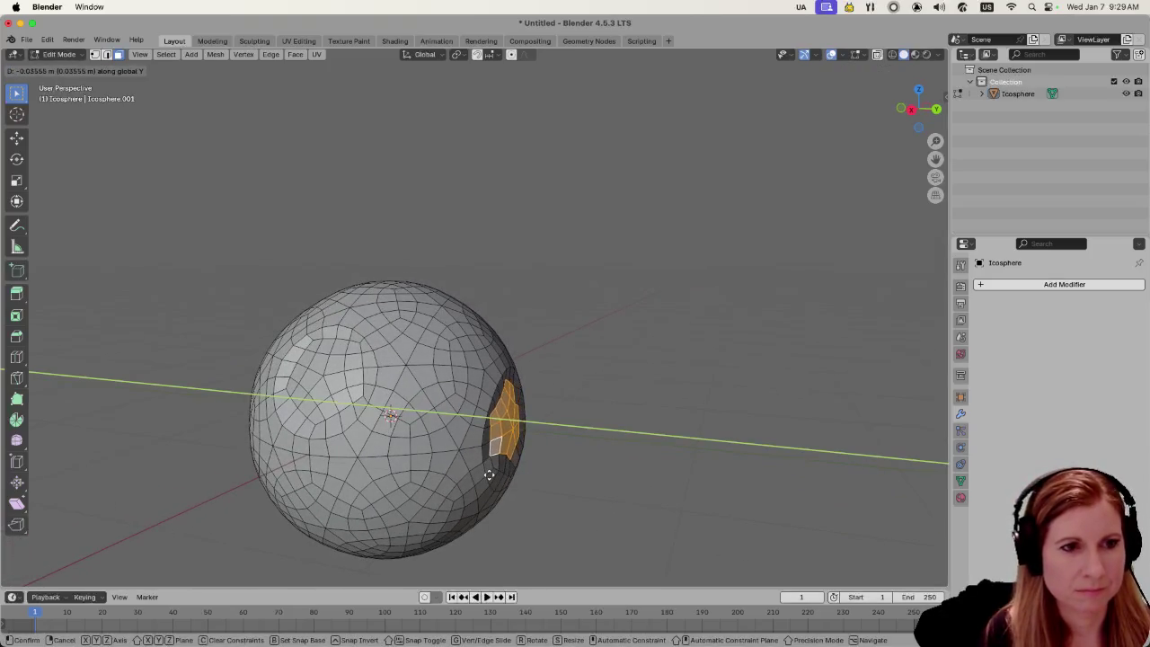
click(485, 469)
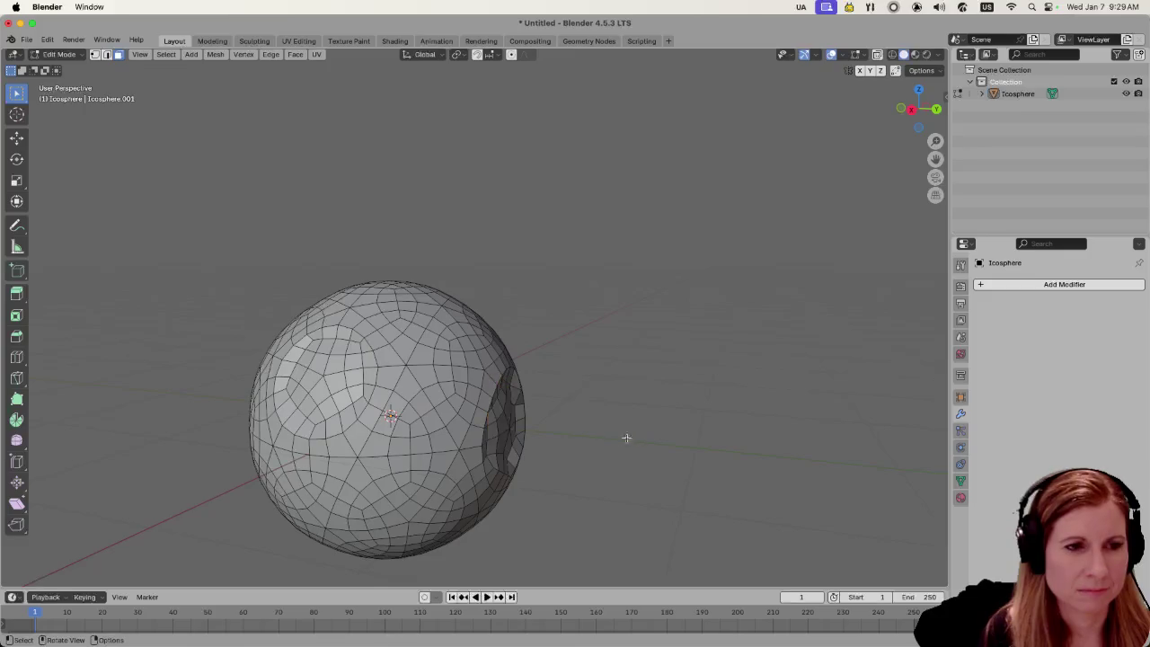
Select a new group of faces on the sphere's lower left
scroll(546, 441, down, 5)
scroll(388, 429, left, 5)
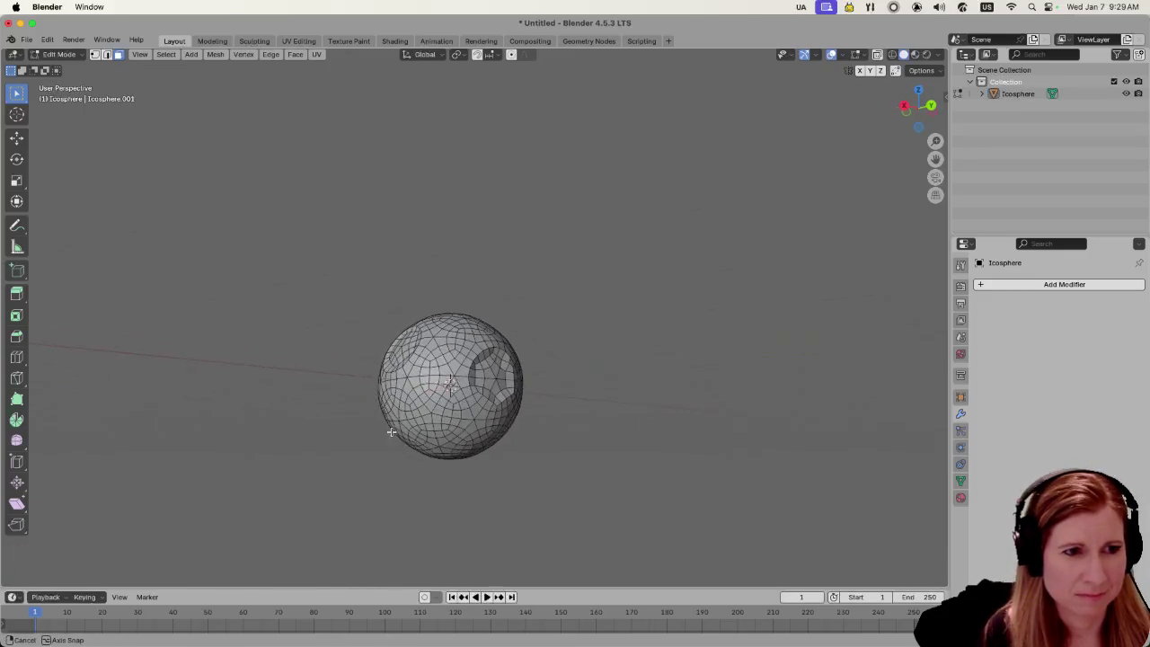
scroll(431, 438, up, 2)
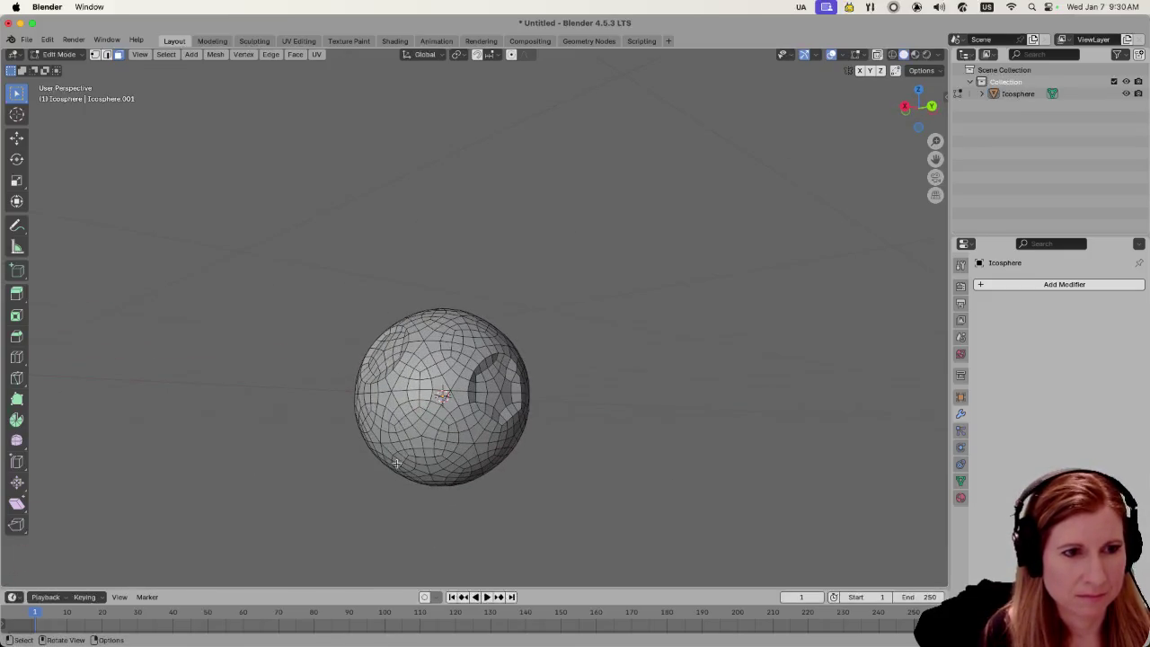
key(Tab)
key(Tab)
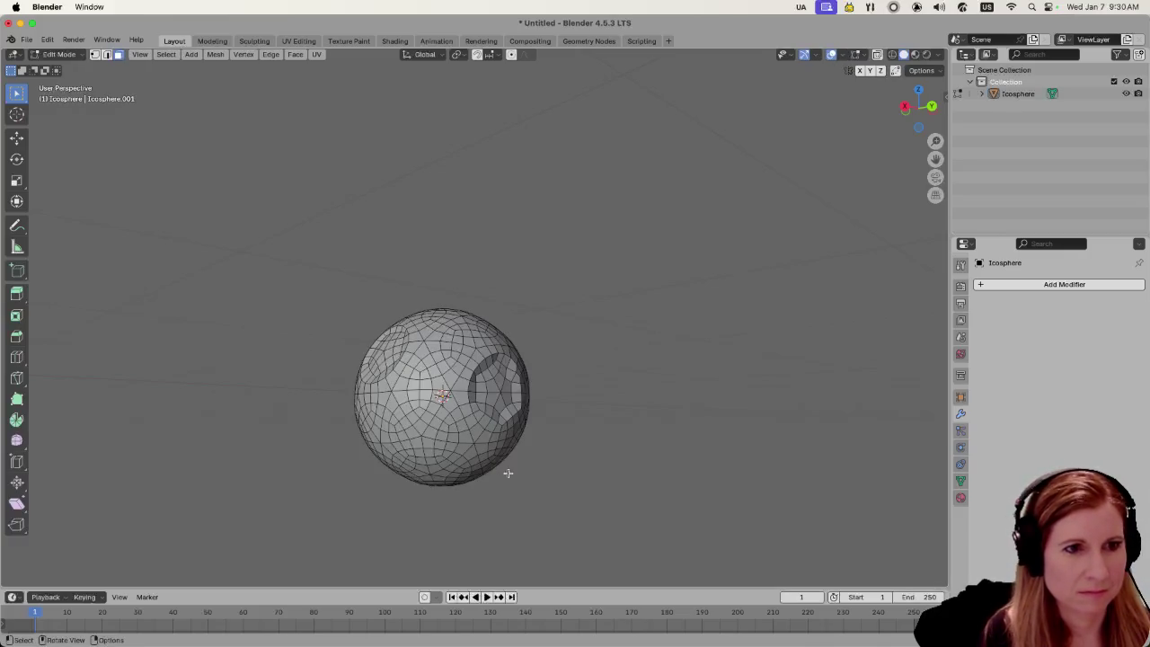
scroll(610, 431, down, 3)
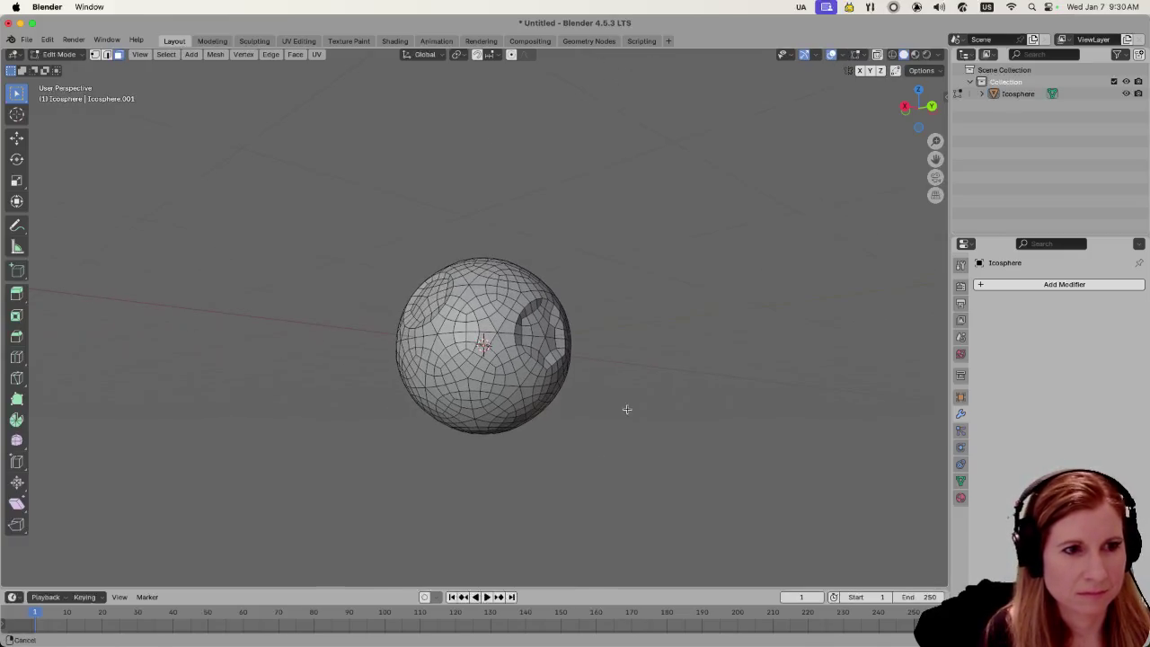
shift+click(423, 393)
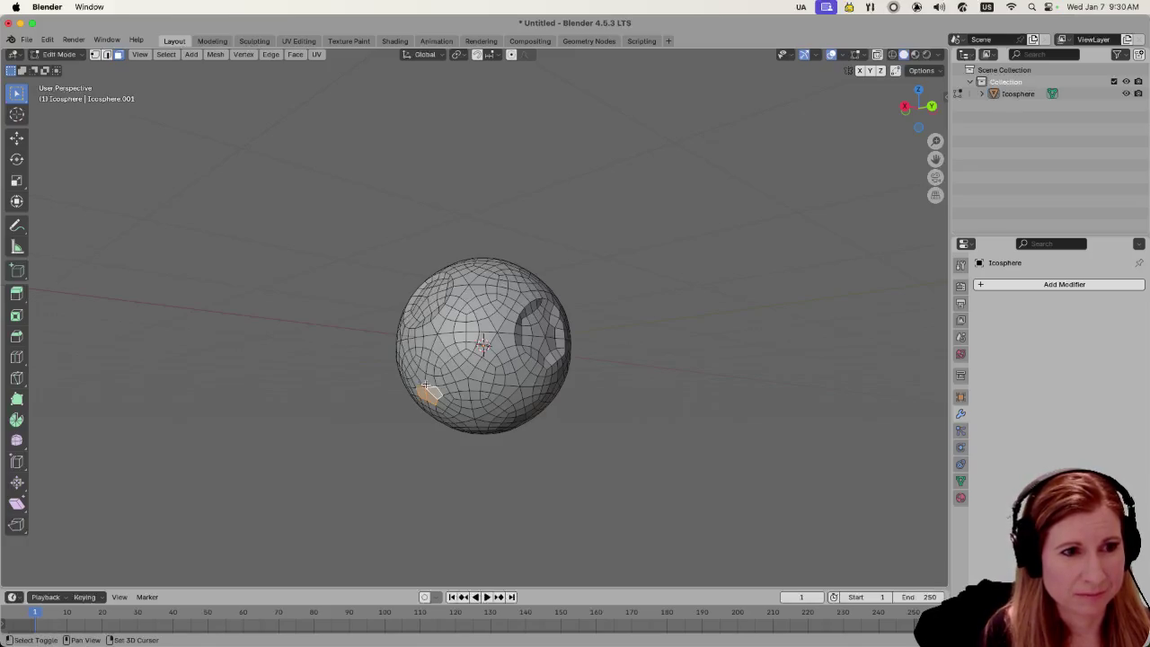
shift+click(427, 382)
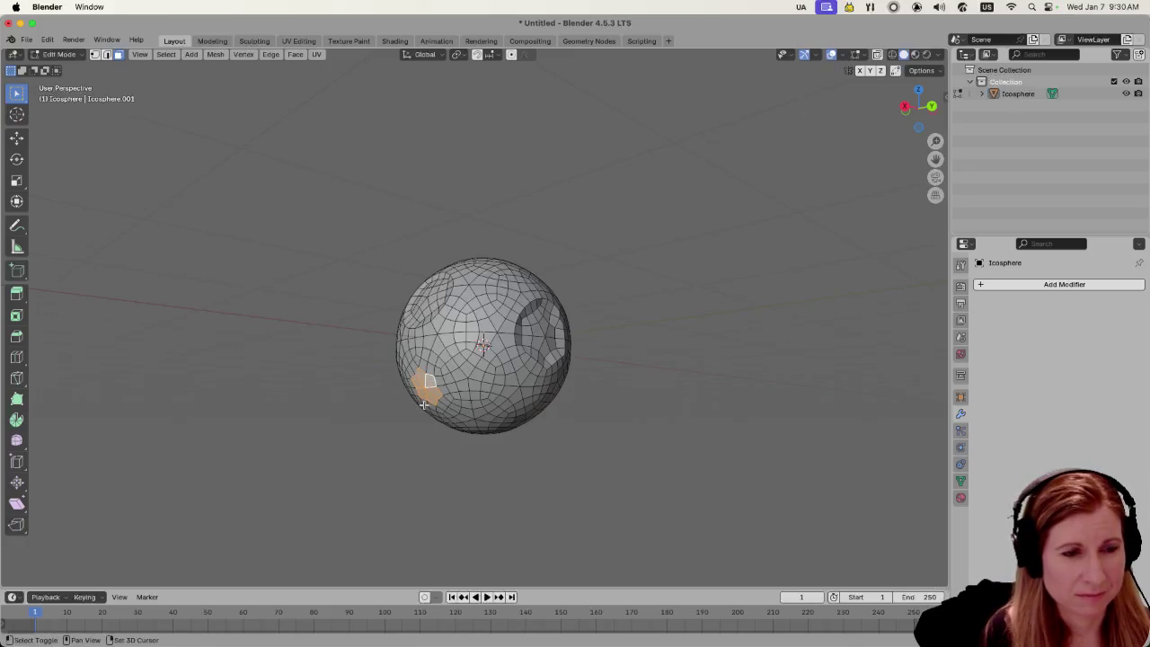
shift+click(421, 403)
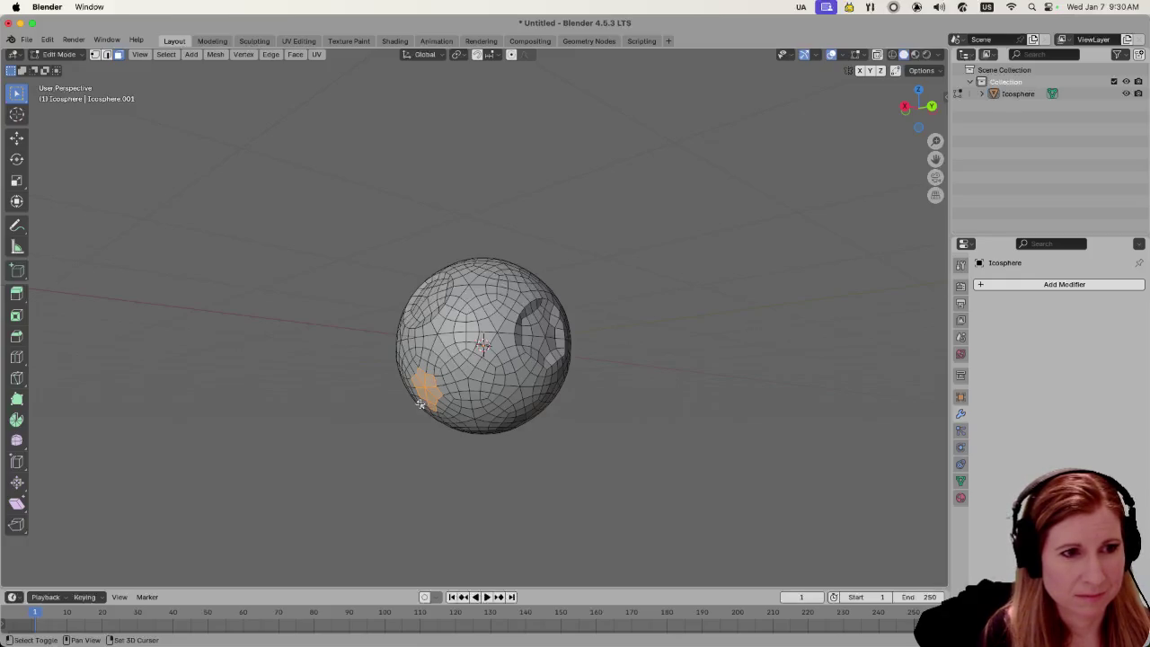
scroll(420, 406, up, 3)
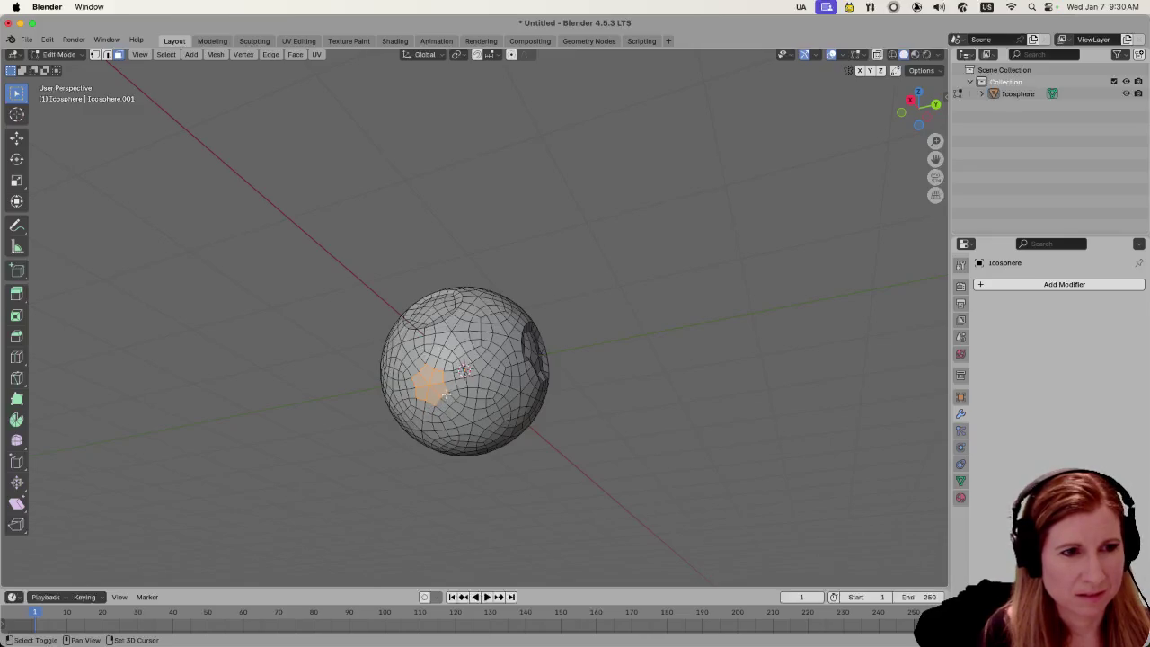
mouse_move(449, 385)
mouse_down()
mouse_move(349, 452)
mouse_move(500, 384)
mouse_up()
Push the selected faces inward along the X axis in two moves
key(g)
key(x)
click(389, 435)
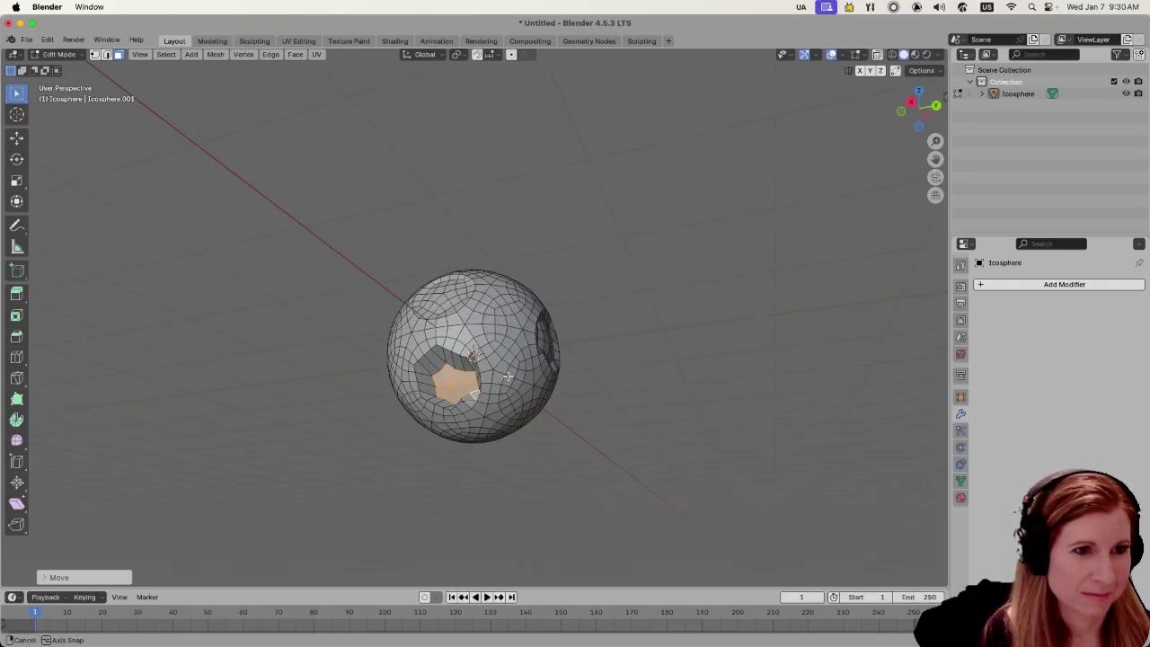
click(499, 384)
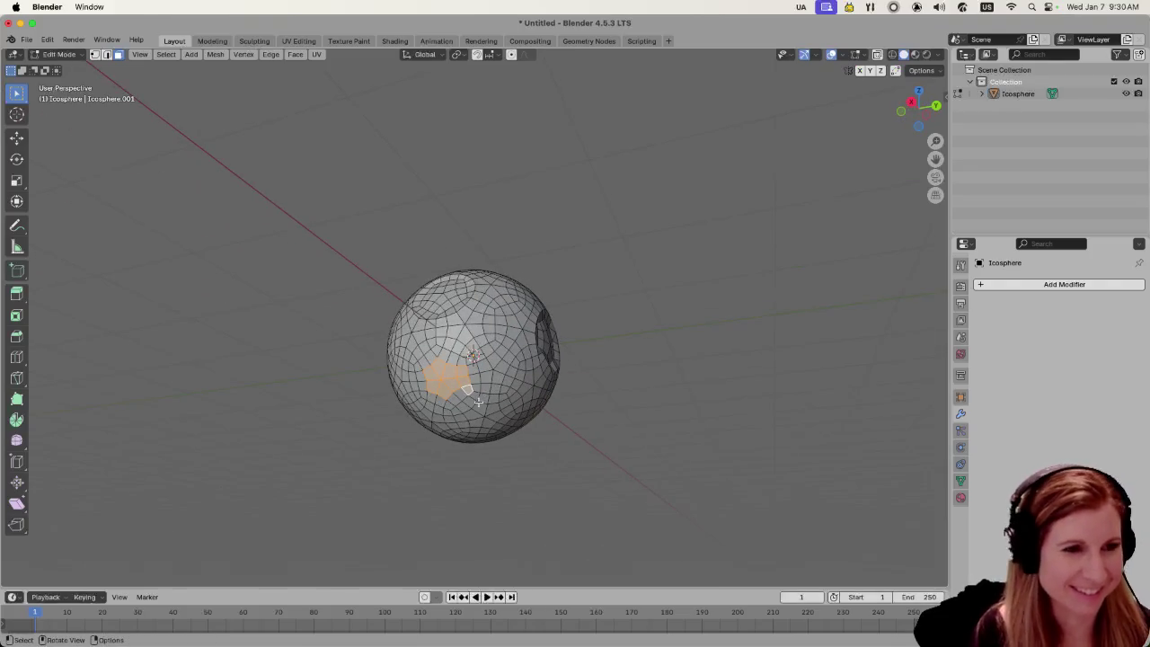
drag(478, 403, 416, 426)
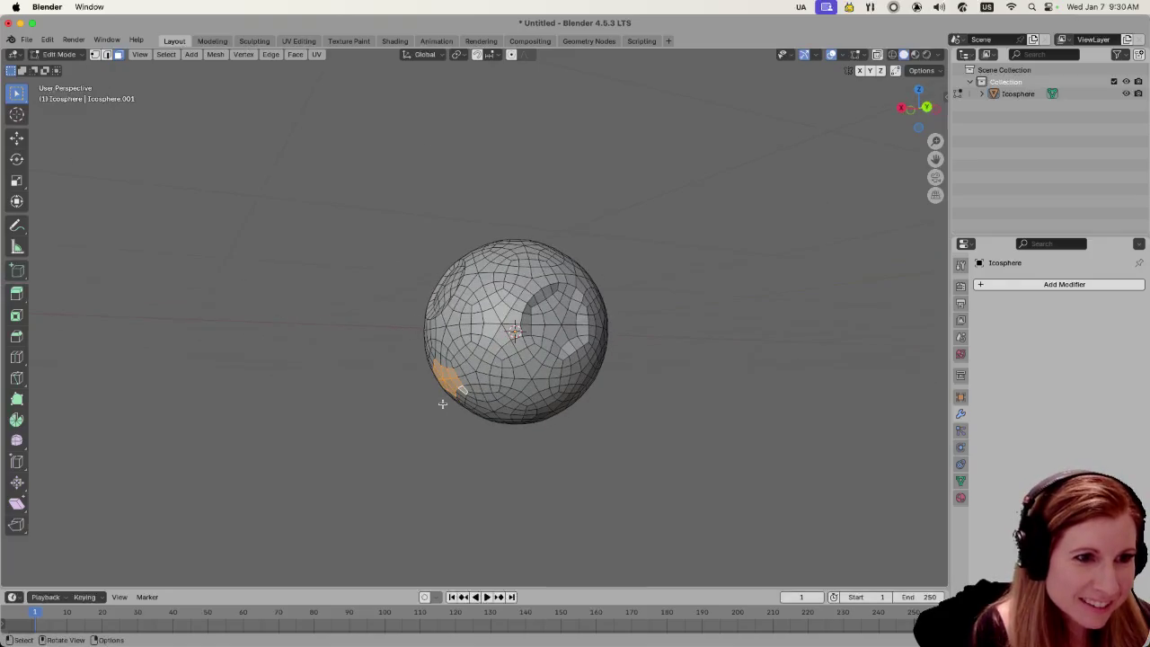
key(g)
key(x)
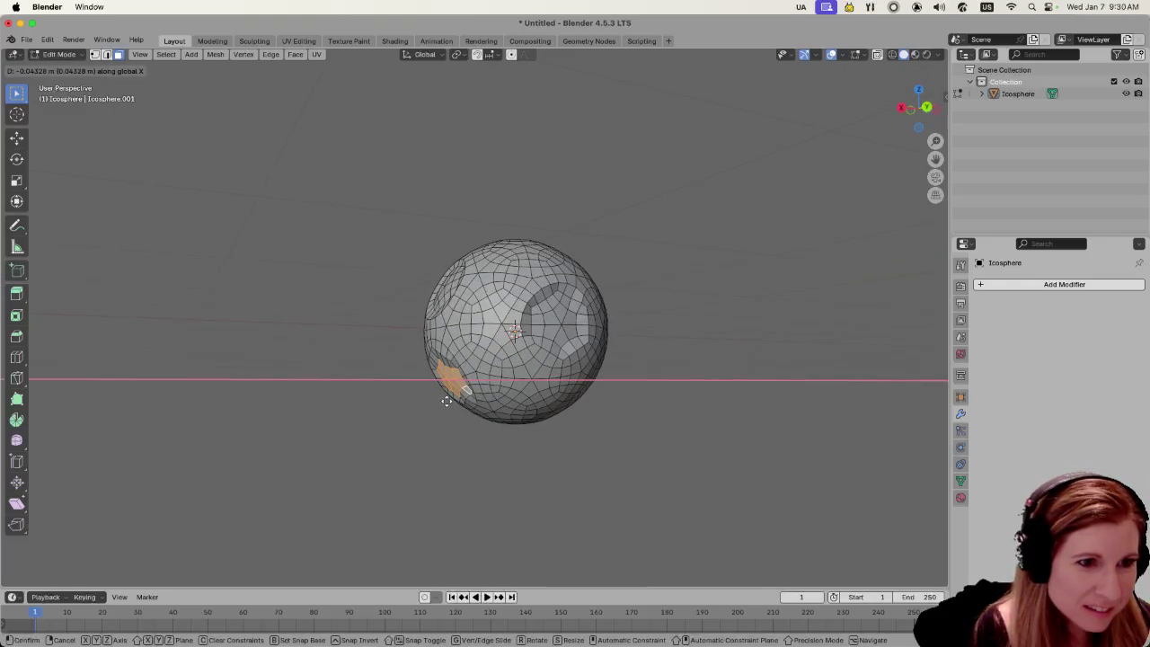
click(445, 401)
Clear the face selection and return the sphere to Object Mode
click(406, 393)
scroll(400, 391, down, 1)
key(Tab)
mouse_move(384, 395)
mouse_down()
mouse_move(384, 419)
mouse_move(413, 426)
mouse_move(585, 445)
mouse_move(574, 404)
mouse_up()
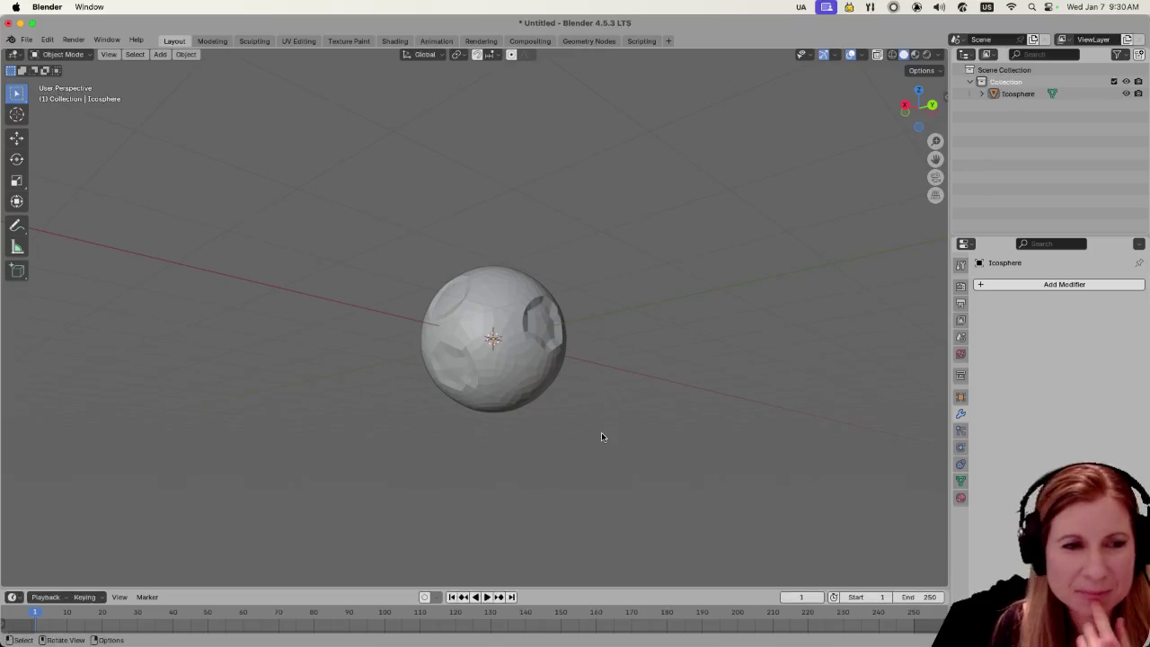
Apply Shade Auto Smooth to the icosphere, then deselect it
scroll(602, 433, up, 2)
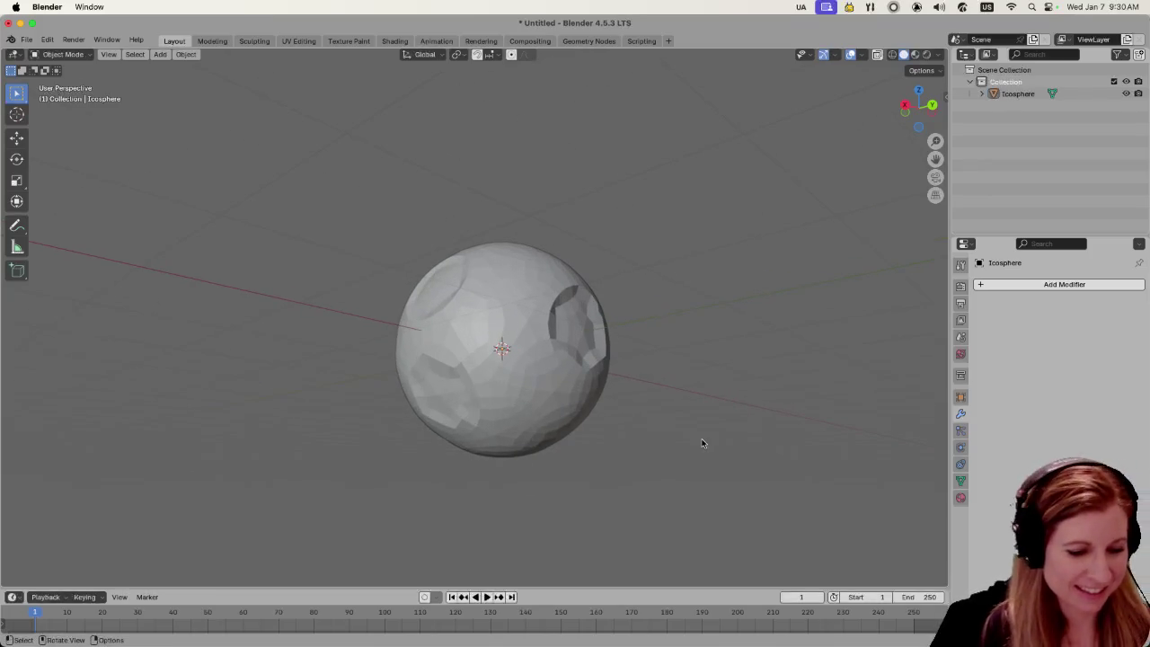
click(479, 305)
right_click(479, 305)
click(478, 307)
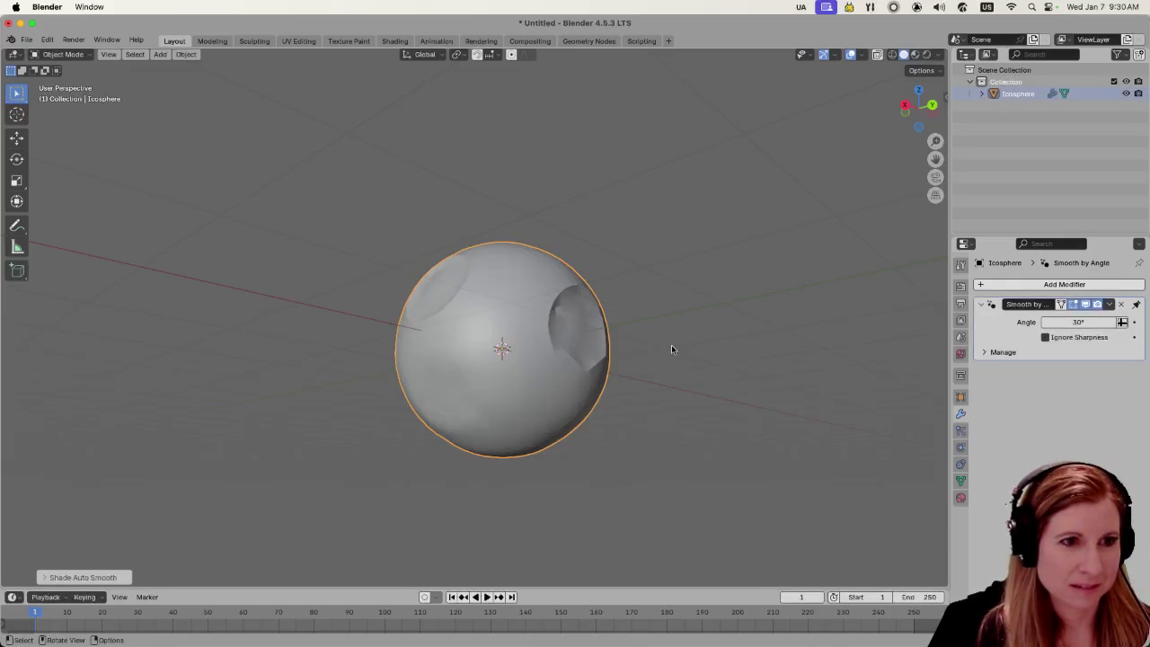
click(670, 363)
Orbit and zoom around the smooth-shaded sphere to inspect its three dents
scroll(639, 399, down, 2)
mouse_move(509, 466)
mouse_down()
mouse_move(551, 474)
mouse_move(554, 500)
mouse_move(517, 486)
mouse_up()
drag(485, 464, 477, 462)
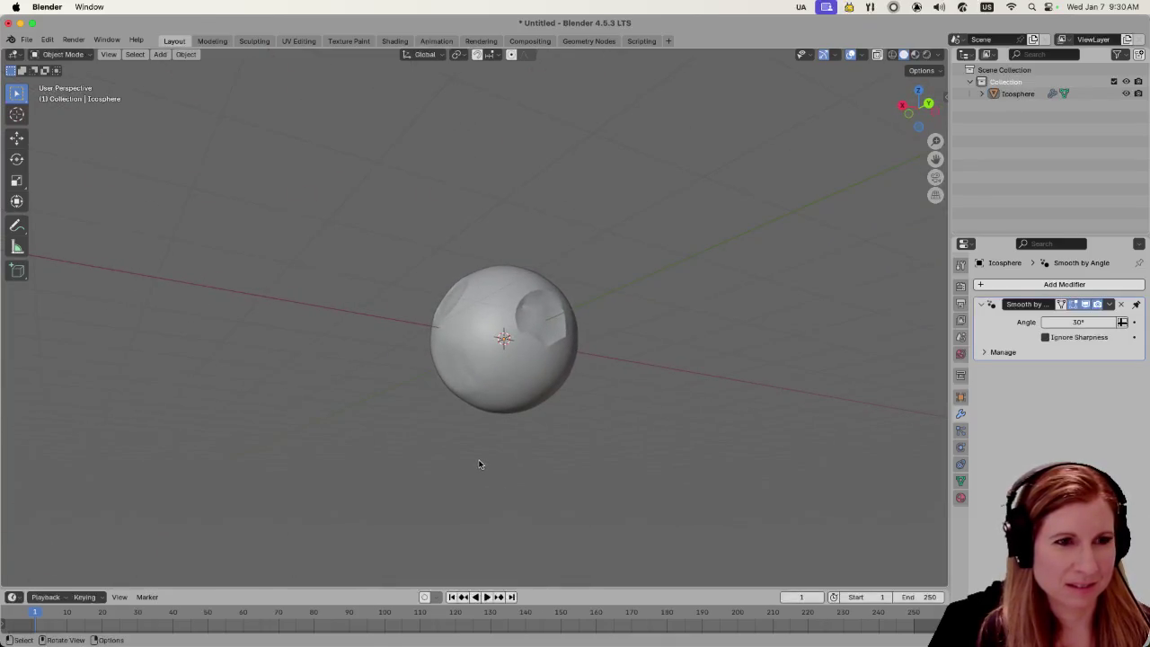
scroll(474, 458, up, 3)
scroll(472, 465, down, 5)
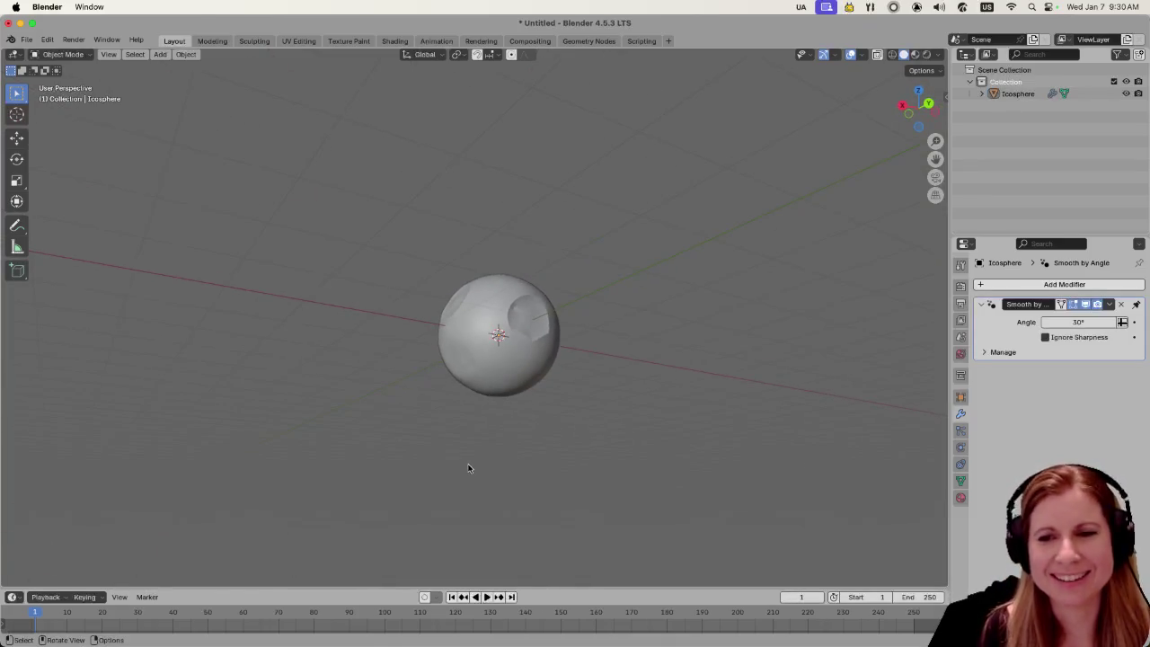
mouse_move(470, 468)
mouse_down()
mouse_move(524, 453)
mouse_move(647, 538)
mouse_move(664, 432)
mouse_move(659, 465)
mouse_up()
scroll(629, 545, up, 3)
scroll(645, 532, down, 3)
scroll(659, 465, up, 3)
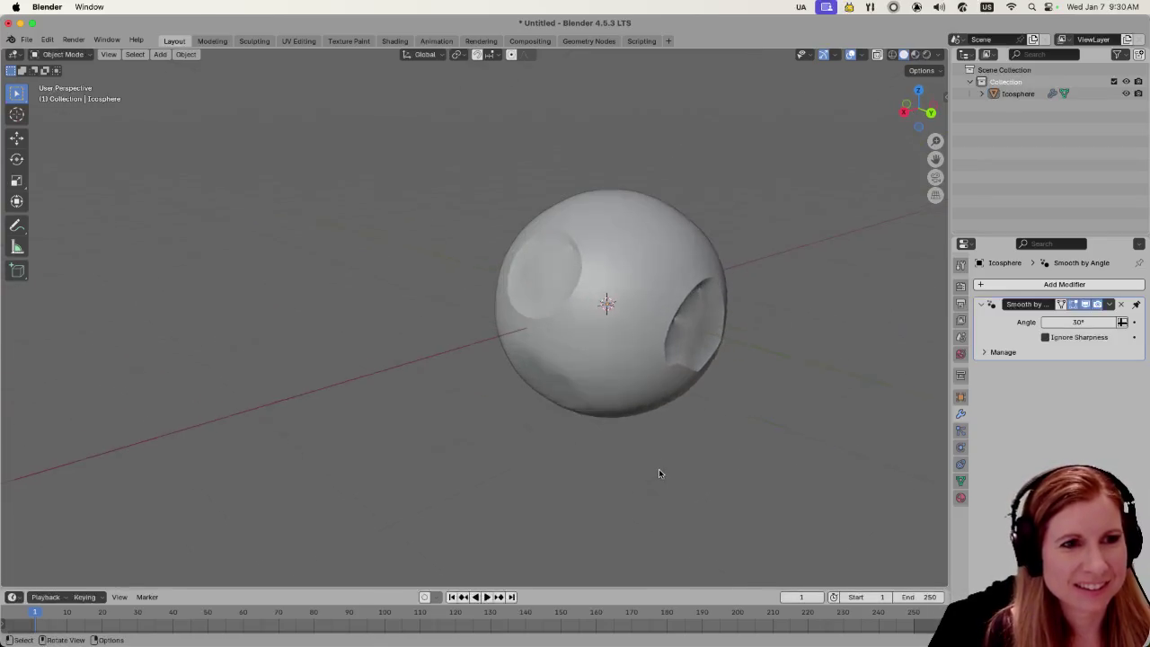
scroll(660, 464, down, 1)
mouse_move(749, 423)
mouse_down()
mouse_move(793, 394)
mouse_move(780, 372)
mouse_up()
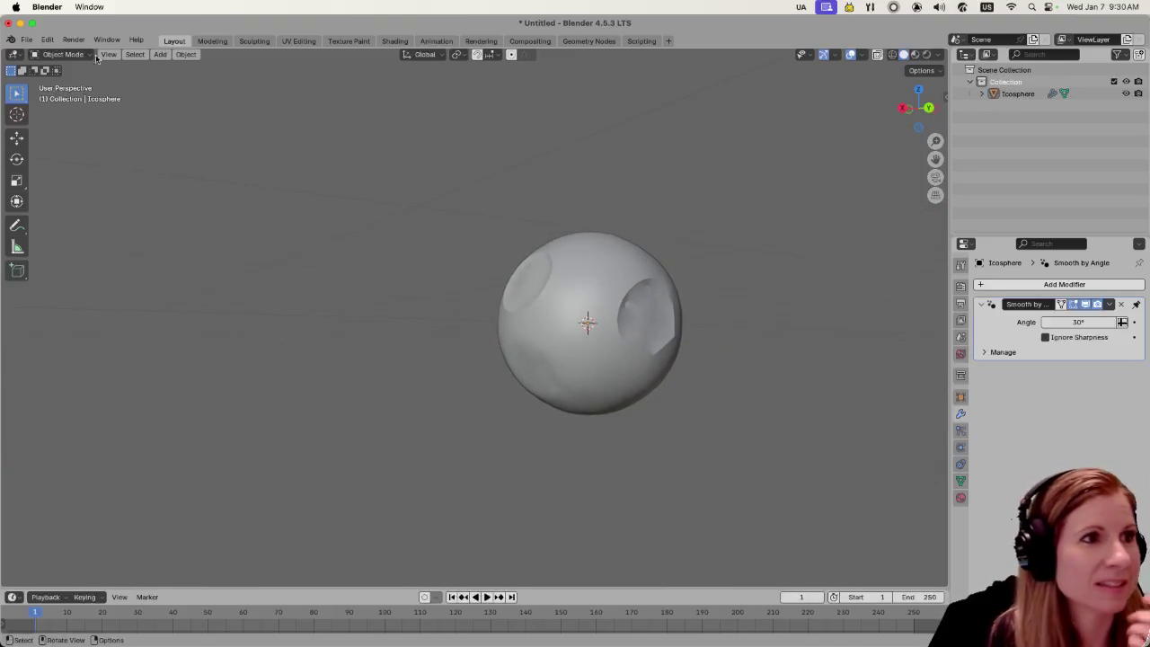
click(27, 41)
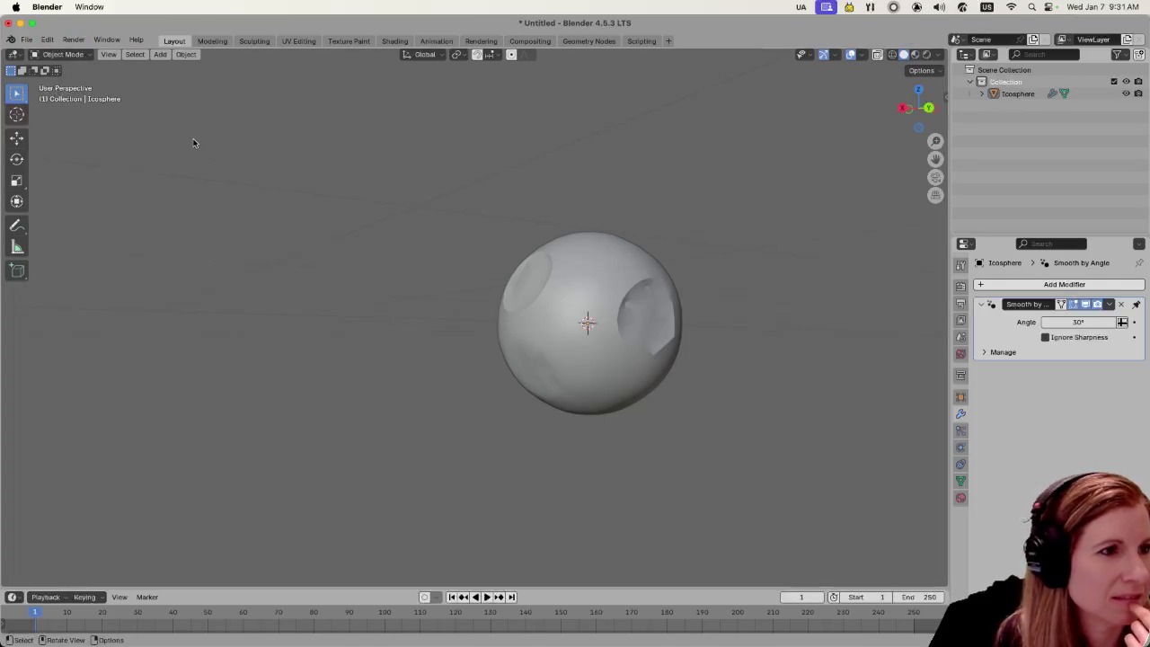
click(28, 41)
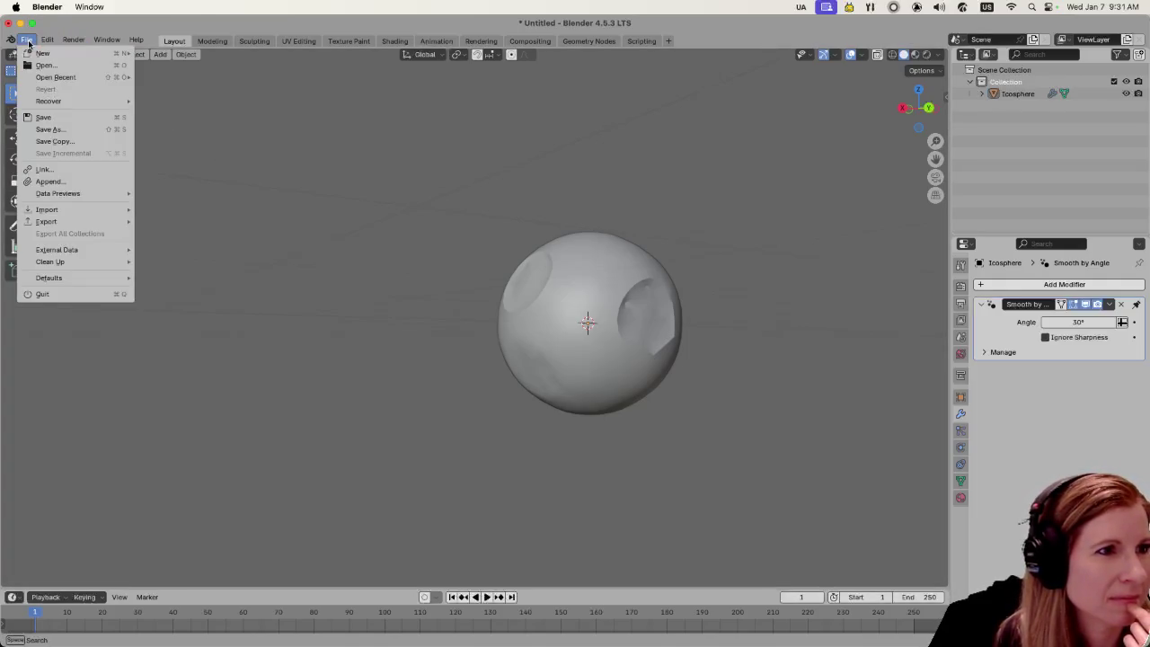
Save As Untitled.blend in the recent negative_space folder, then save once more
click(46, 130)
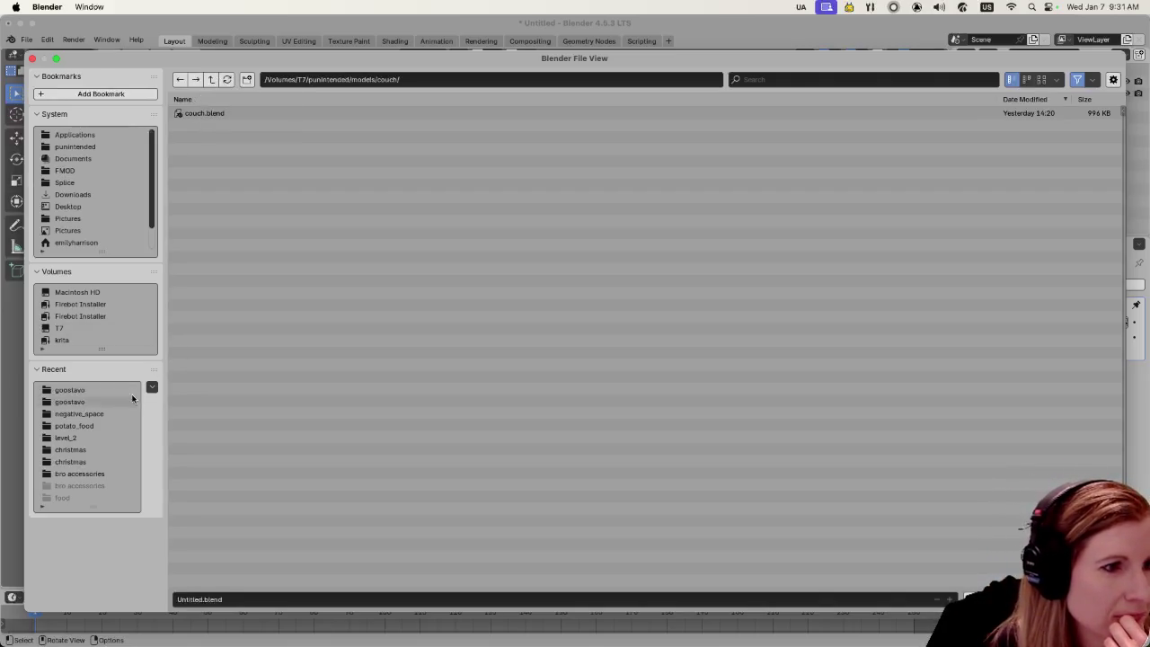
click(96, 411)
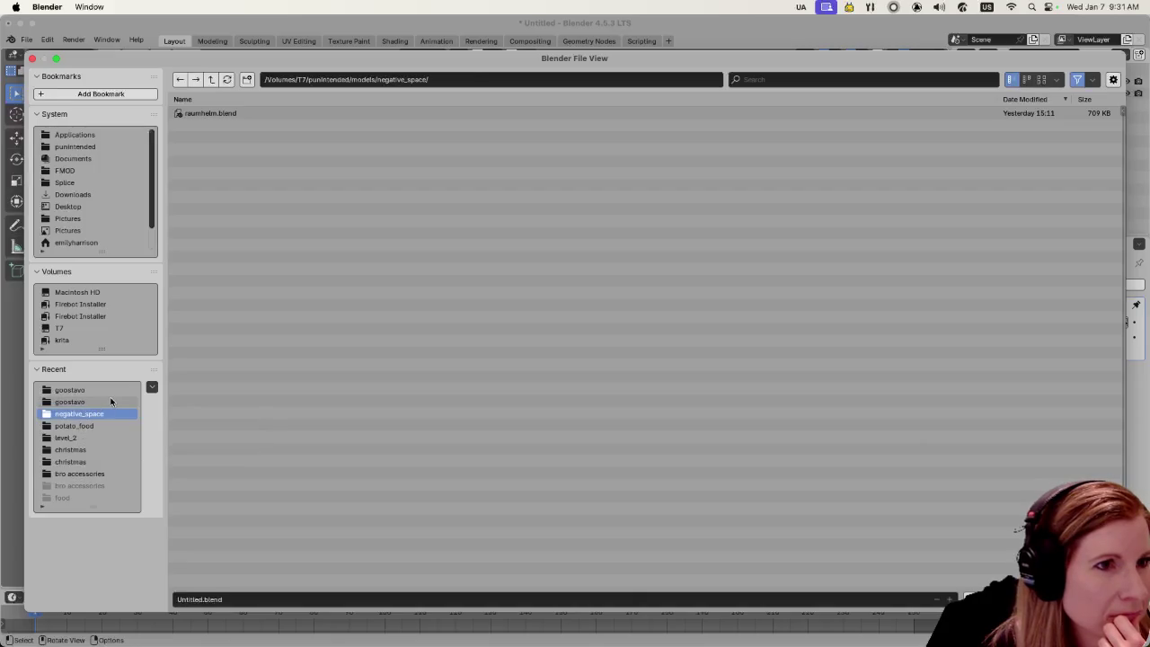
double_click(75, 414)
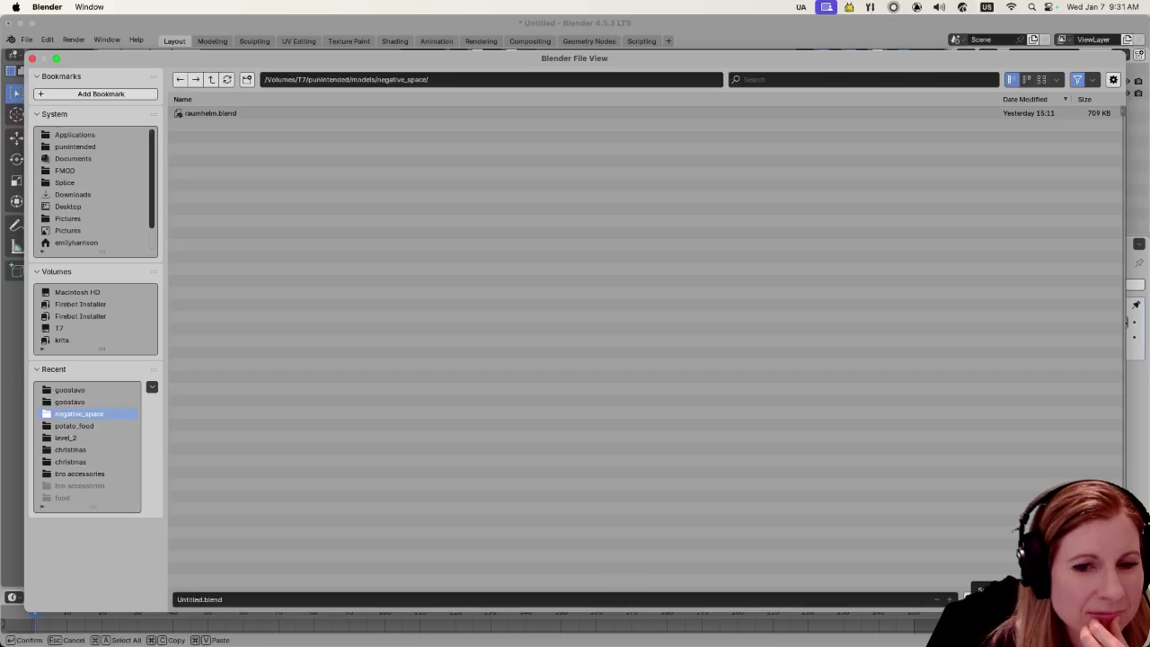
key(Return)
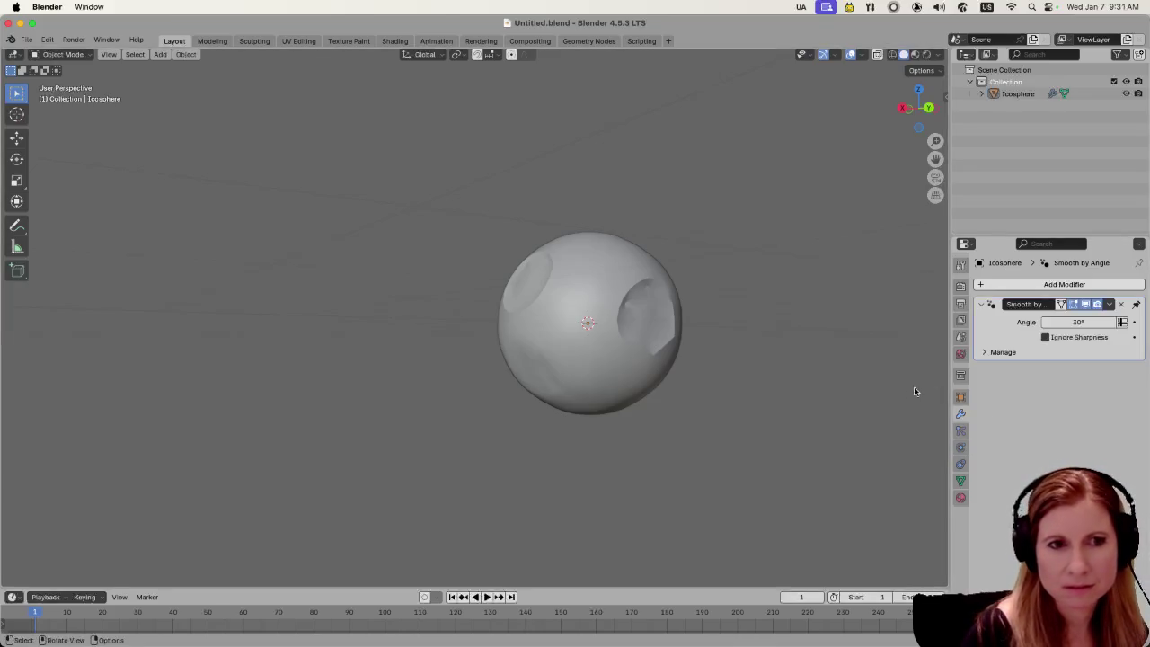
key(super+s)
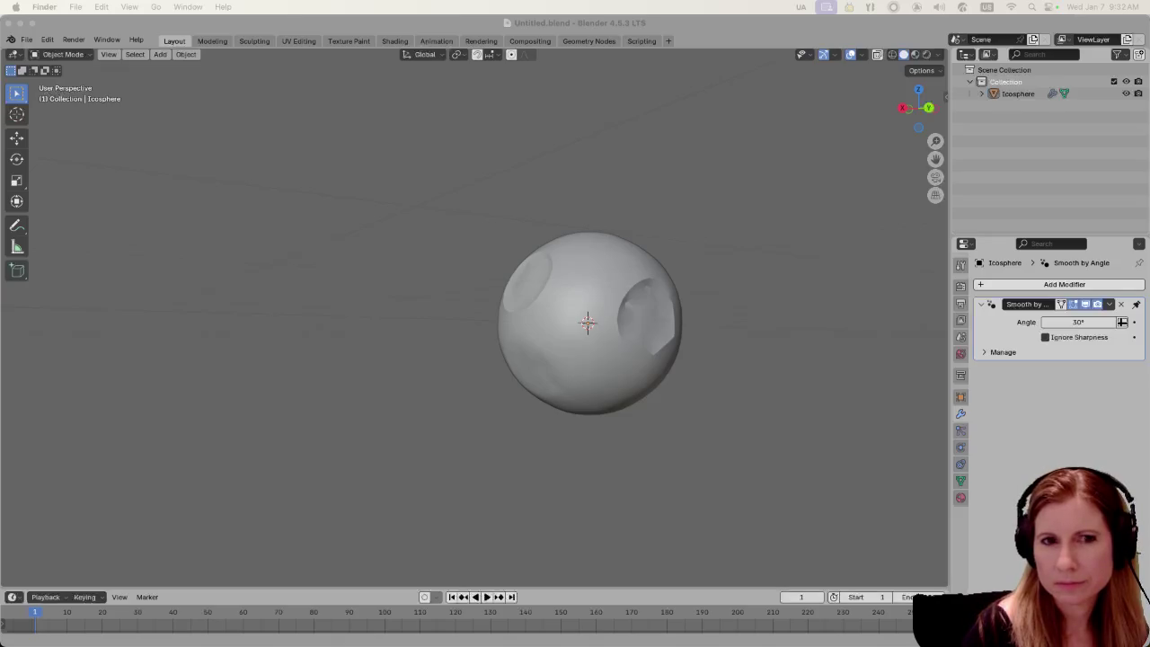
Add a new material to the sphere and name it 'planet'
click(578, 257)
click(962, 498)
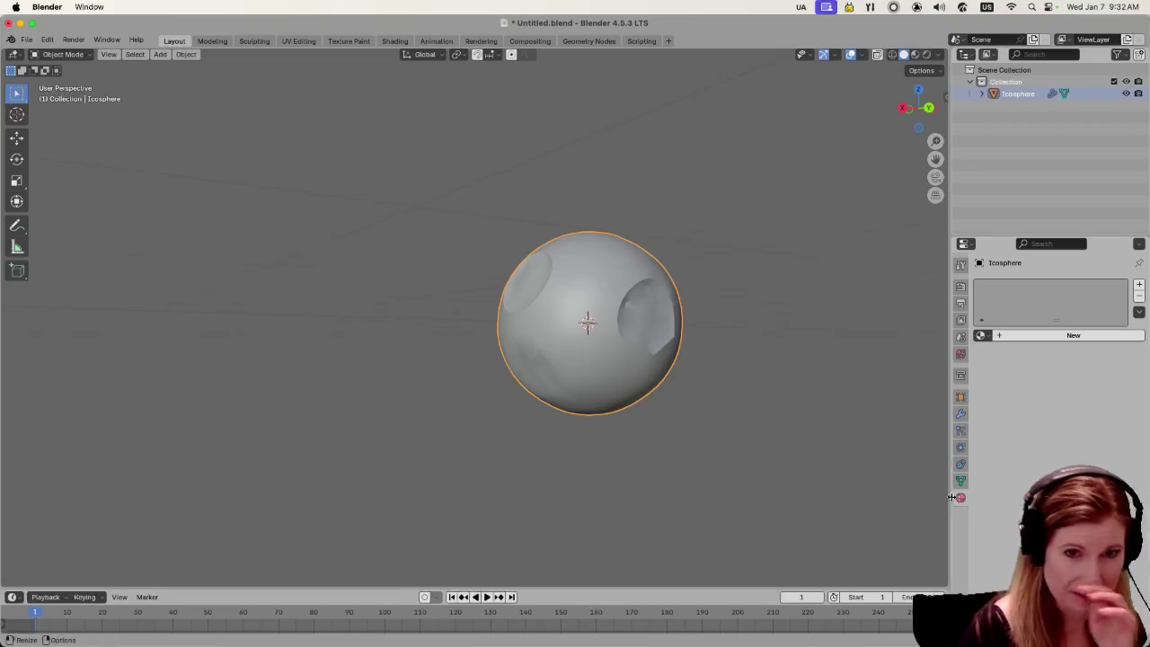
click(997, 336)
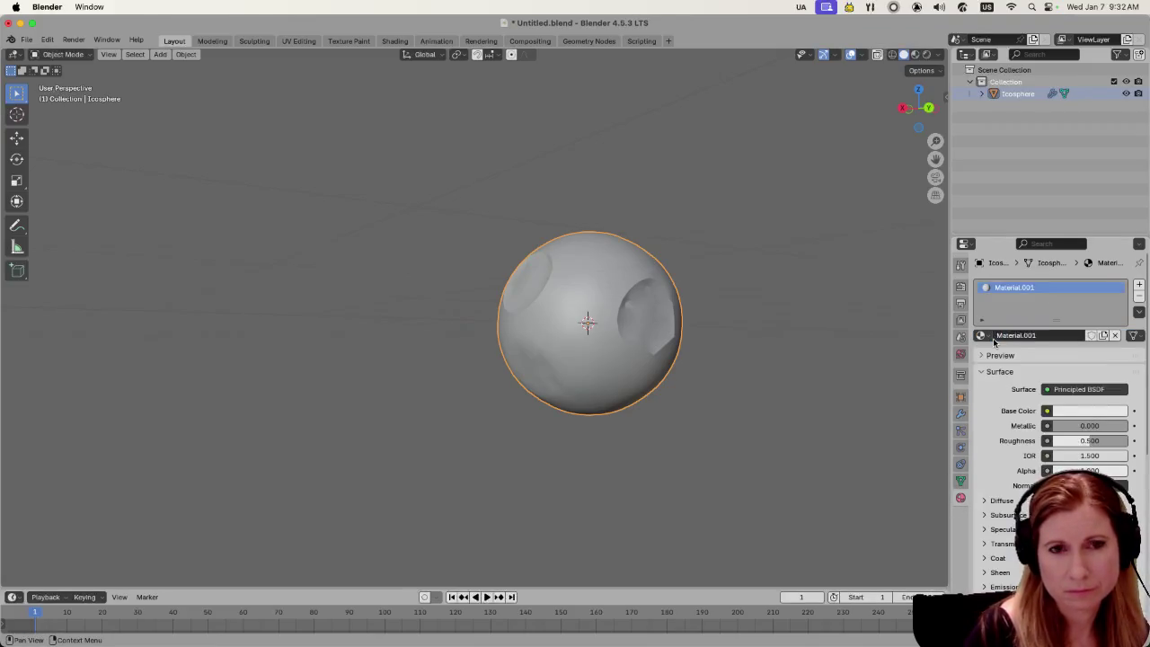
double_click(1015, 287)
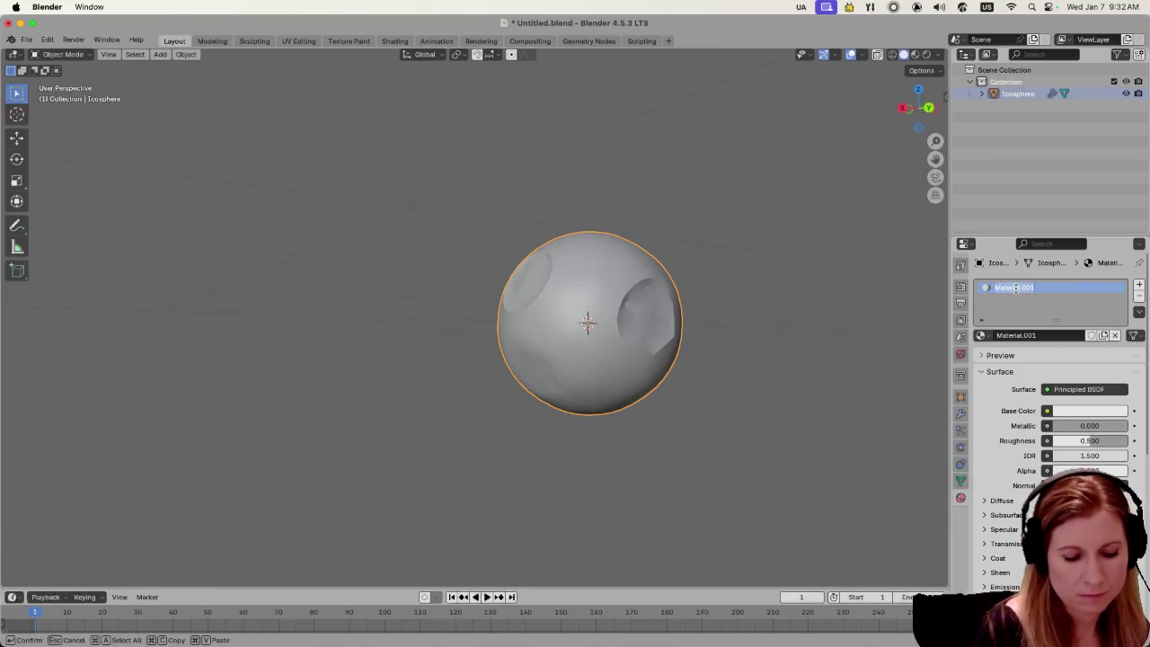
text(planet)
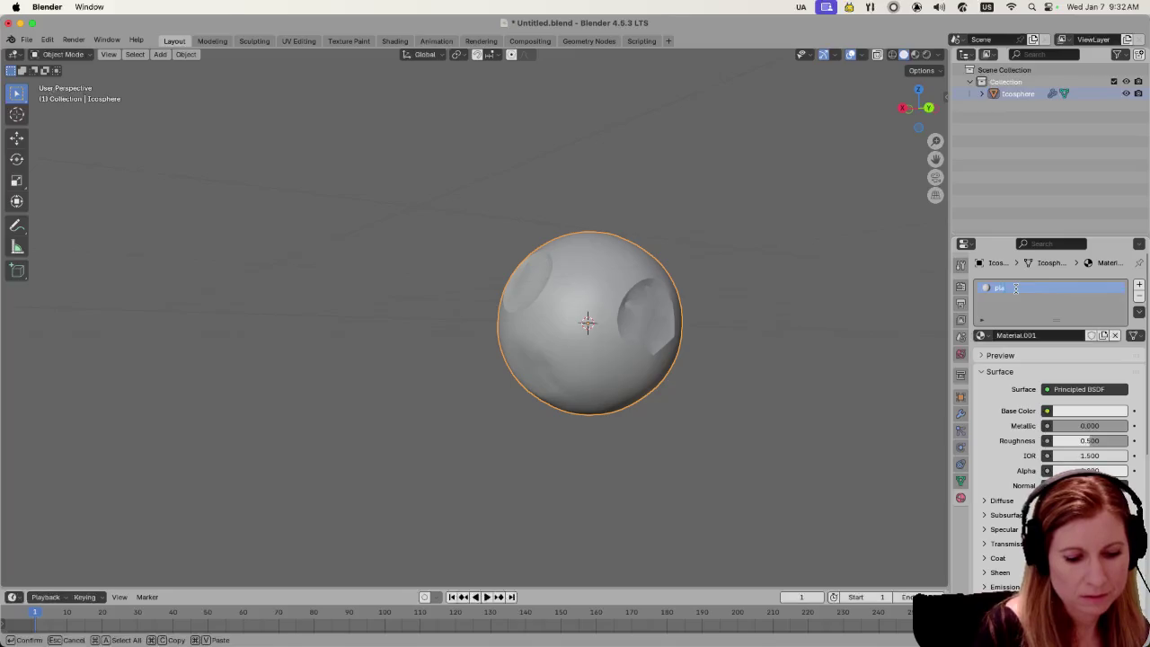
key(Return)
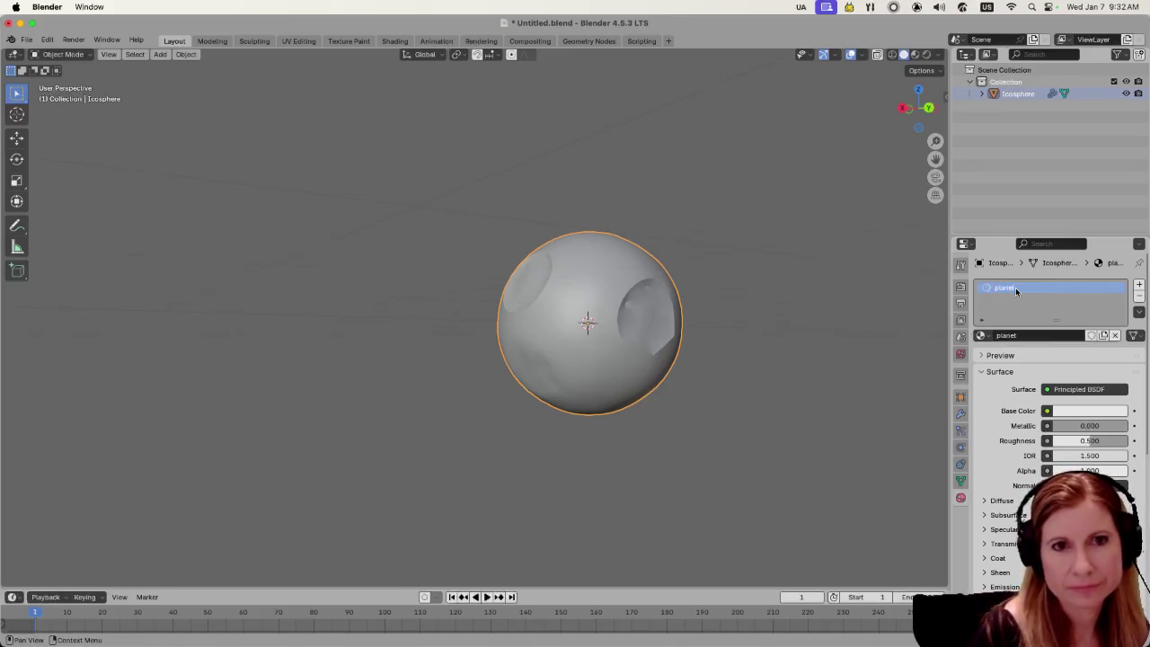
Rename the Icosphere object to 'planet' in the Outliner and save the file
double_click(1026, 95)
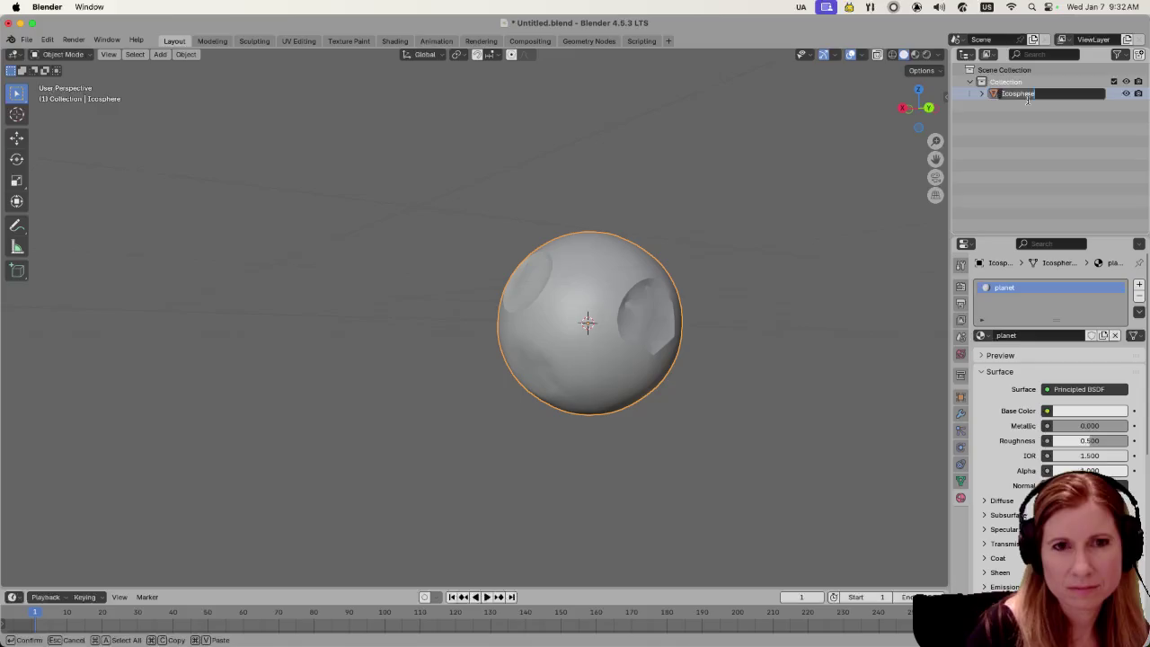
text(planet)
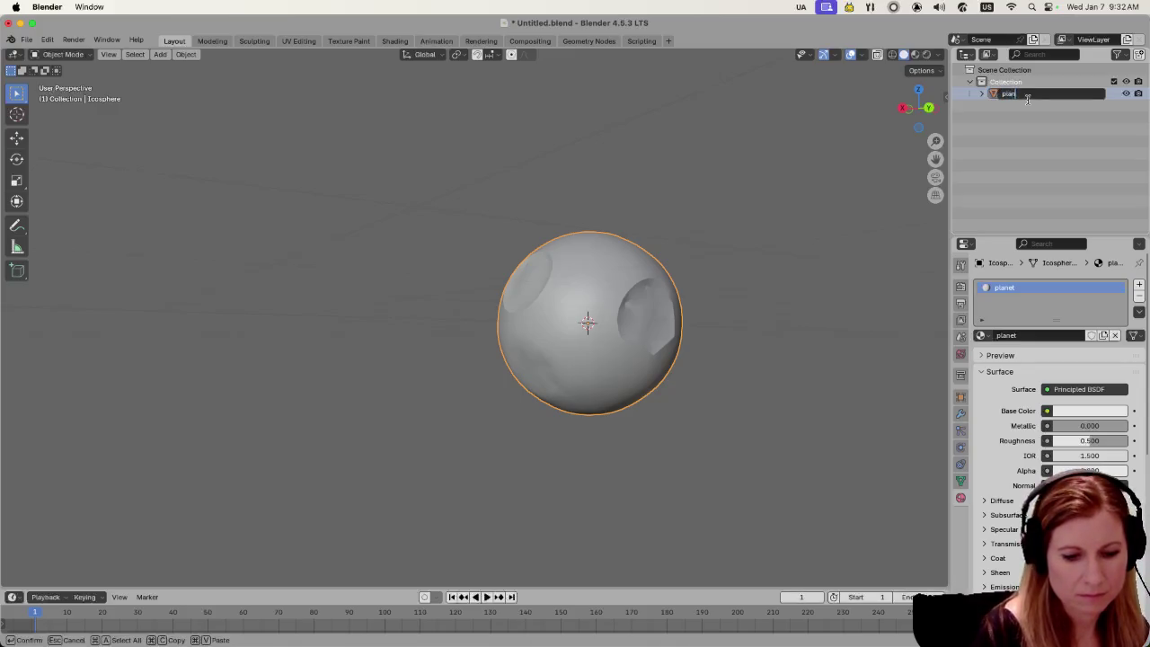
key(Return)
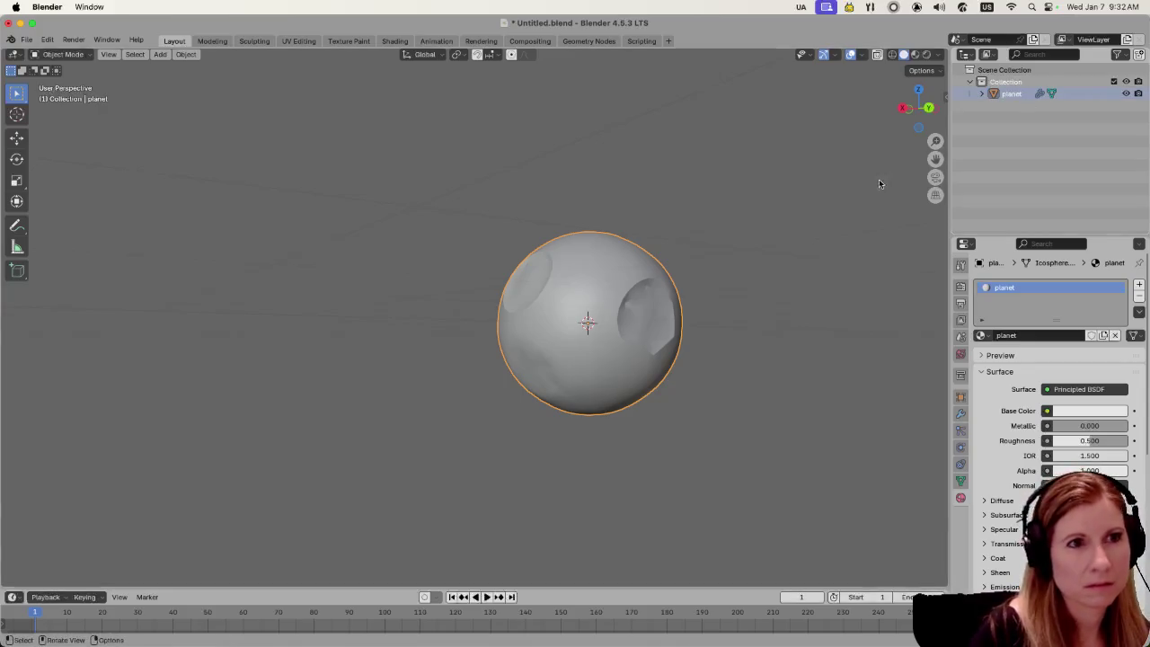
click(809, 402)
key(cmd+s)
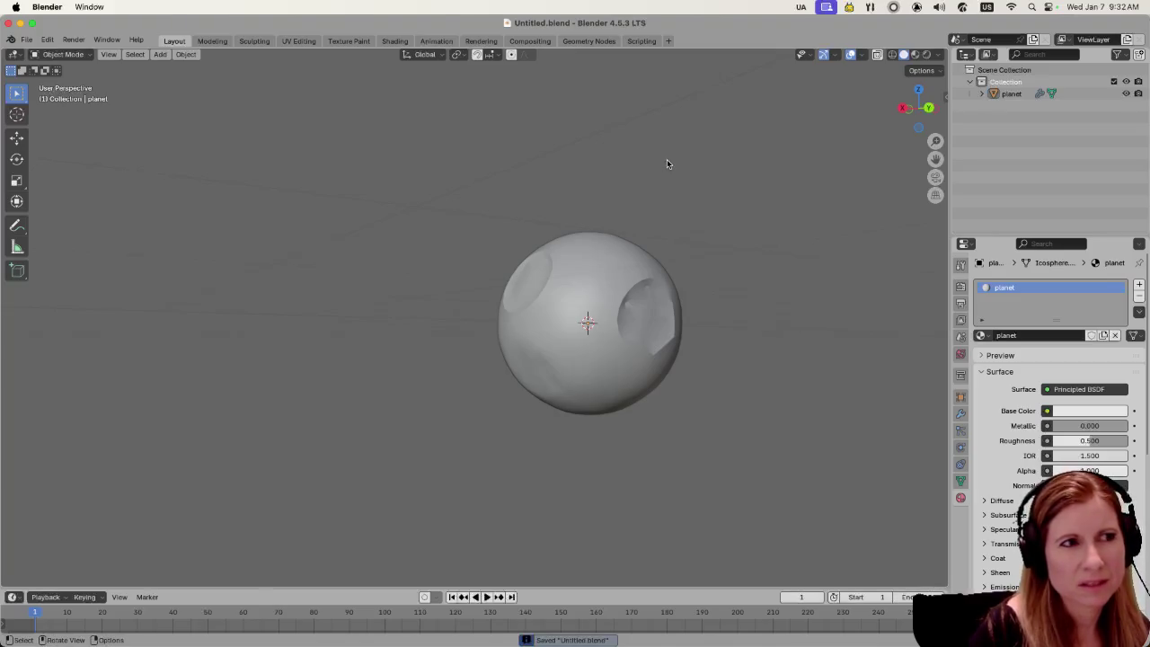
click(26, 40)
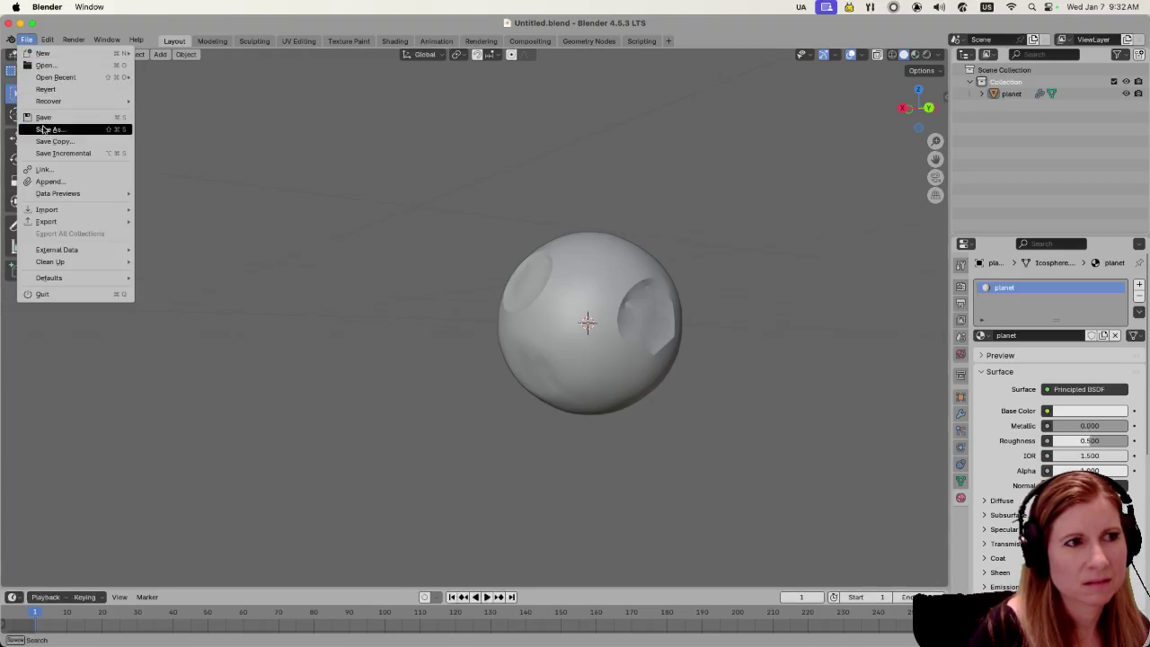
Save As planet.blend by replacing 'Untitled' in the file name, then save again
click(43, 129)
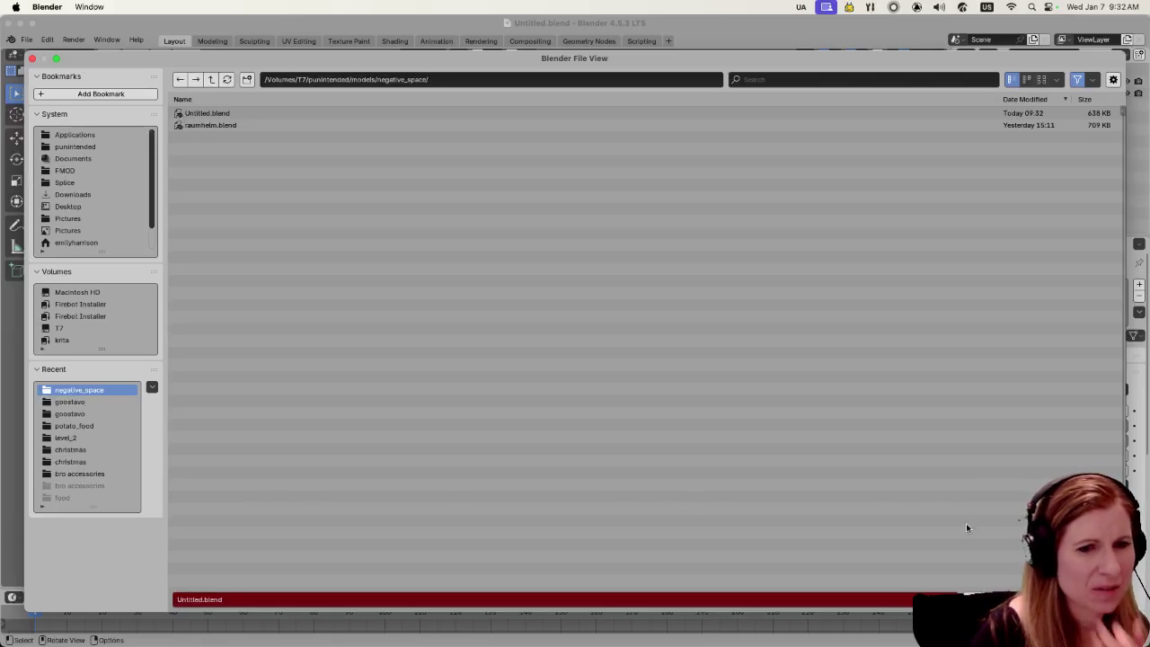
click(198, 600)
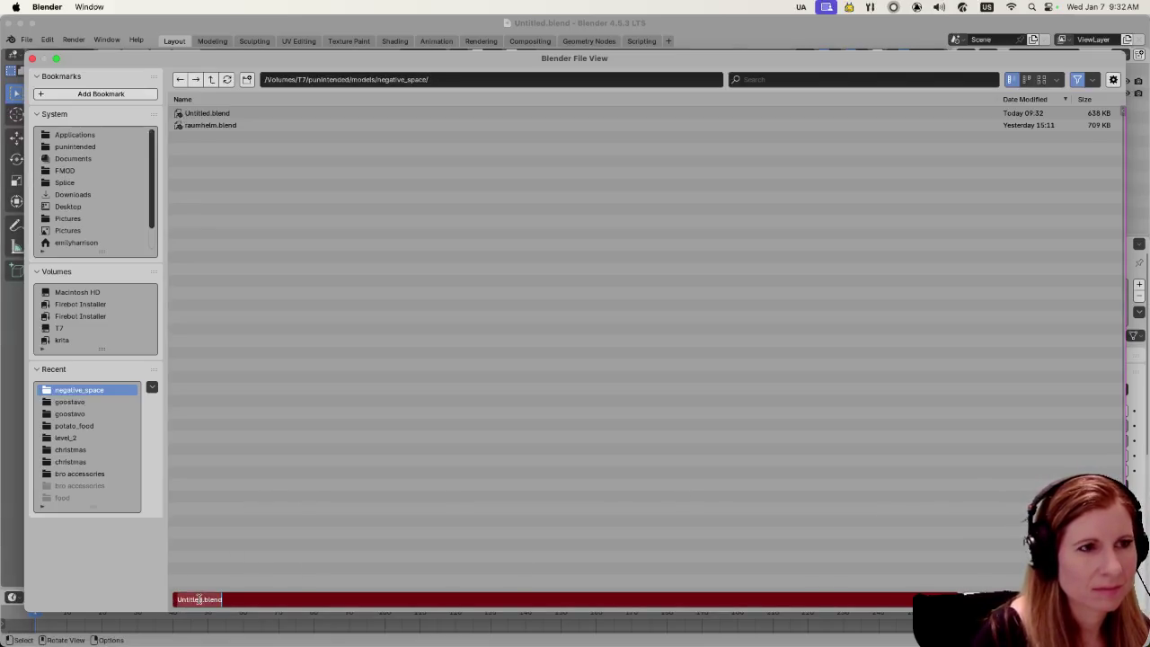
click(199, 599)
drag(206, 599, 117, 591)
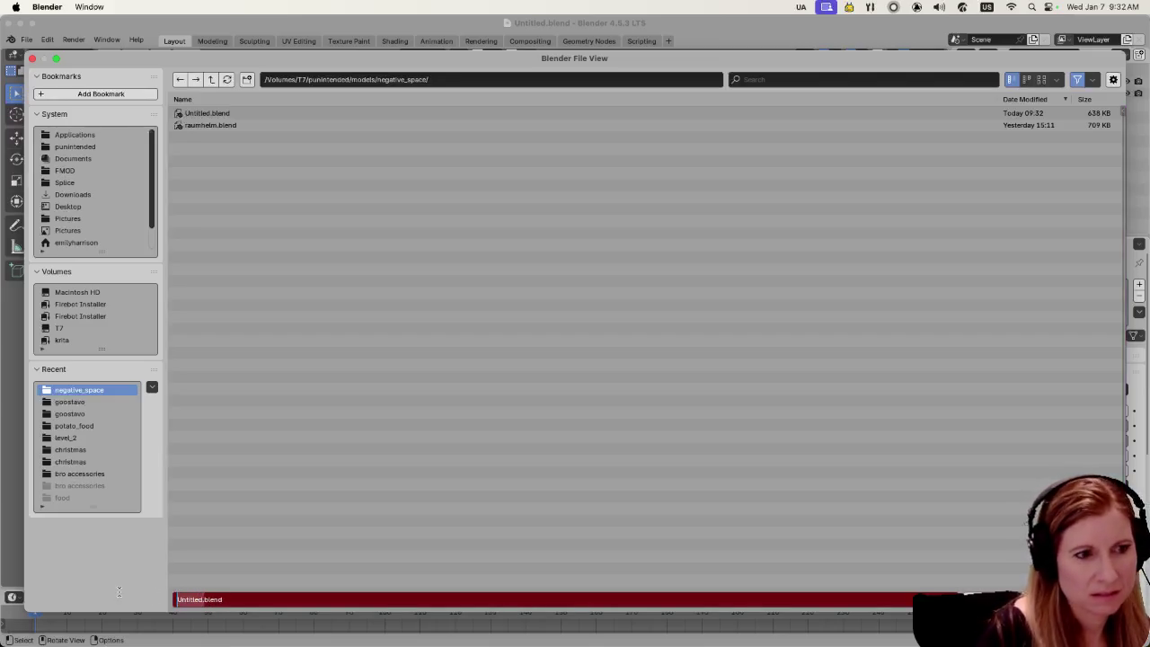
text(planet)
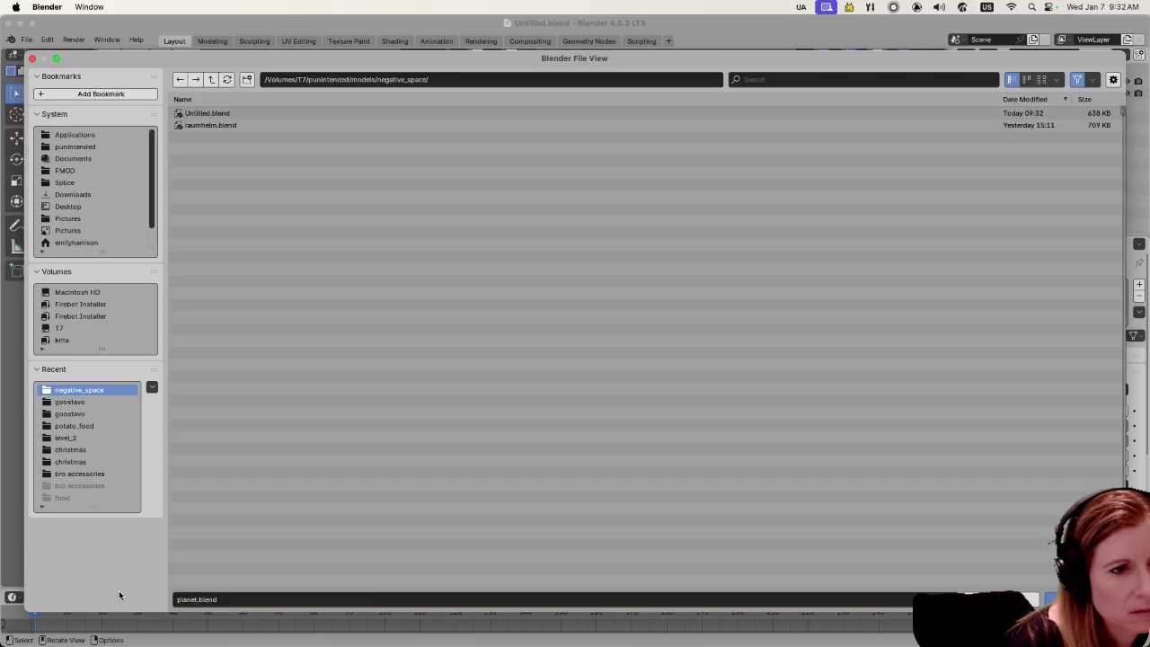
key(Return)
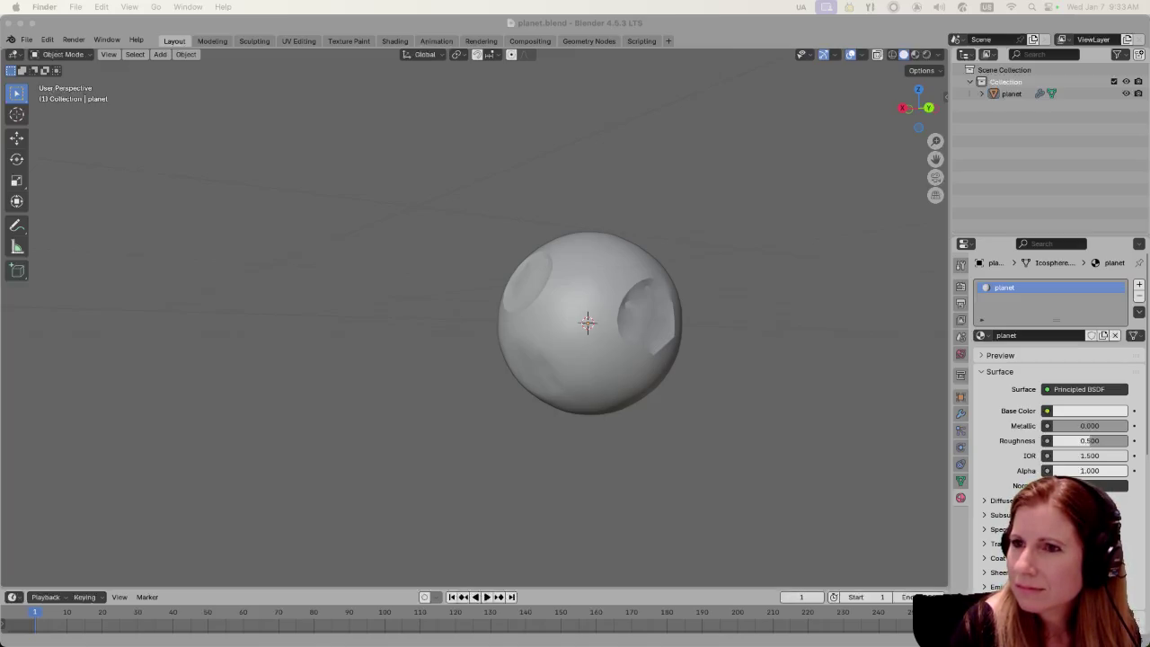
click(706, 191)
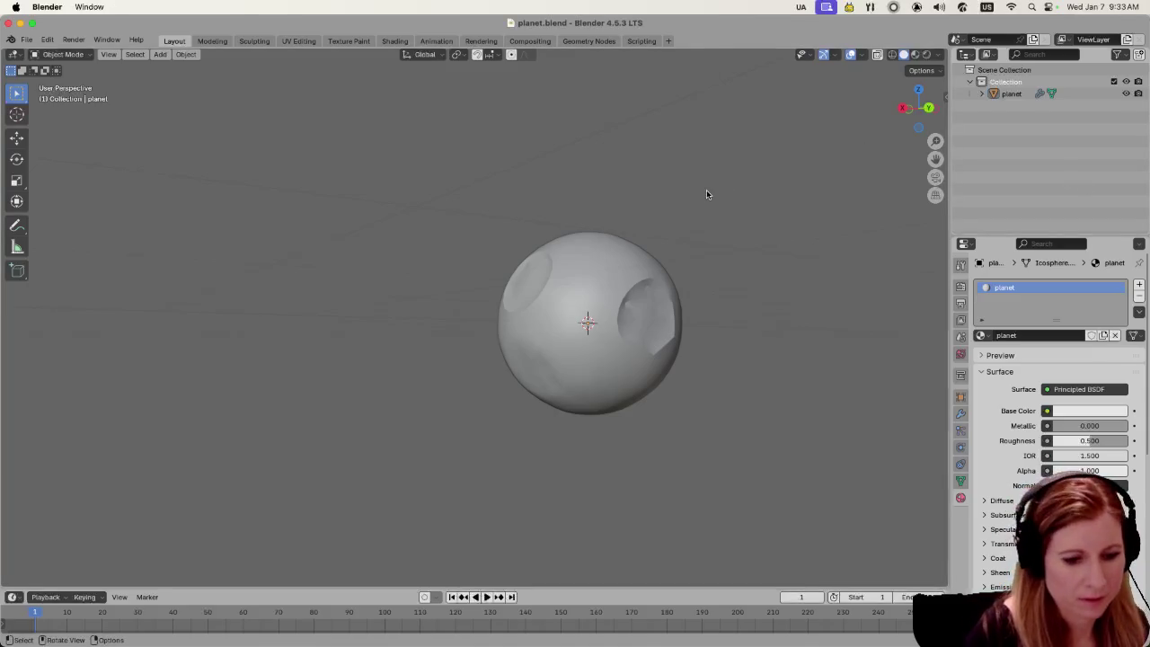
key(super+s)
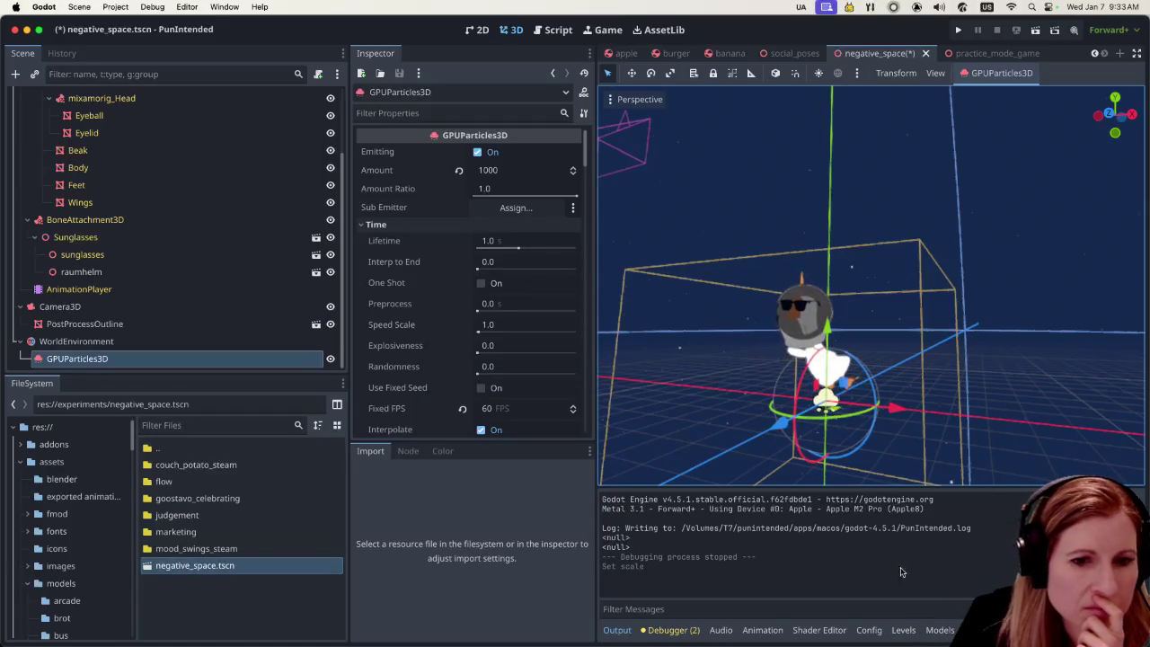
Open and enlarge Godot's Models panel, then refresh its model list
click(937, 629)
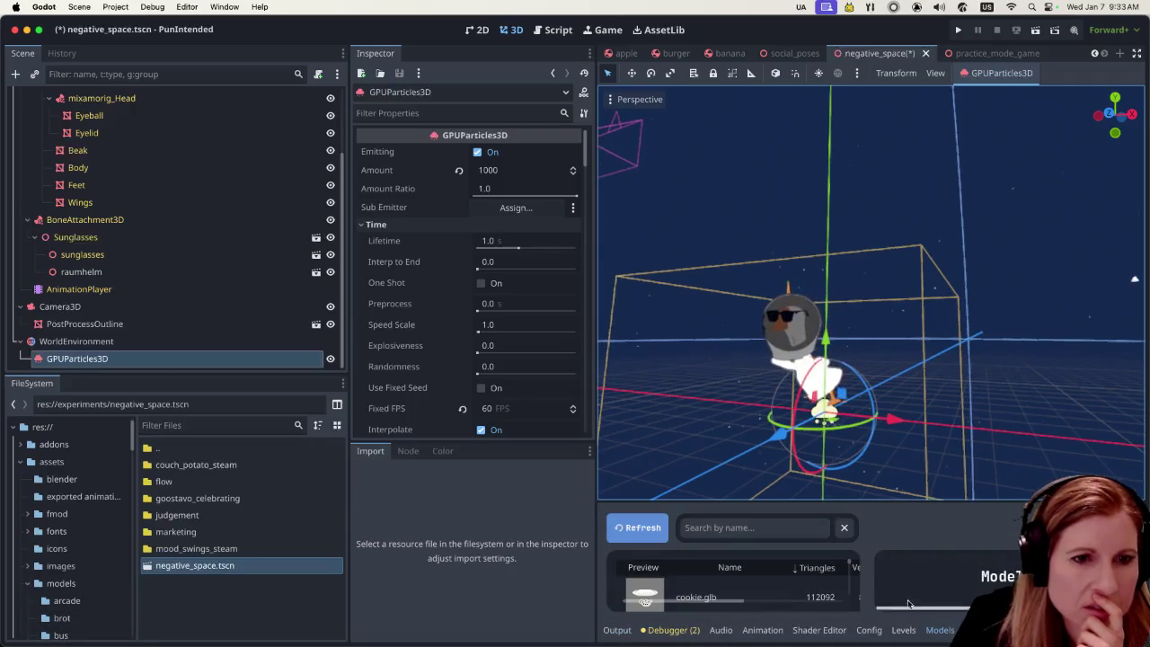
drag(819, 500, 804, 235)
click(758, 261)
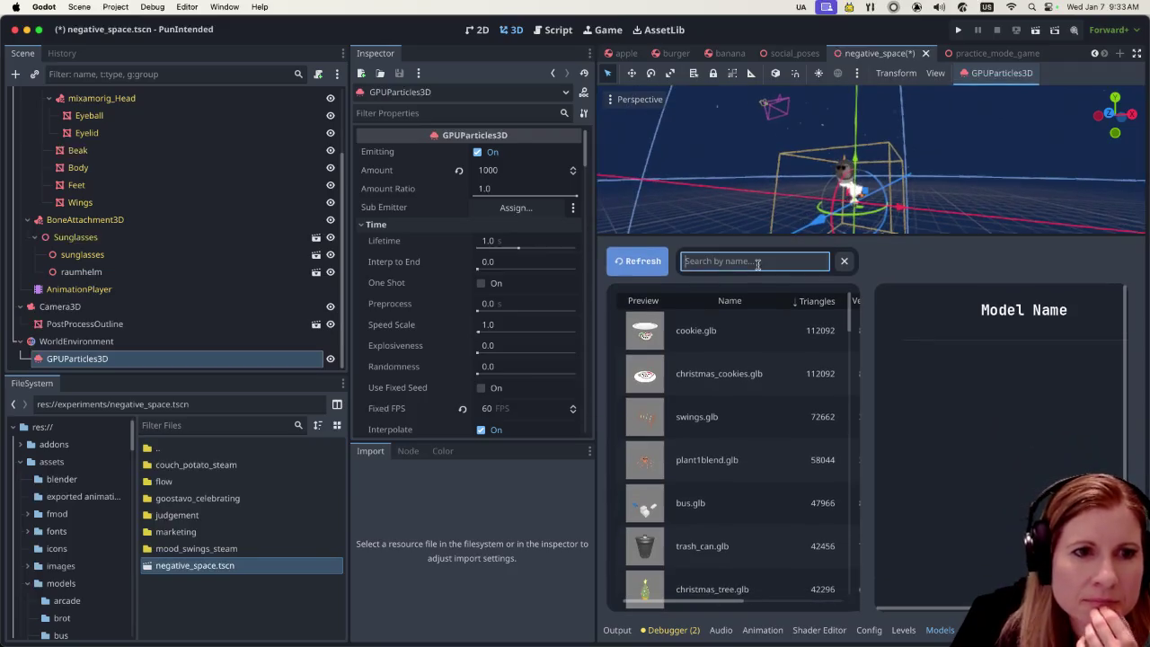
click(657, 264)
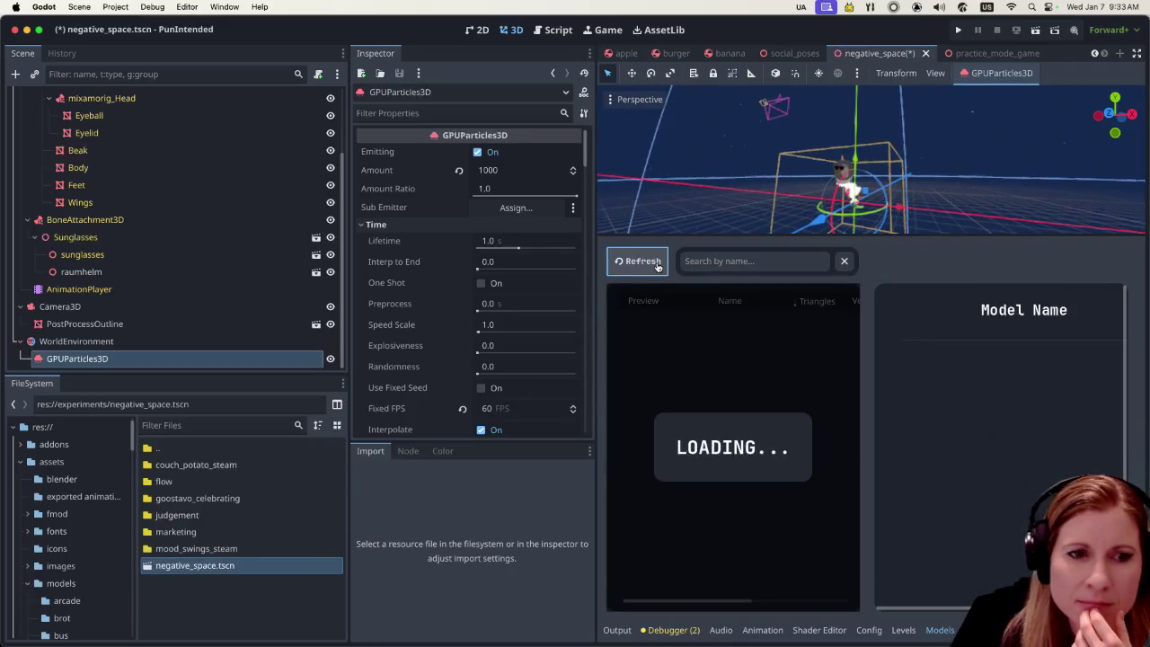
click(656, 263)
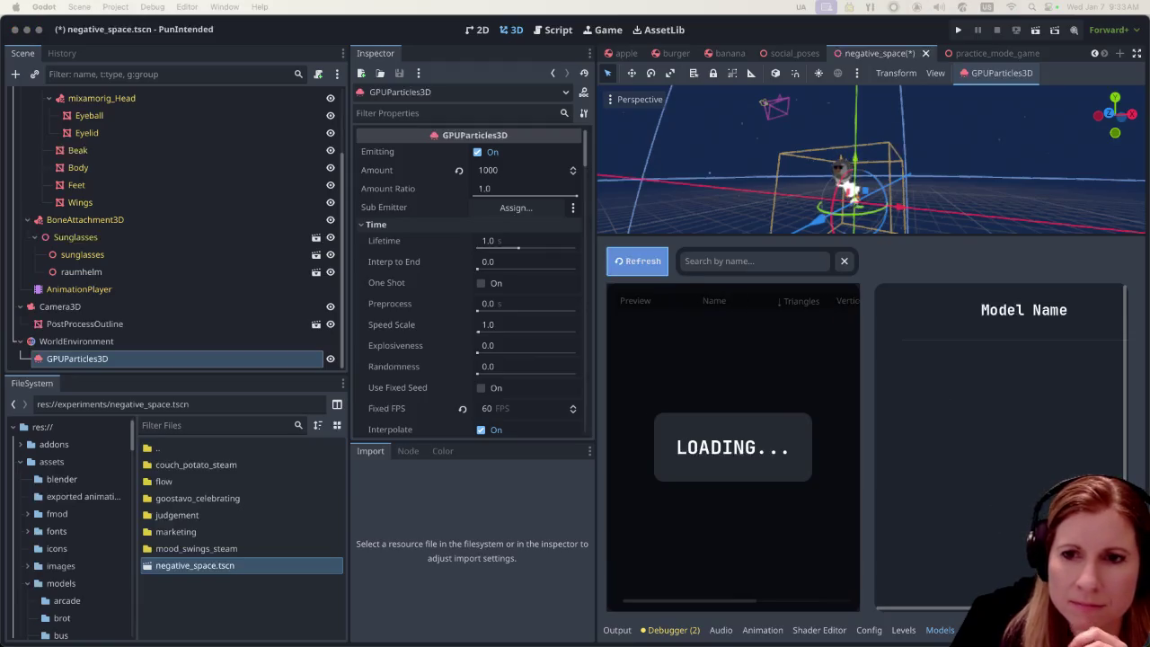
click(731, 264)
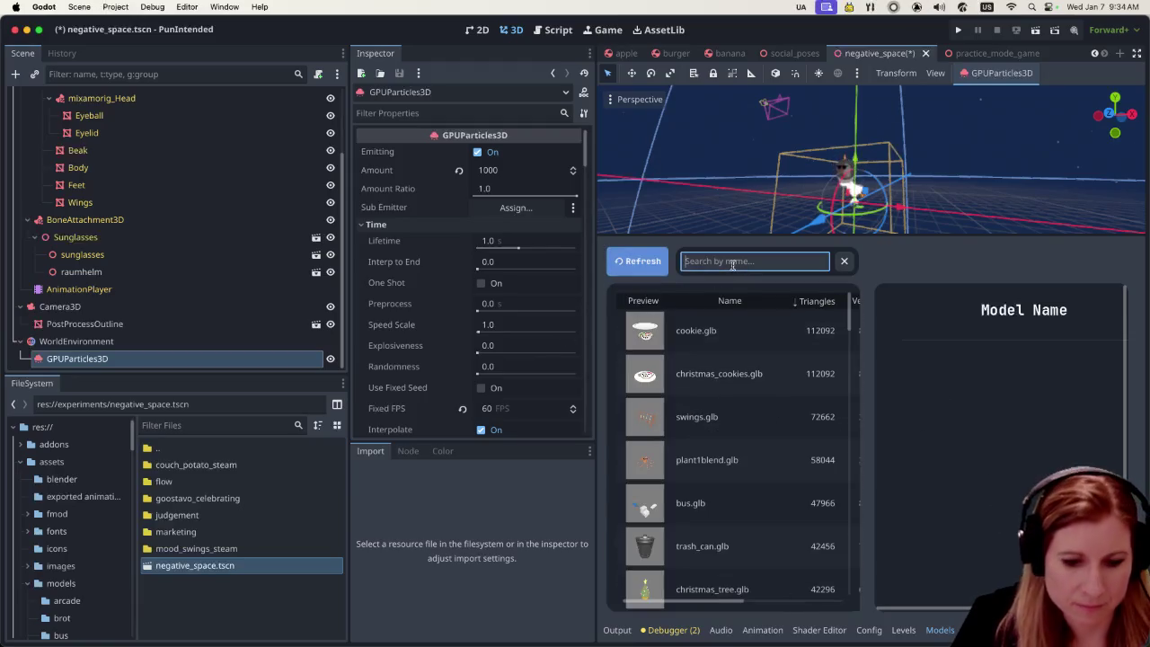
Filter models by 'plane' and select planet.glb to show its 1920 triangles and planet material slot
text(plane)
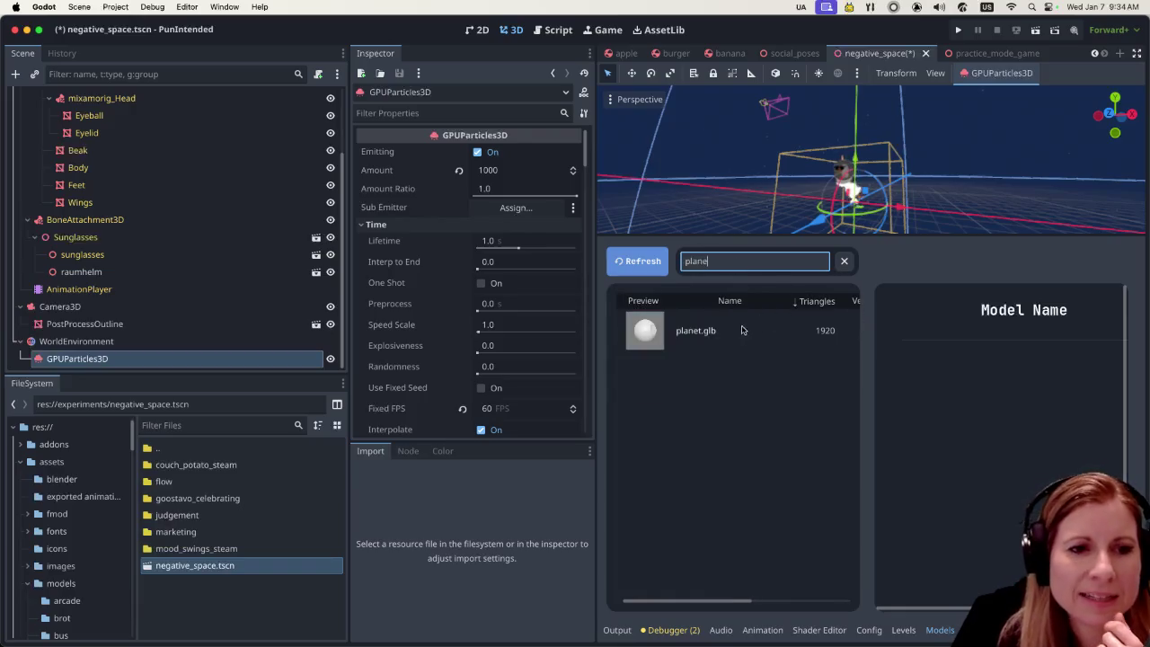
click(736, 331)
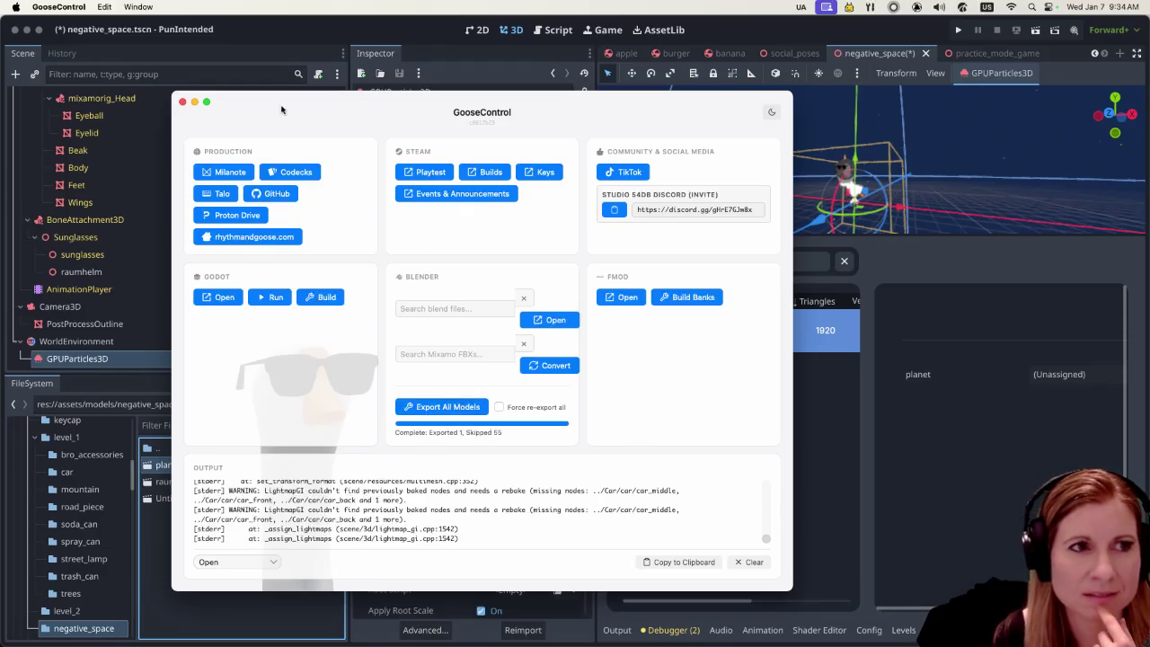
key(super+h)
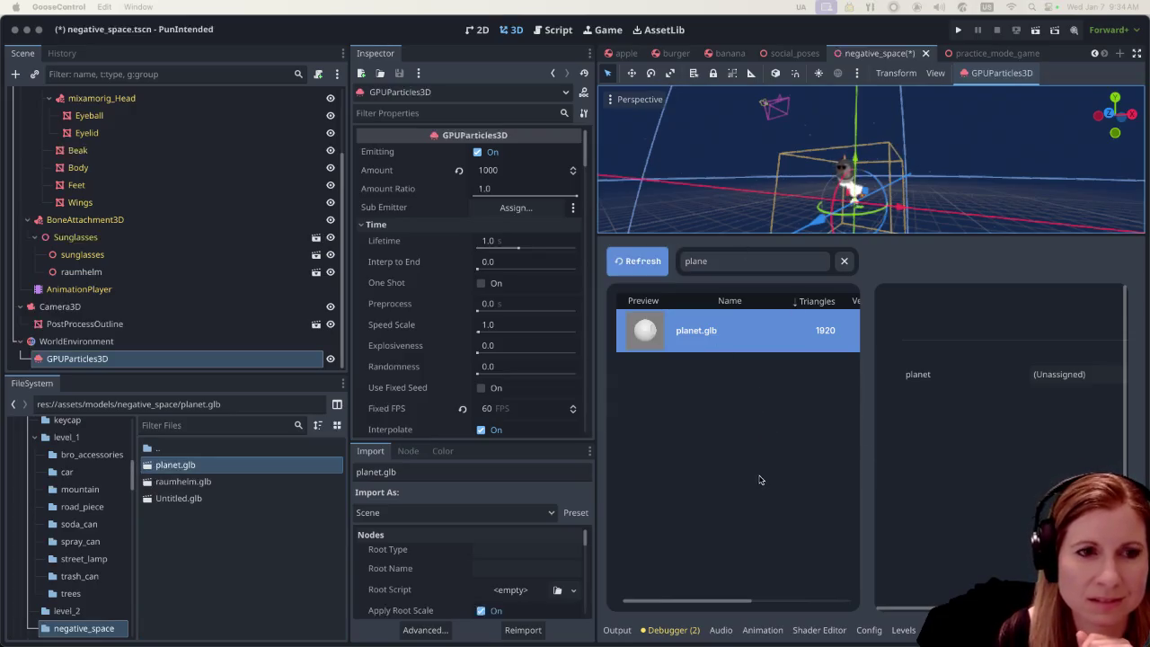
click(965, 275)
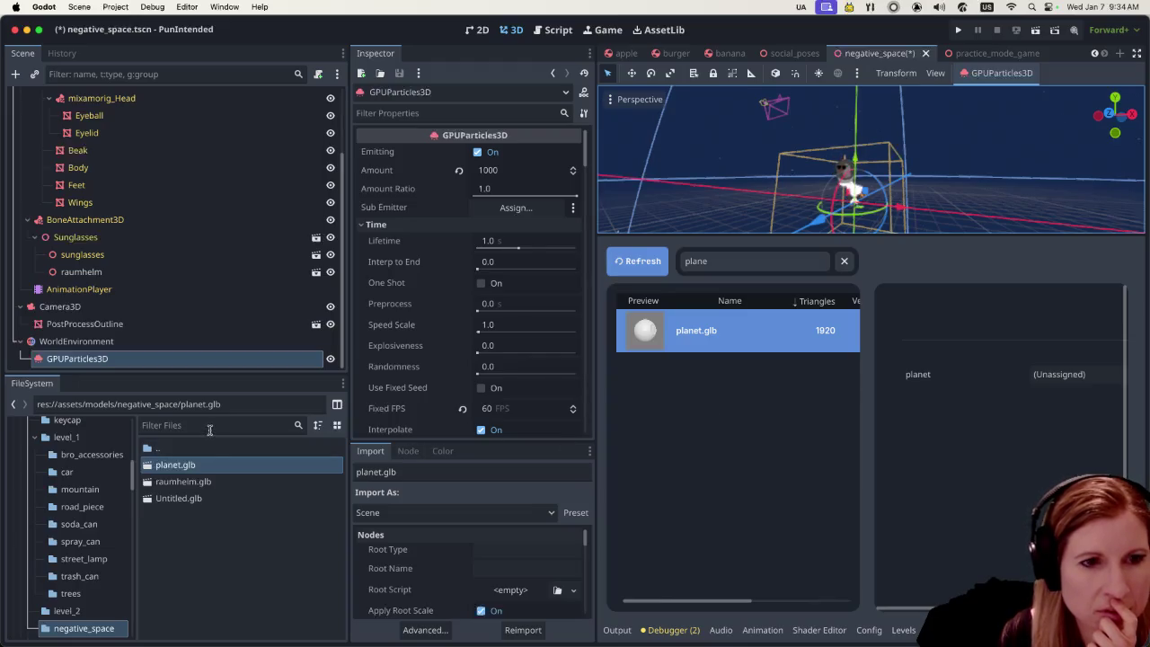
Search the material library for 'white' and open white.tres
click(906, 629)
click(757, 260)
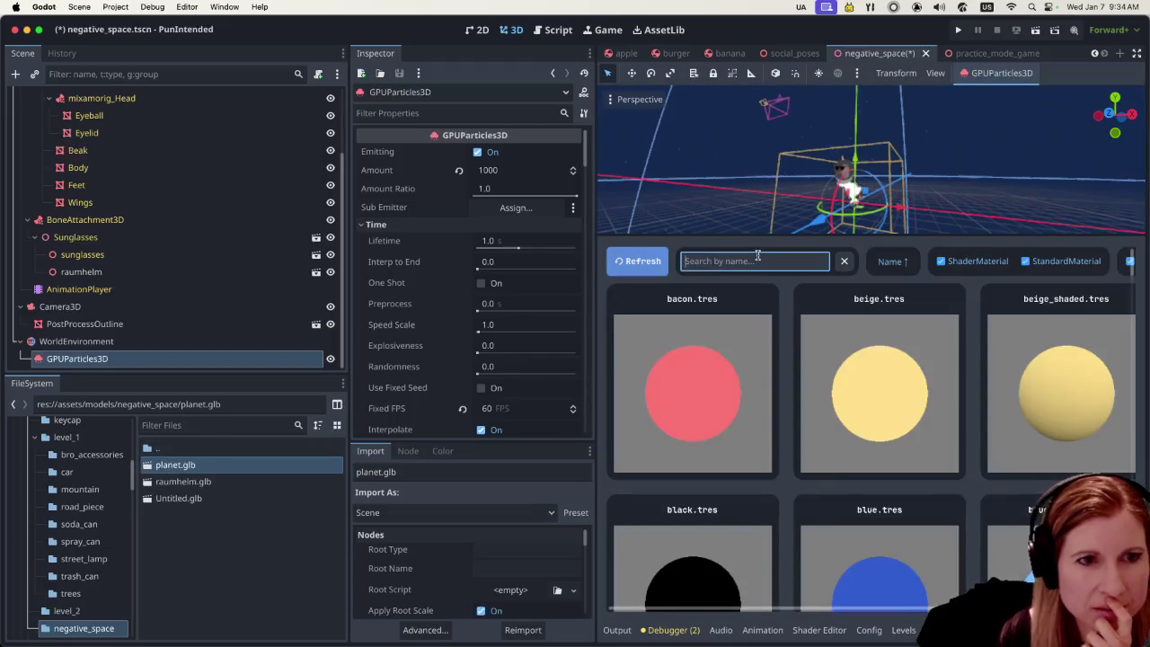
text(white)
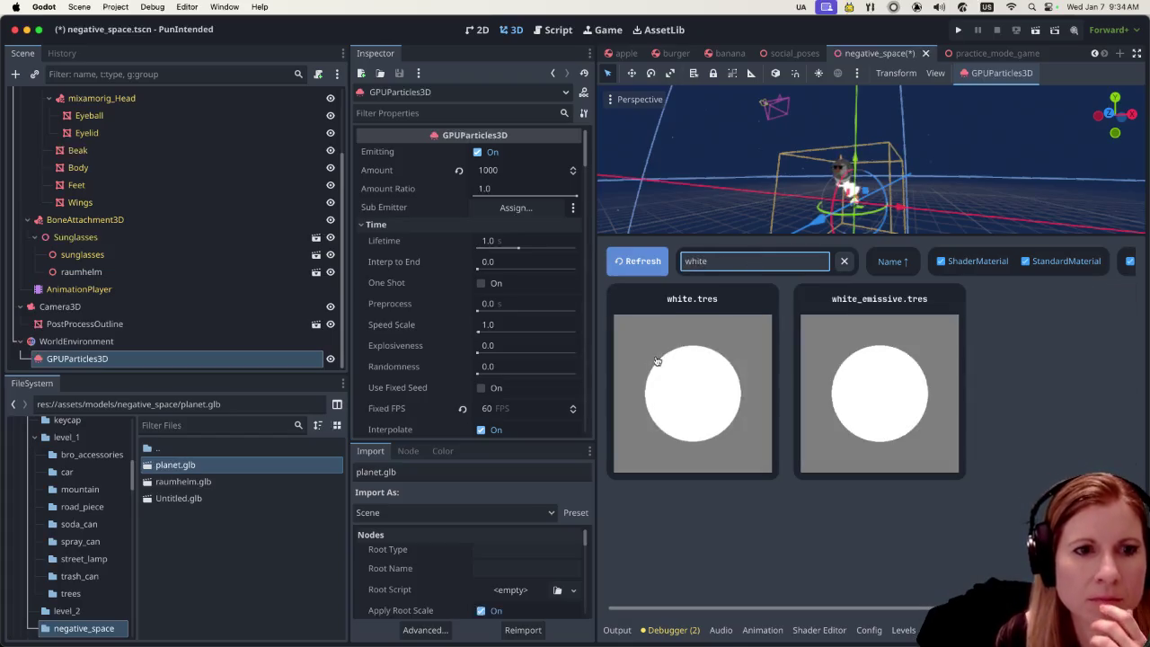
click(675, 360)
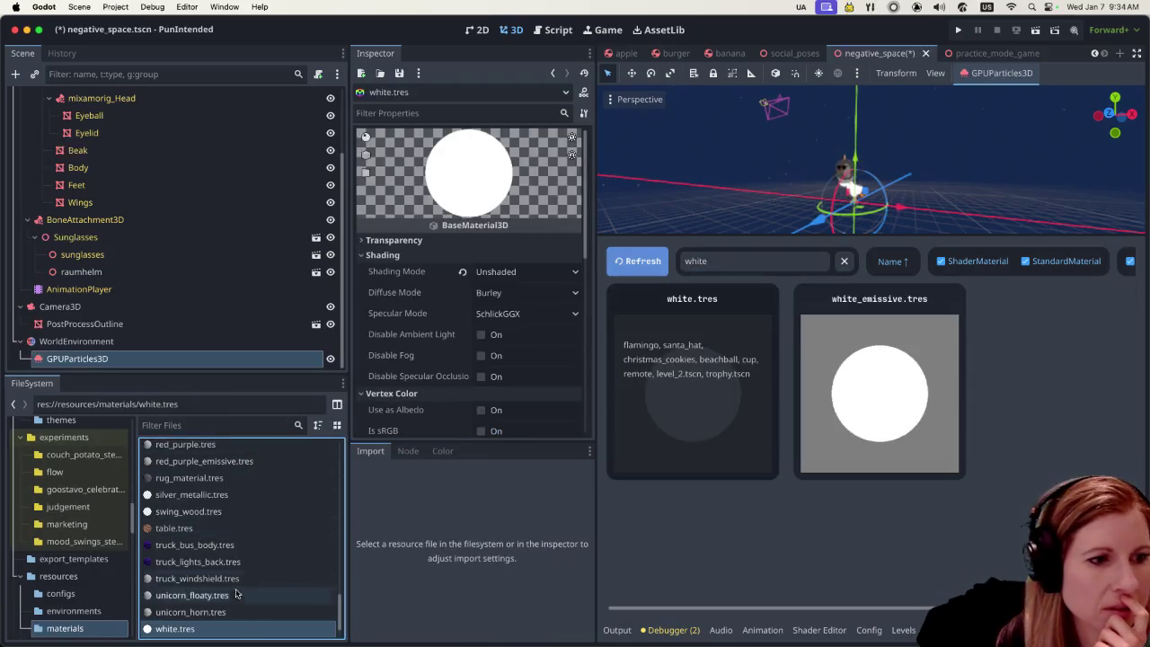
Duplicate white.tres in FileSystem as planet.tres and refresh the material library
right_click(242, 634)
click(306, 500)
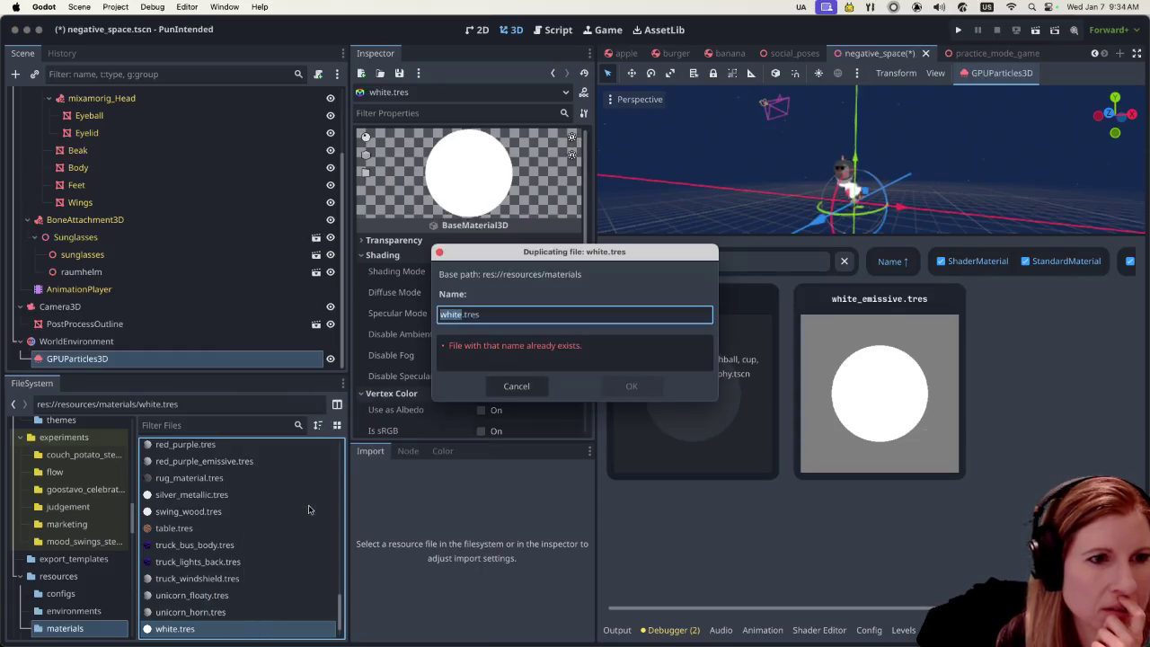
text(planet)
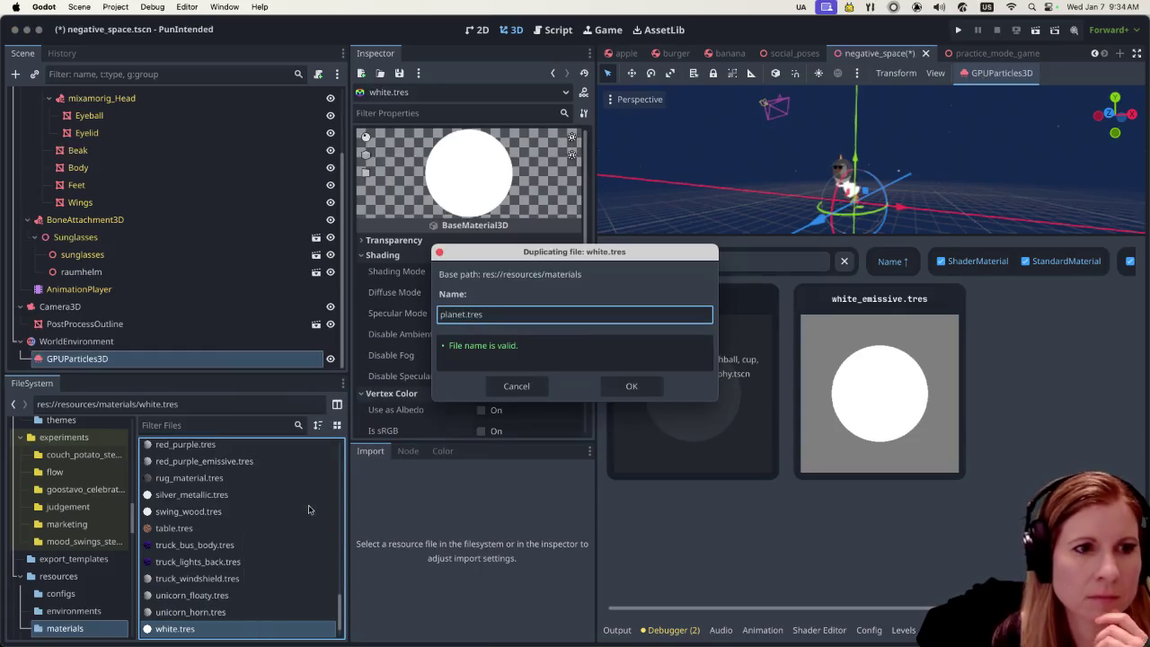
click(647, 391)
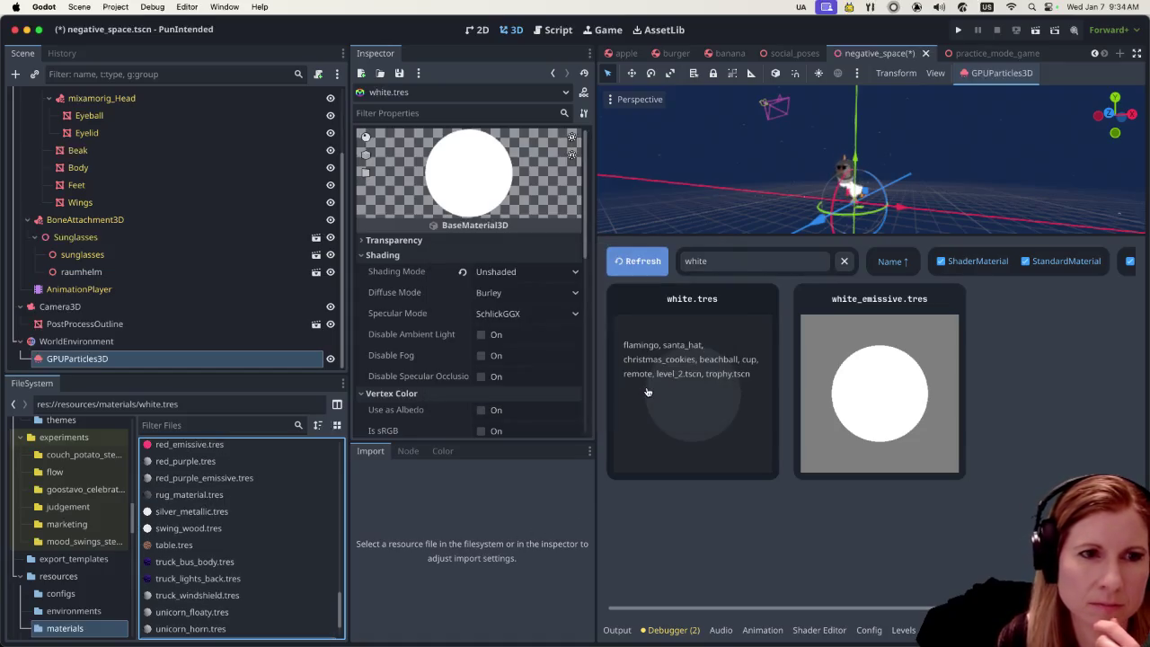
click(645, 266)
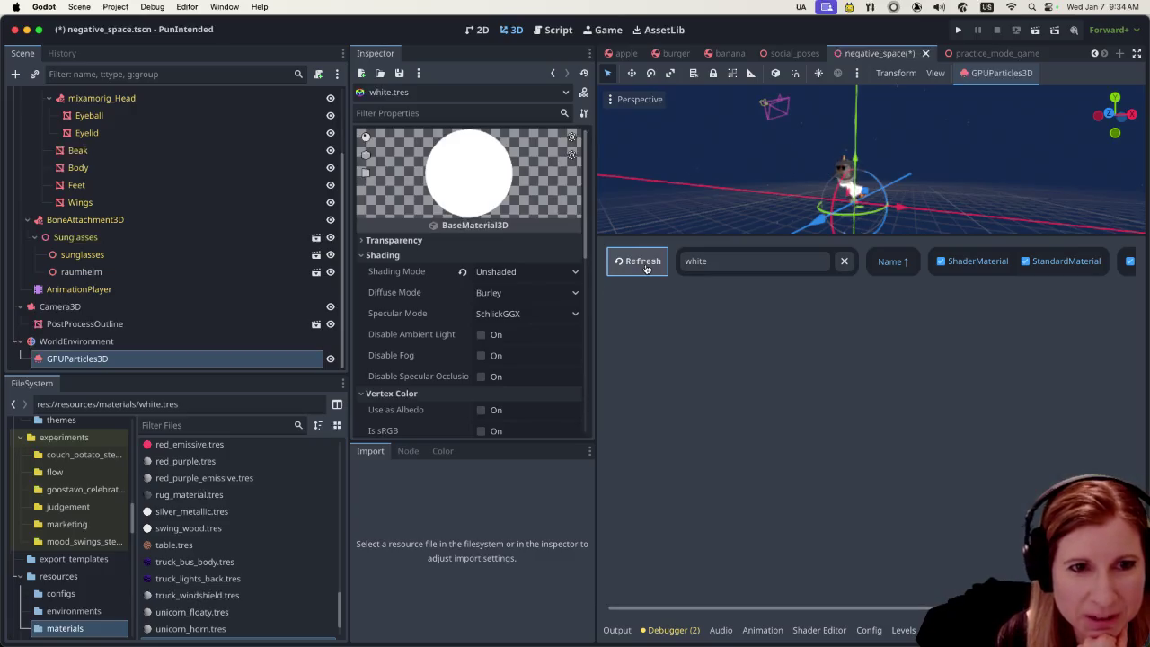
Search the model library for 'plane', browse the planet surface's material choices, then reload the library
click(843, 260)
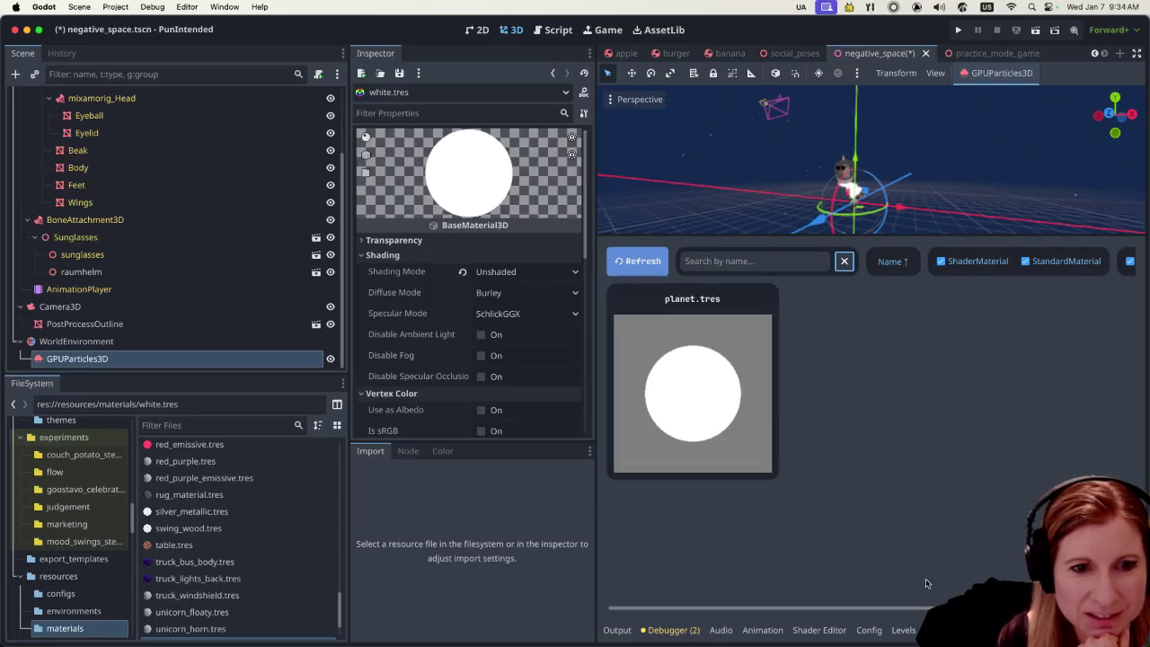
text(plane)
click(1057, 382)
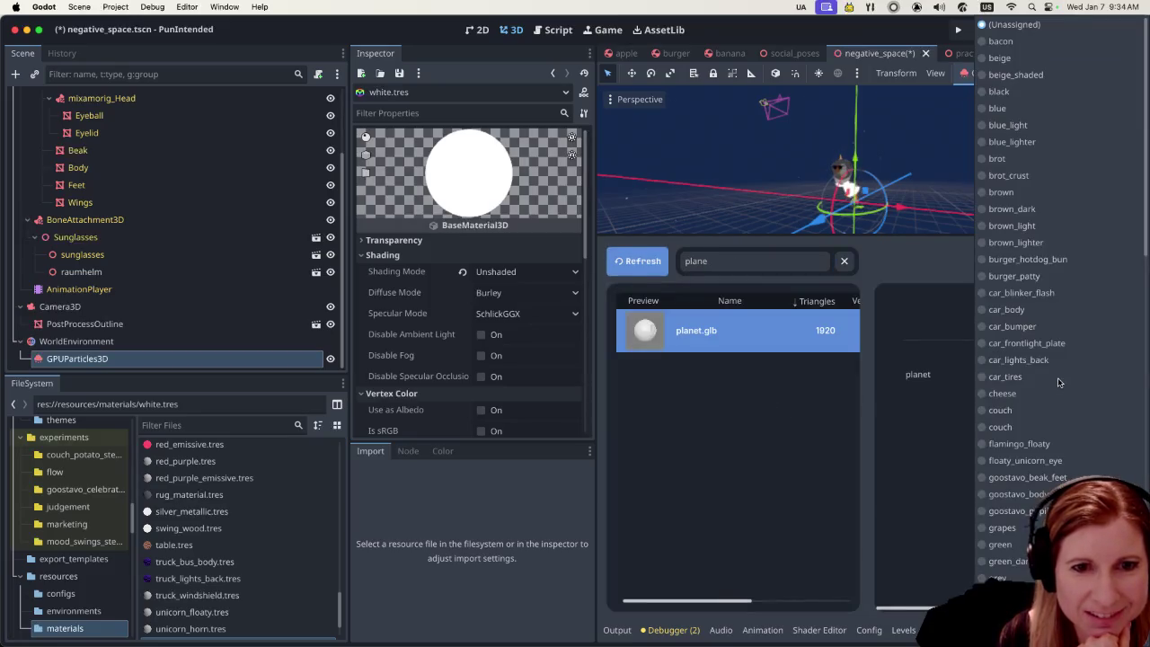
scroll(1056, 404, down, 5)
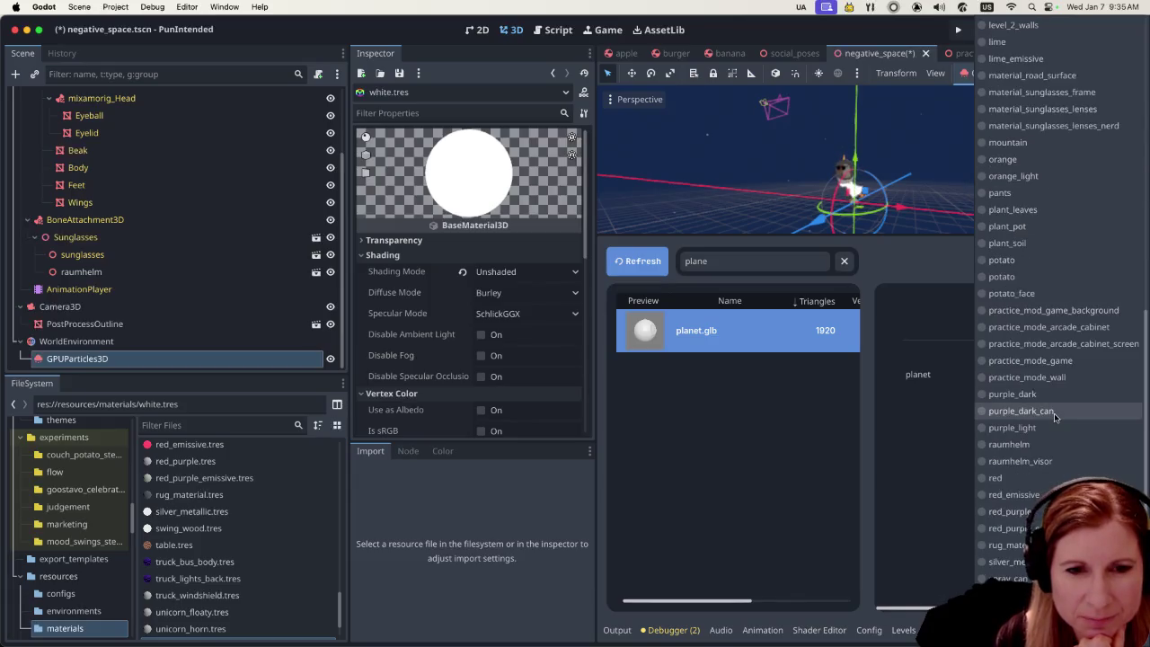
scroll(1053, 413, down, 5)
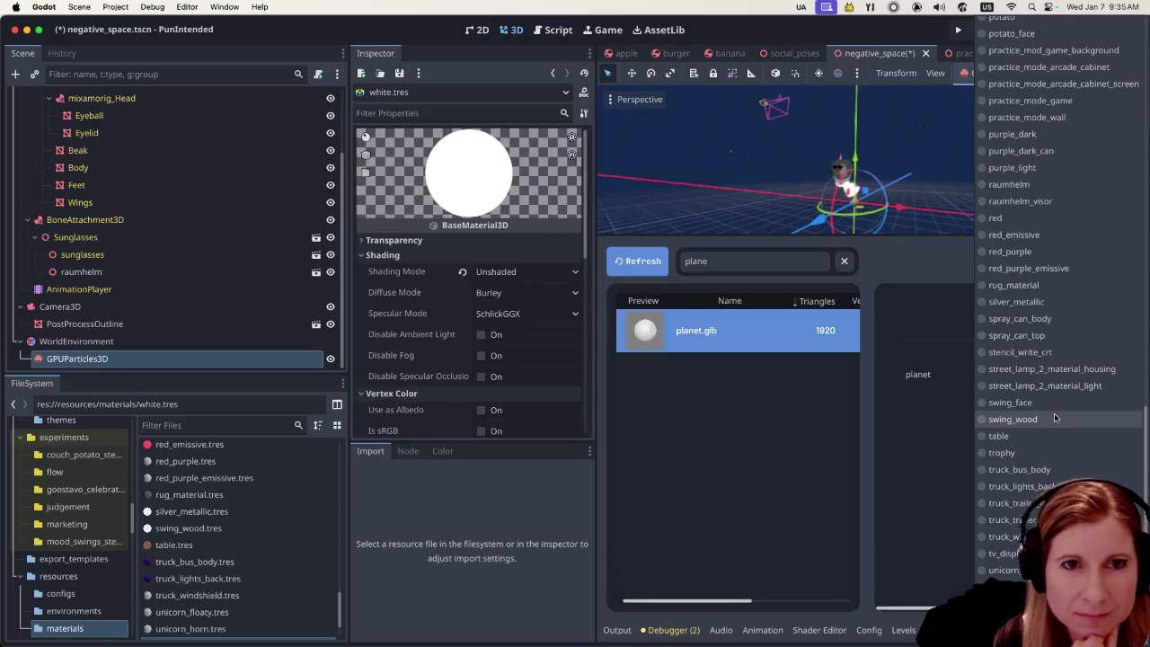
scroll(1054, 412, up, 5)
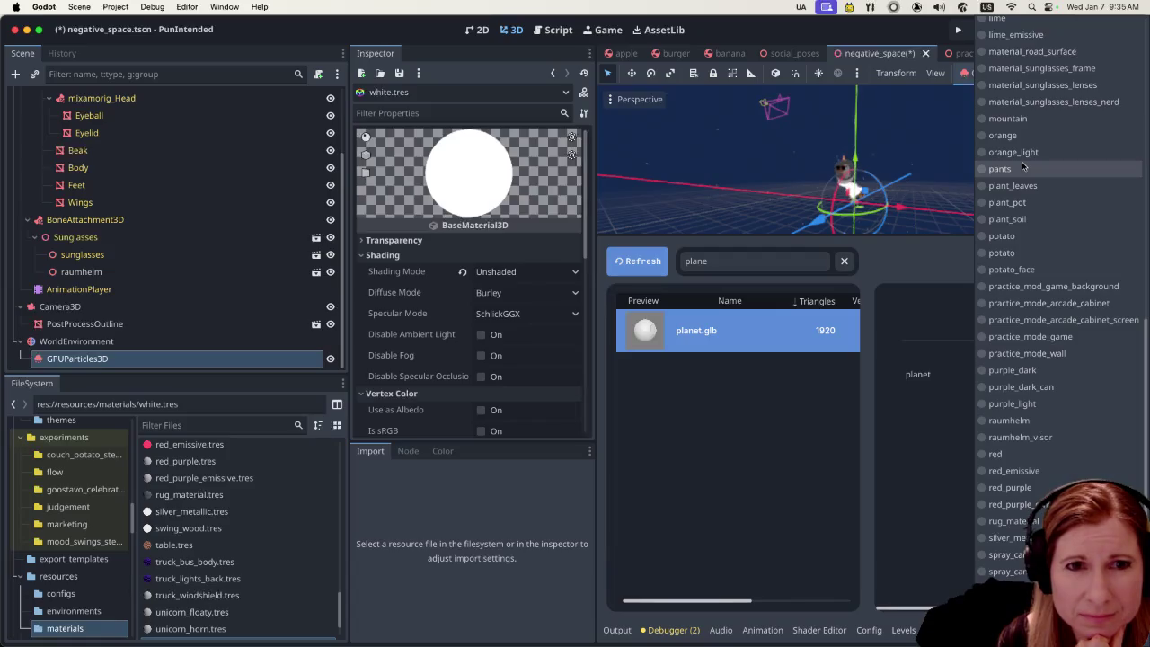
click(647, 274)
click(644, 267)
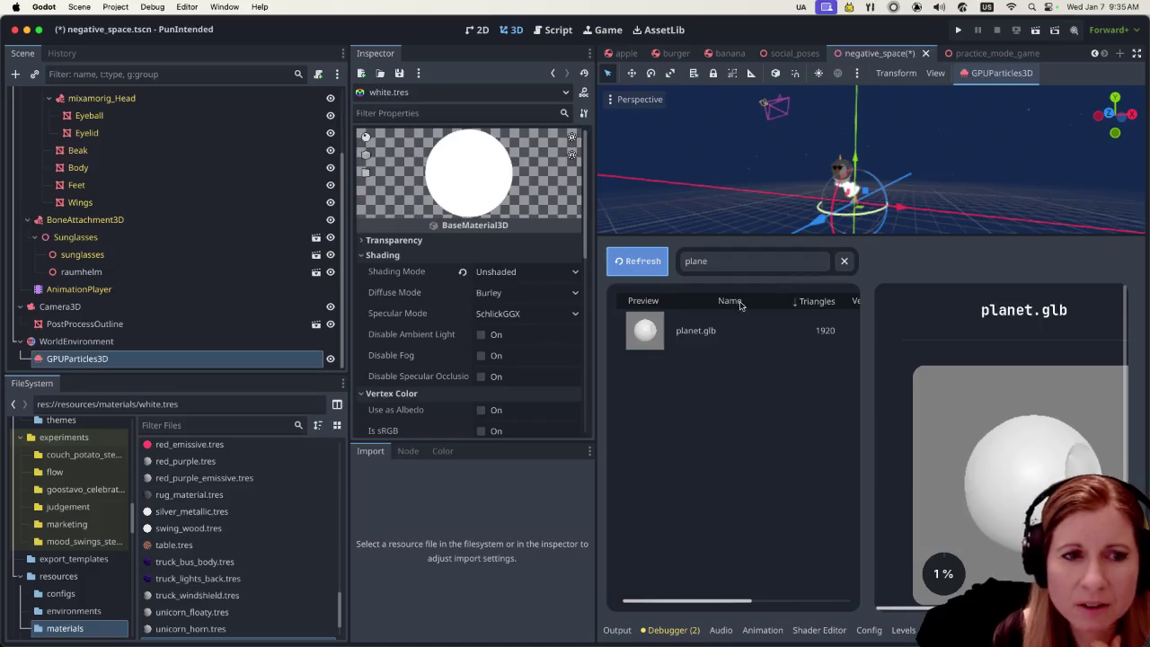
Assign the planet material to planet.glb's planet surface
click(735, 331)
click(1067, 382)
scroll(1061, 388, down, 10)
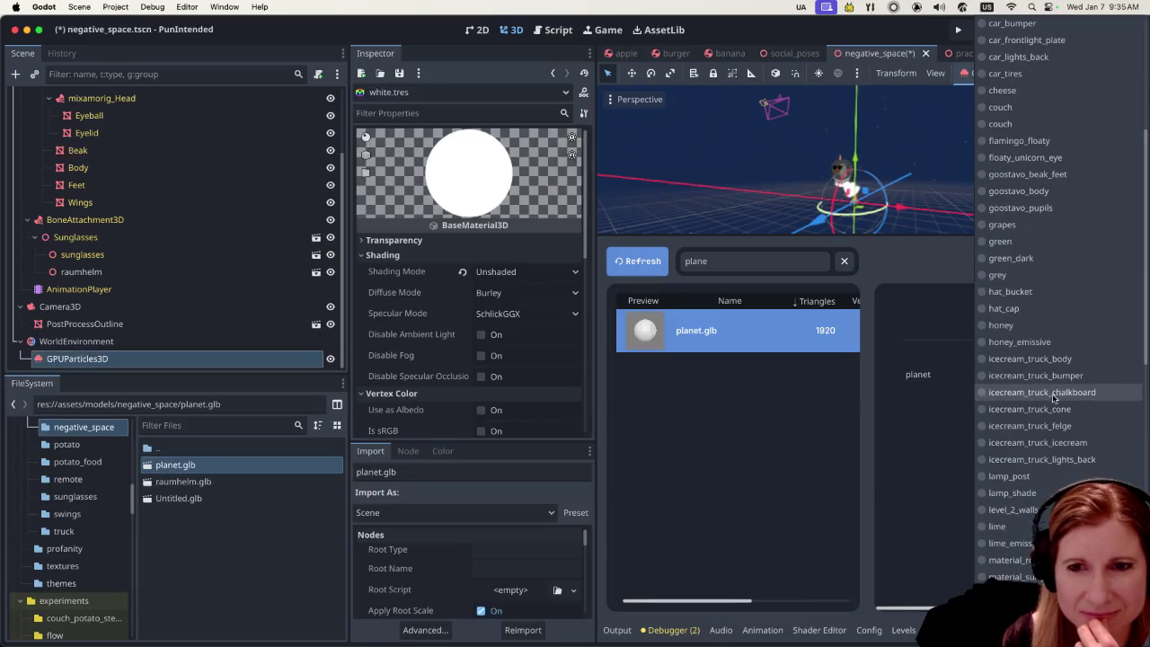
scroll(1051, 399, down, 10)
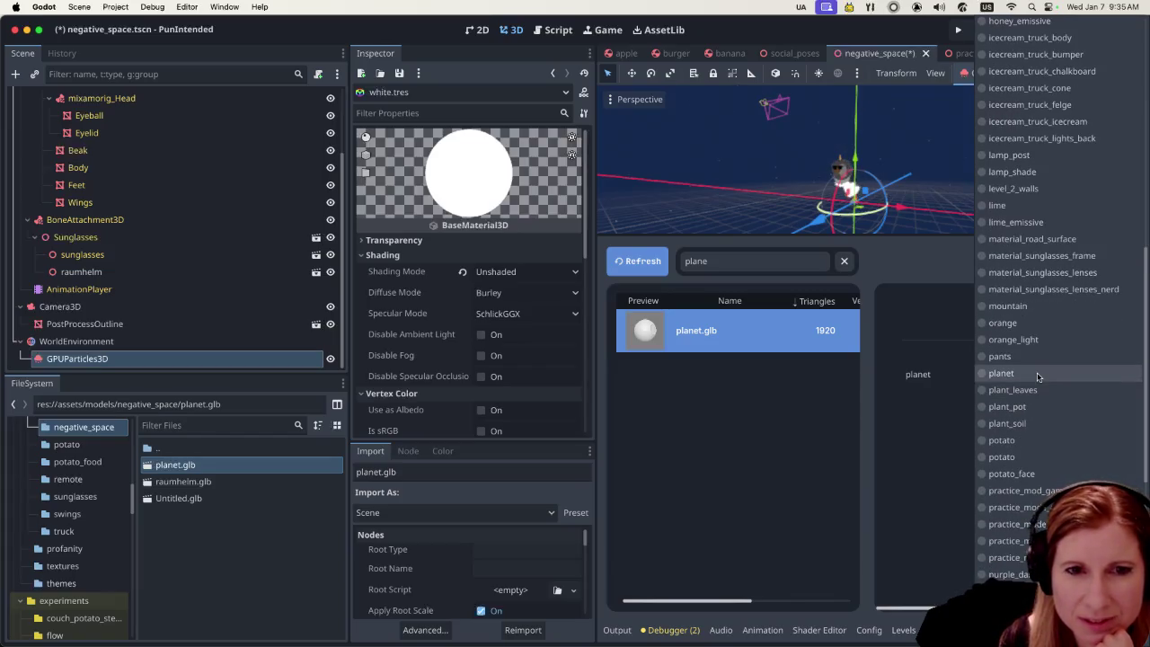
click(1024, 373)
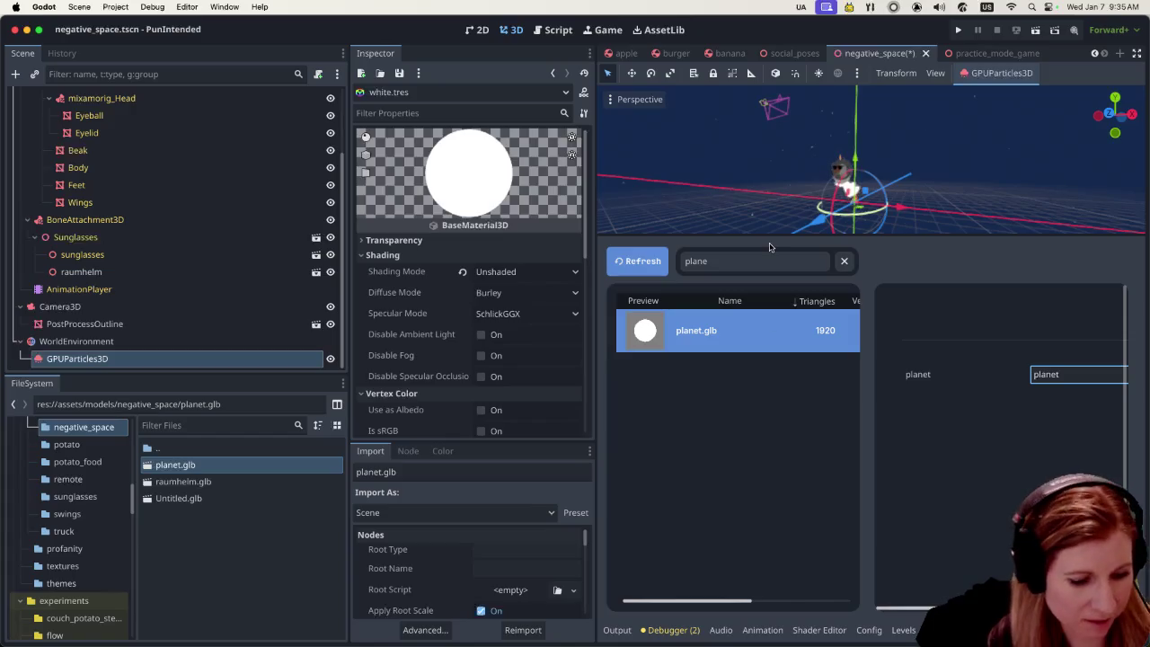
Hide the asset browser so the 3D view of the scene is larger
key(super+j)
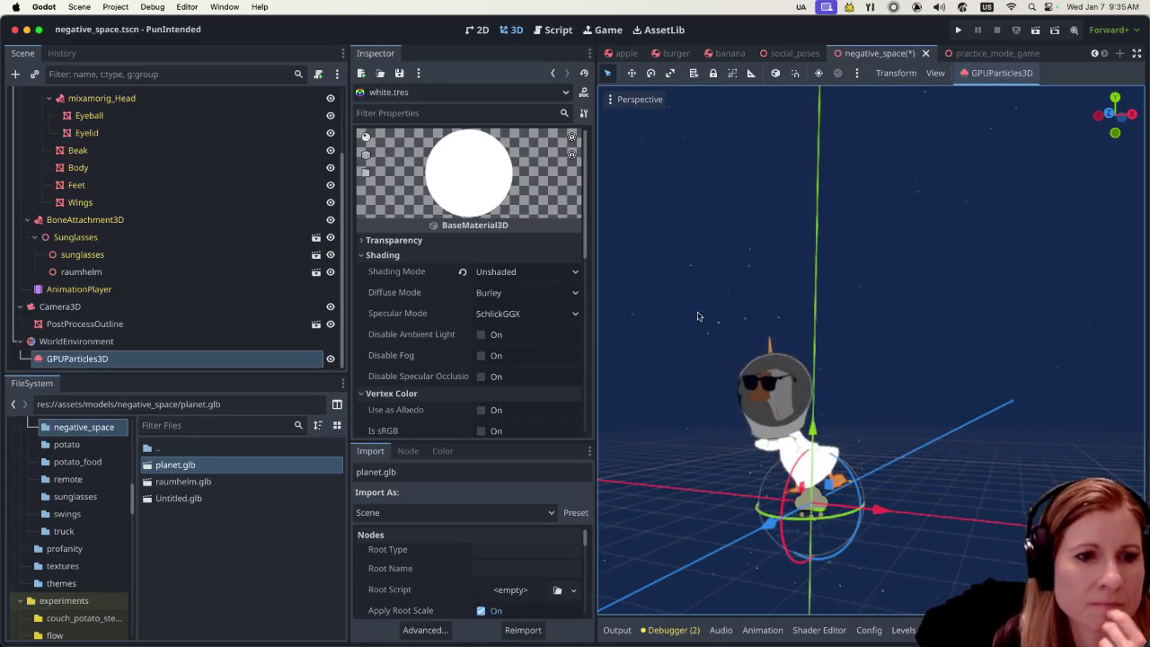
scroll(702, 338, down, 5)
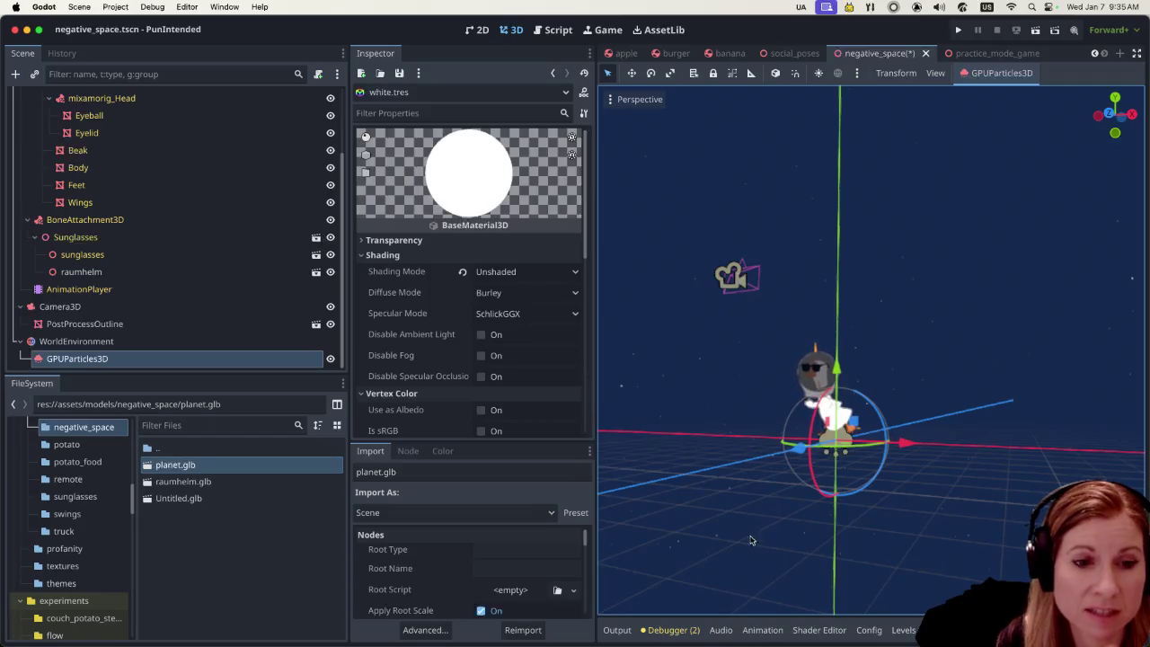
click(961, 630)
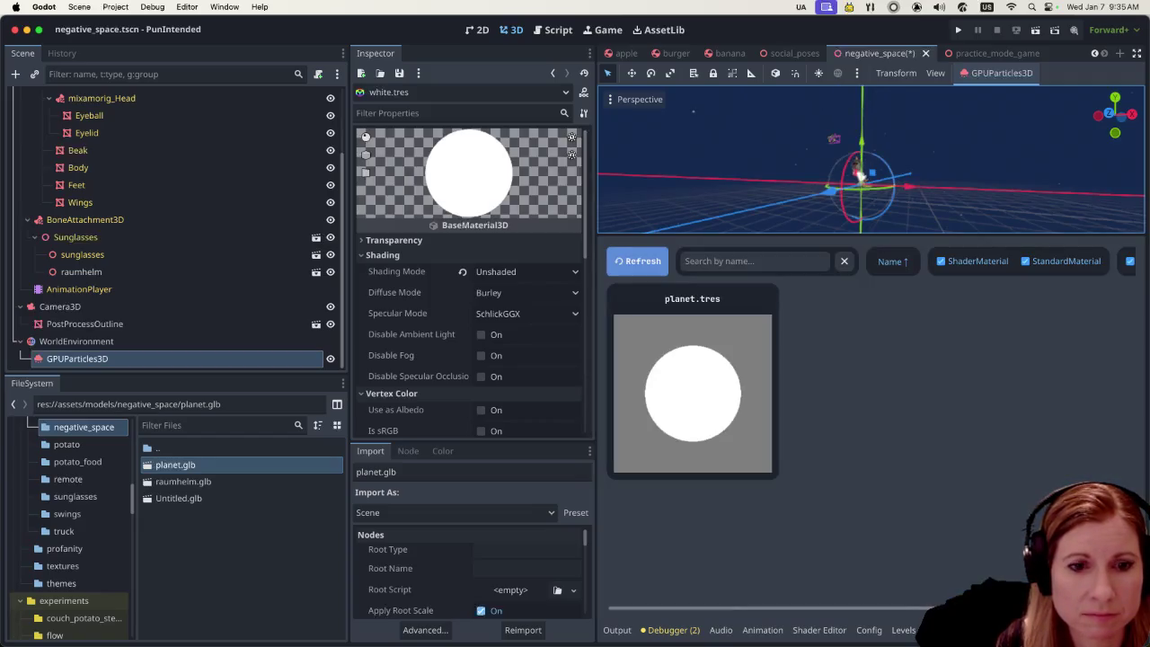
text(plane)
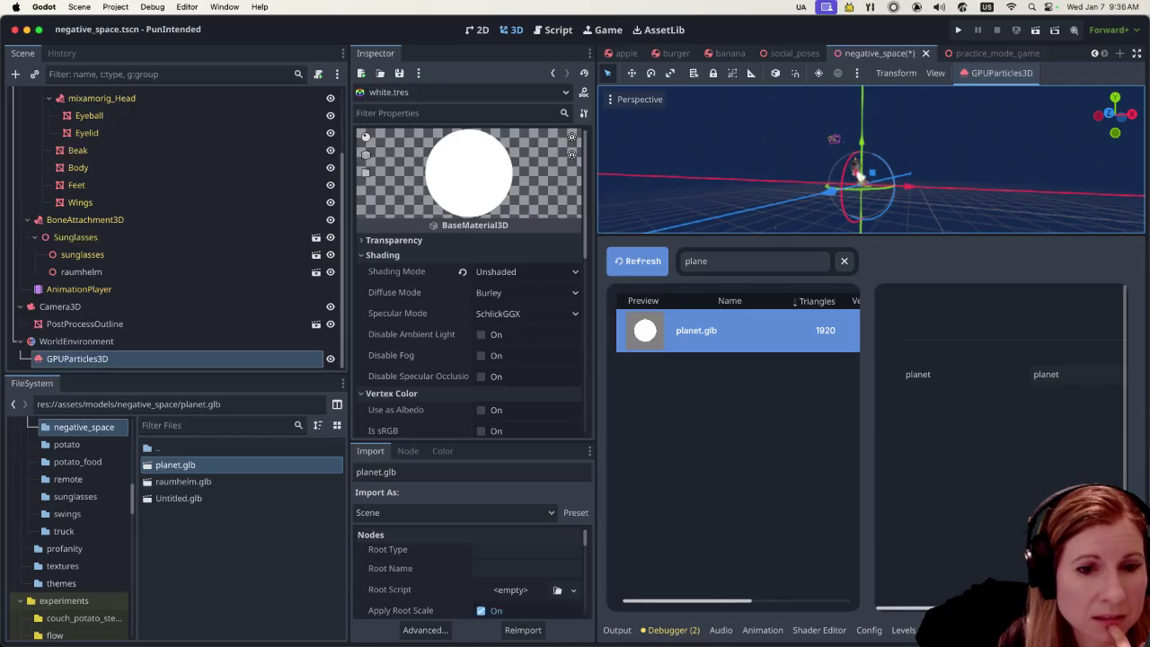
key(Escape)
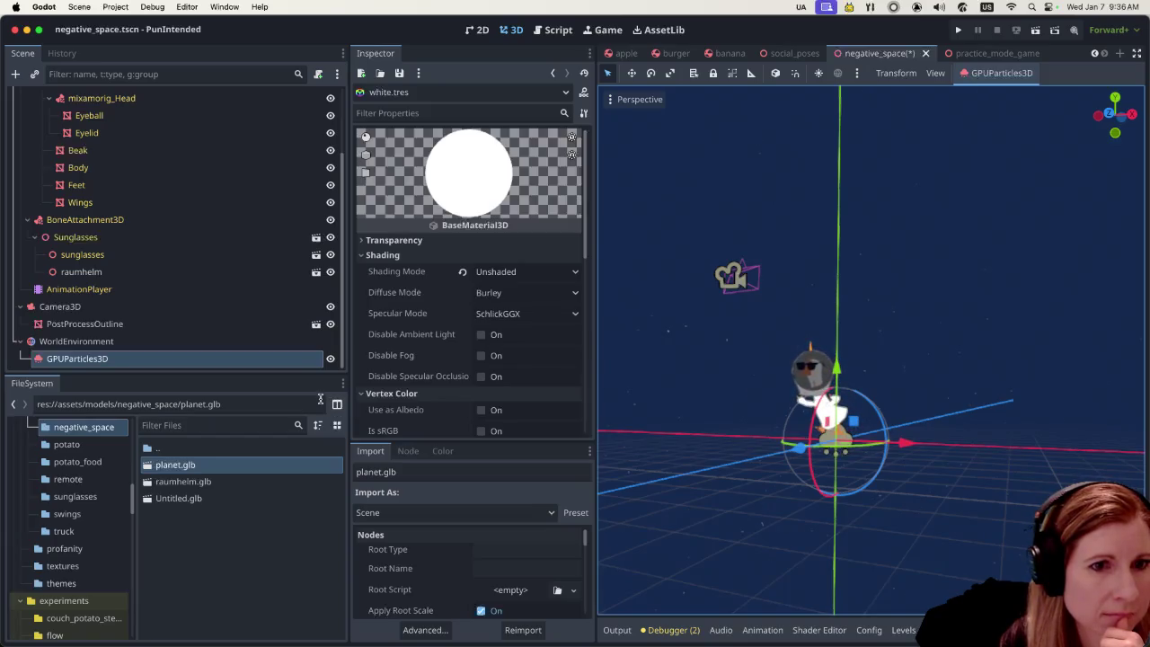
scroll(754, 431, down, 3)
scroll(764, 428, up, 3)
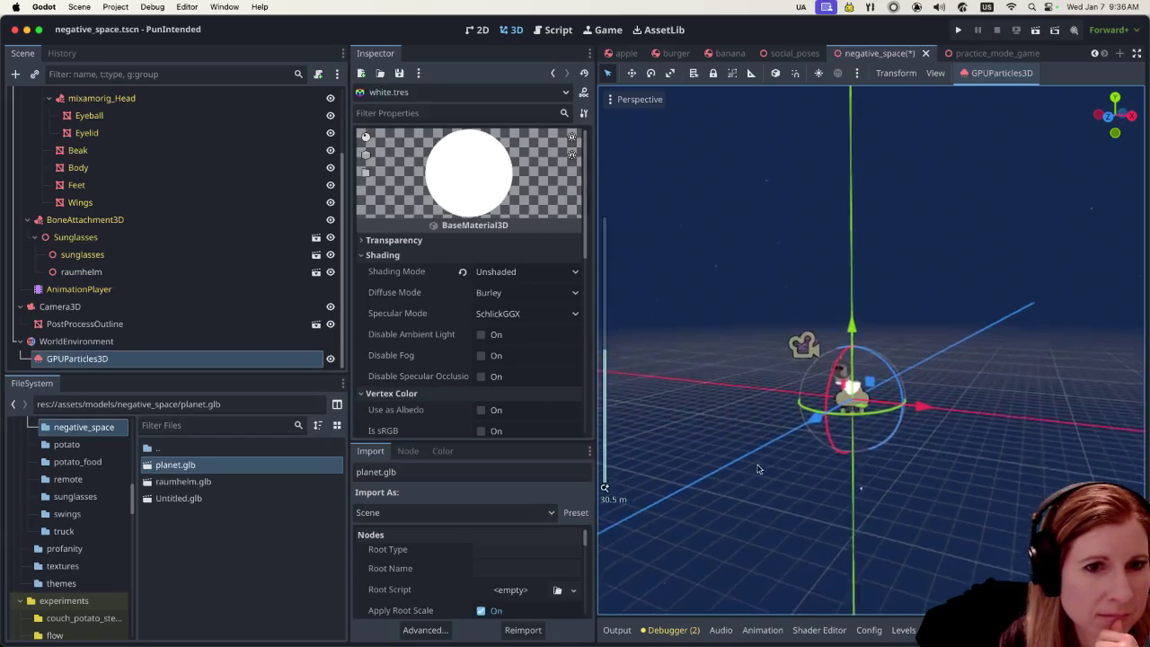
scroll(756, 471, down, 2)
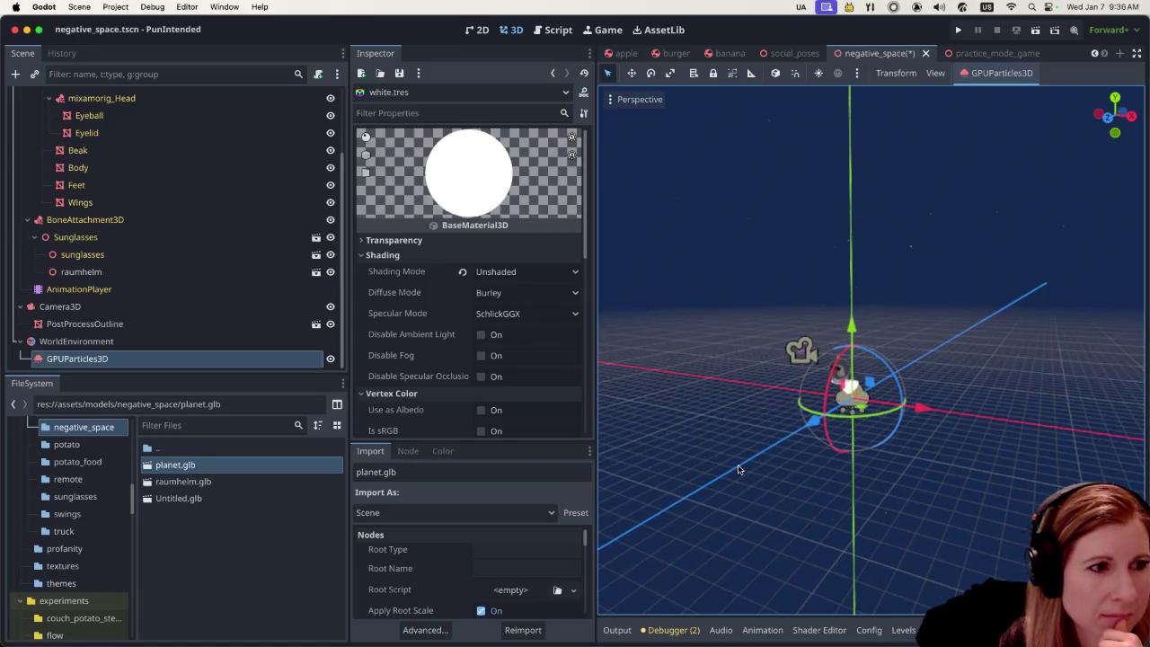
scroll(741, 460, up, 3)
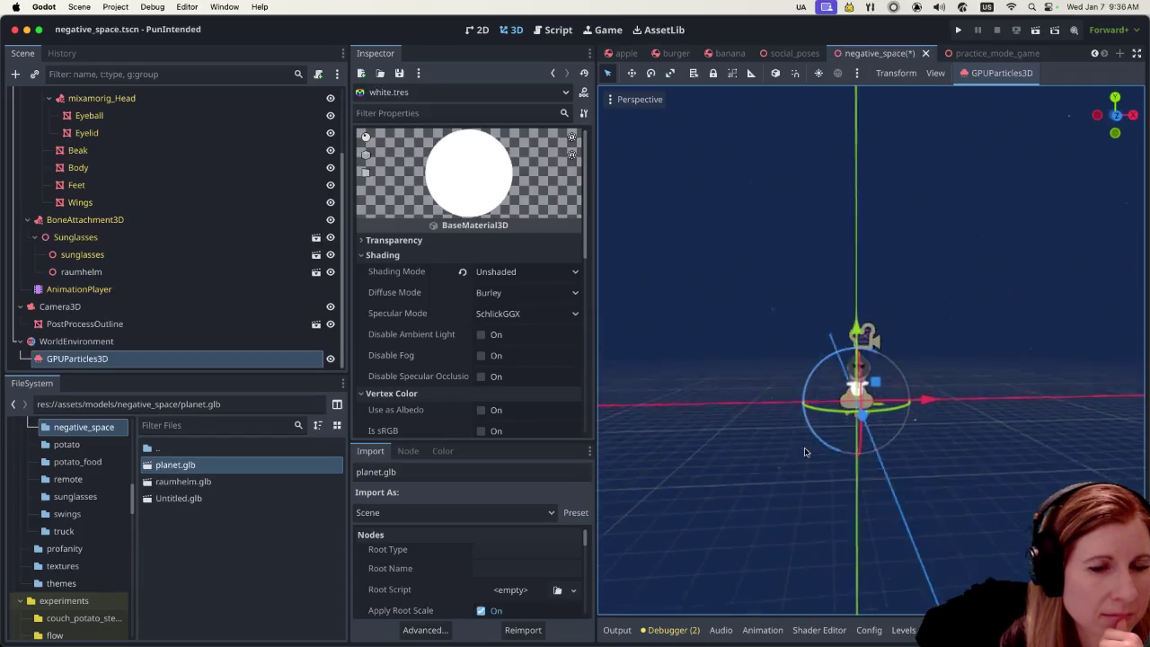
scroll(745, 446, down, 3)
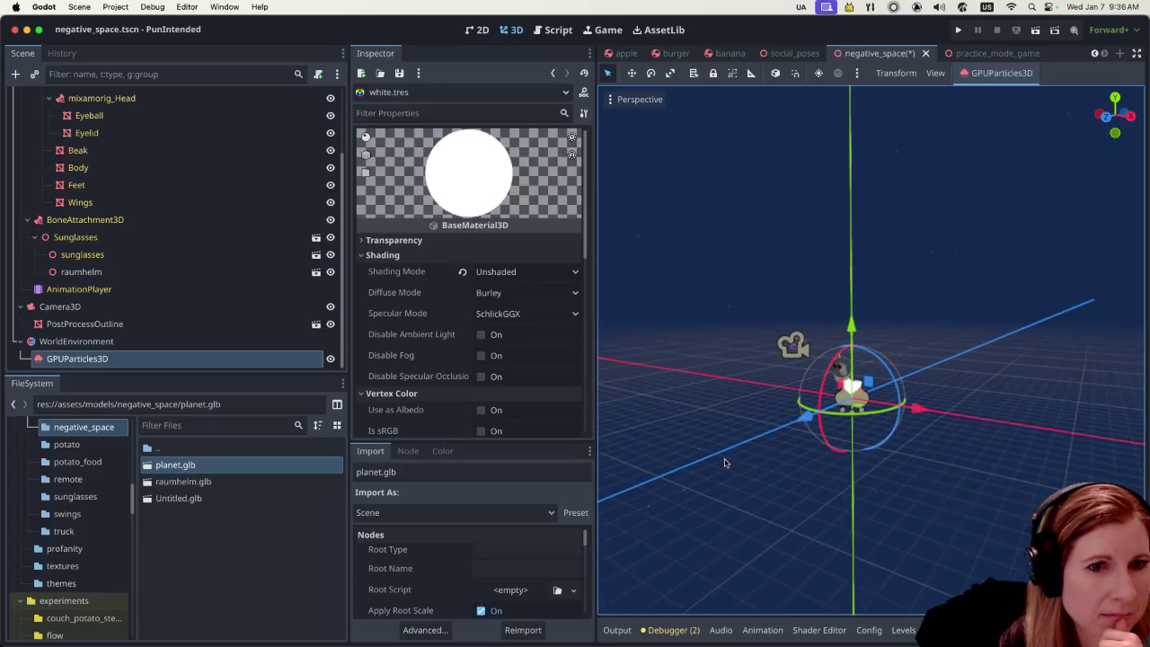
scroll(734, 463, right, 5)
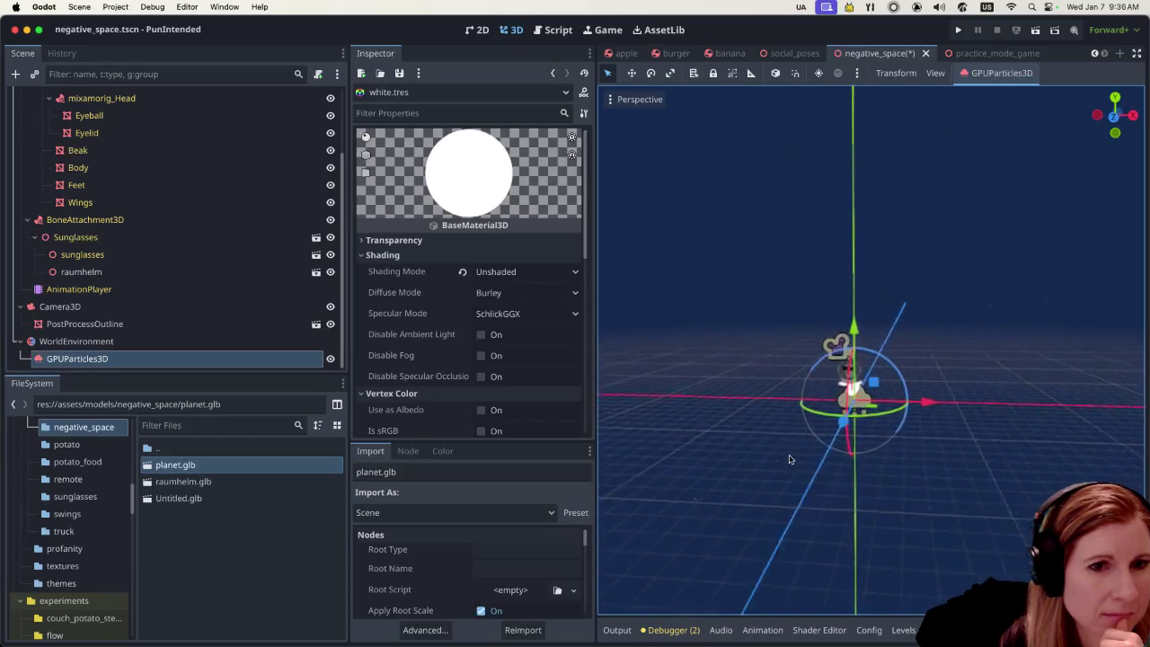
scroll(819, 445, left, 5)
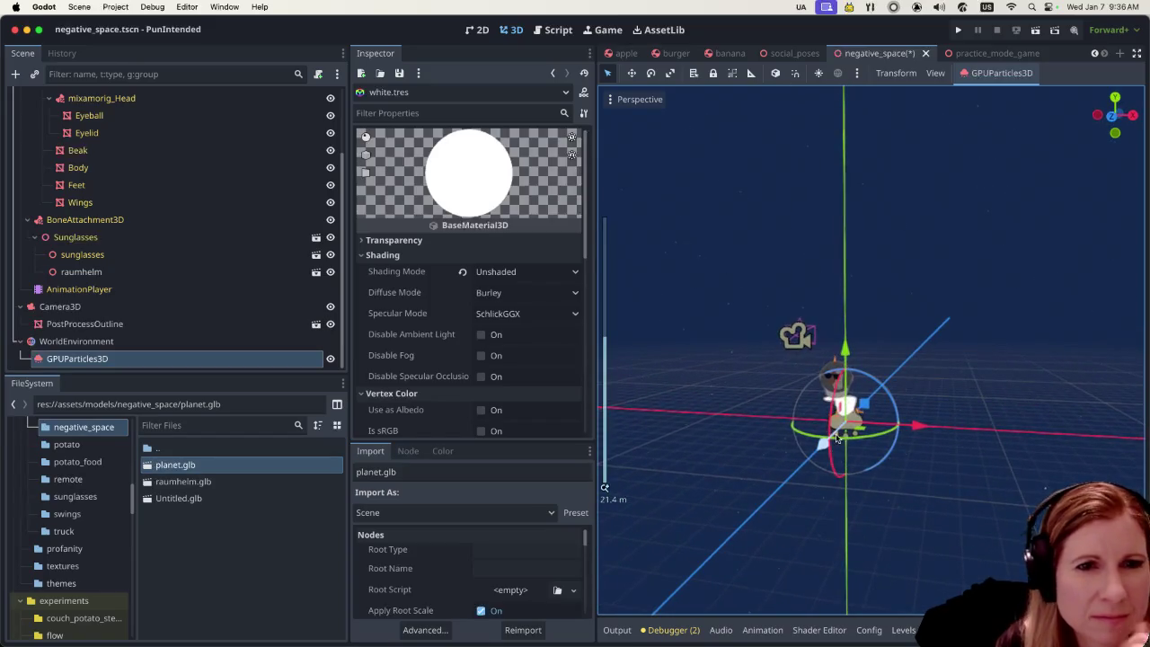
scroll(782, 424, up, 3)
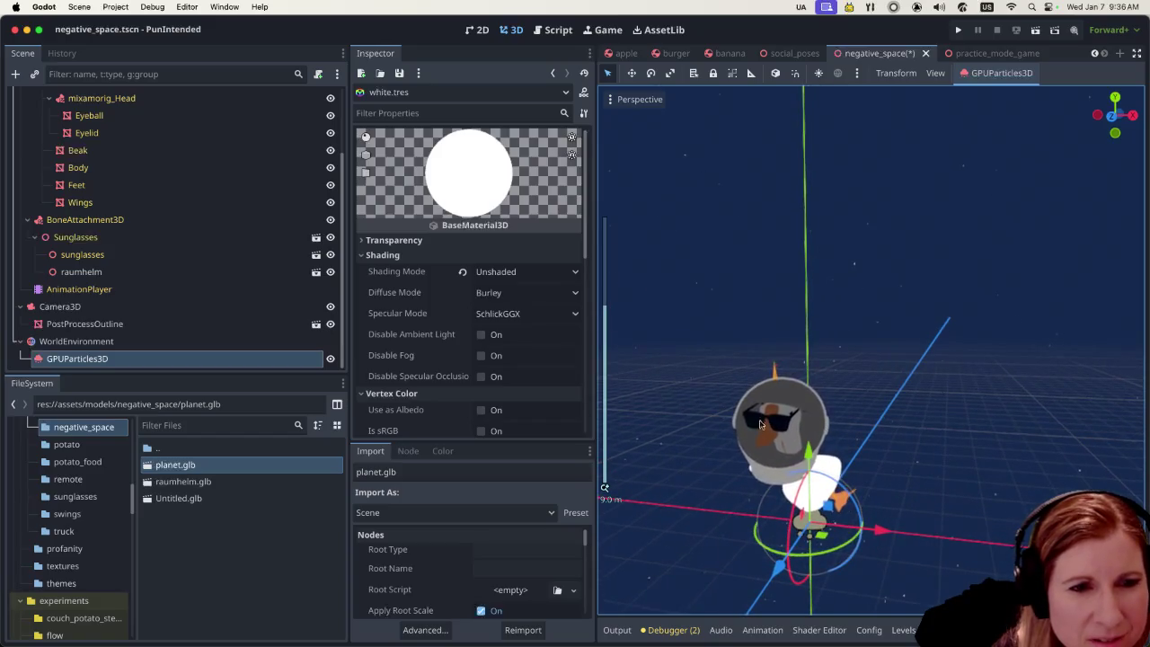
scroll(709, 490, up, 3)
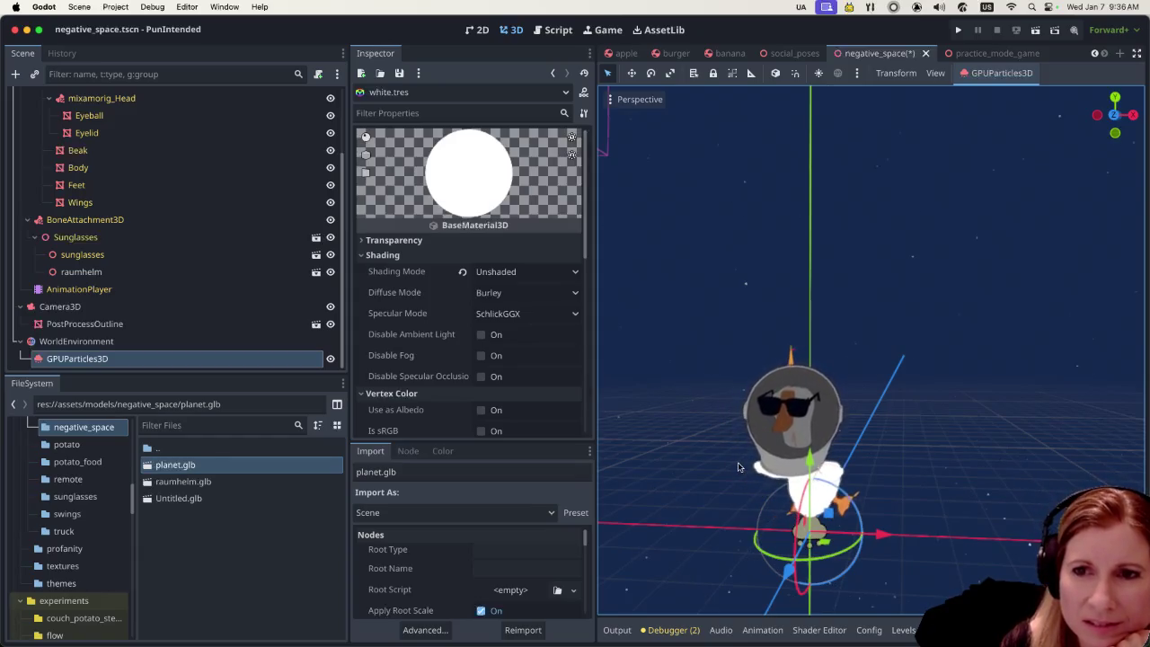
scroll(739, 467, down, 2)
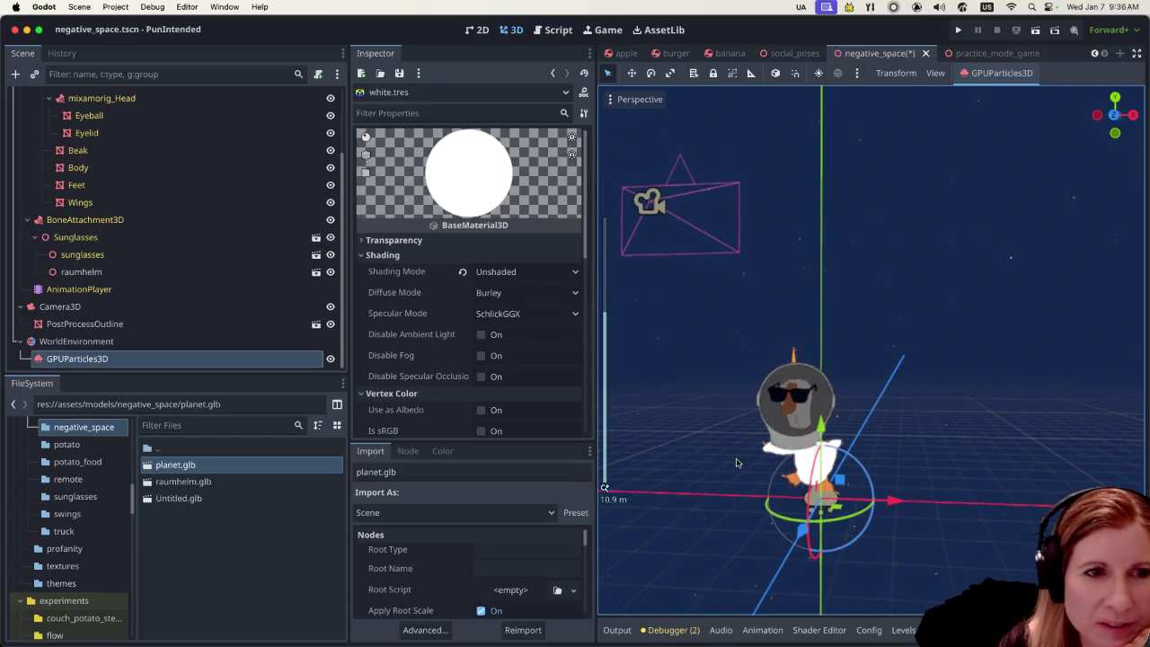
scroll(749, 462, up, 3)
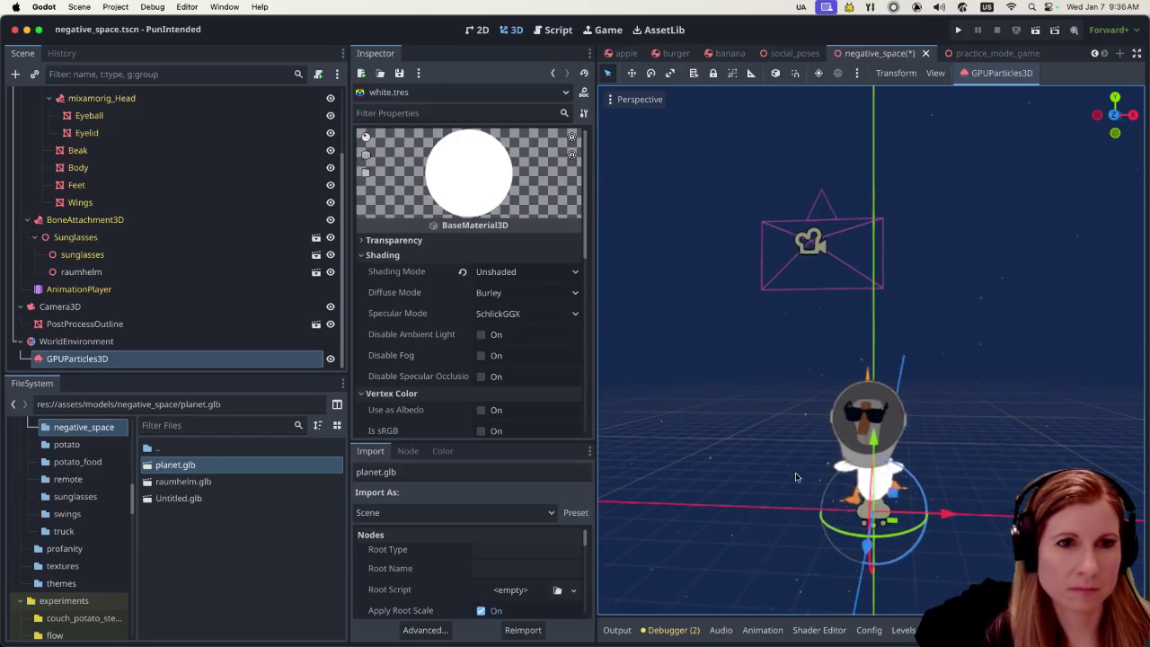
scroll(828, 487, right, 3)
scroll(825, 494, up, 3)
scroll(820, 488, down, 3)
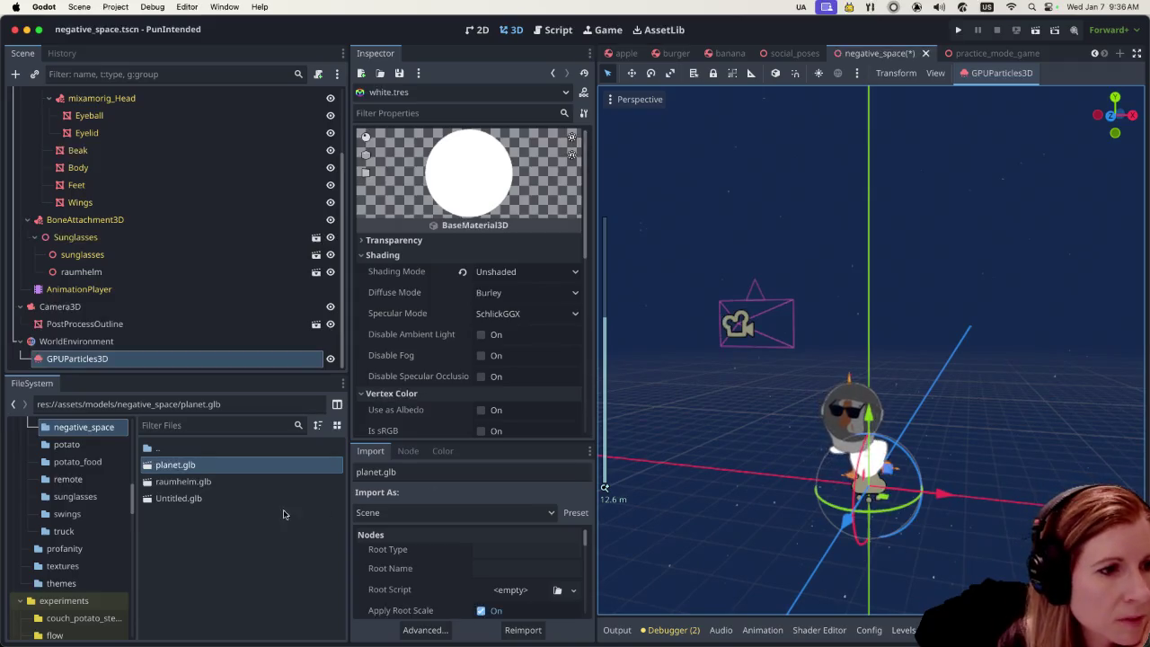
click(251, 482)
click(247, 468)
double_click(247, 467)
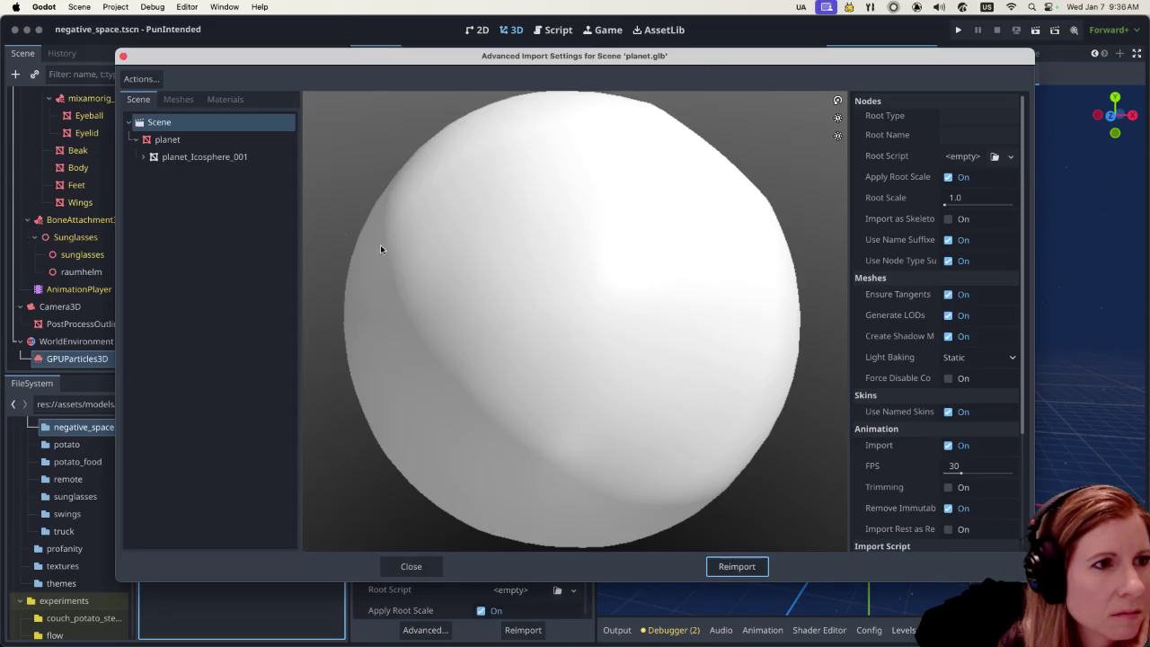
click(178, 99)
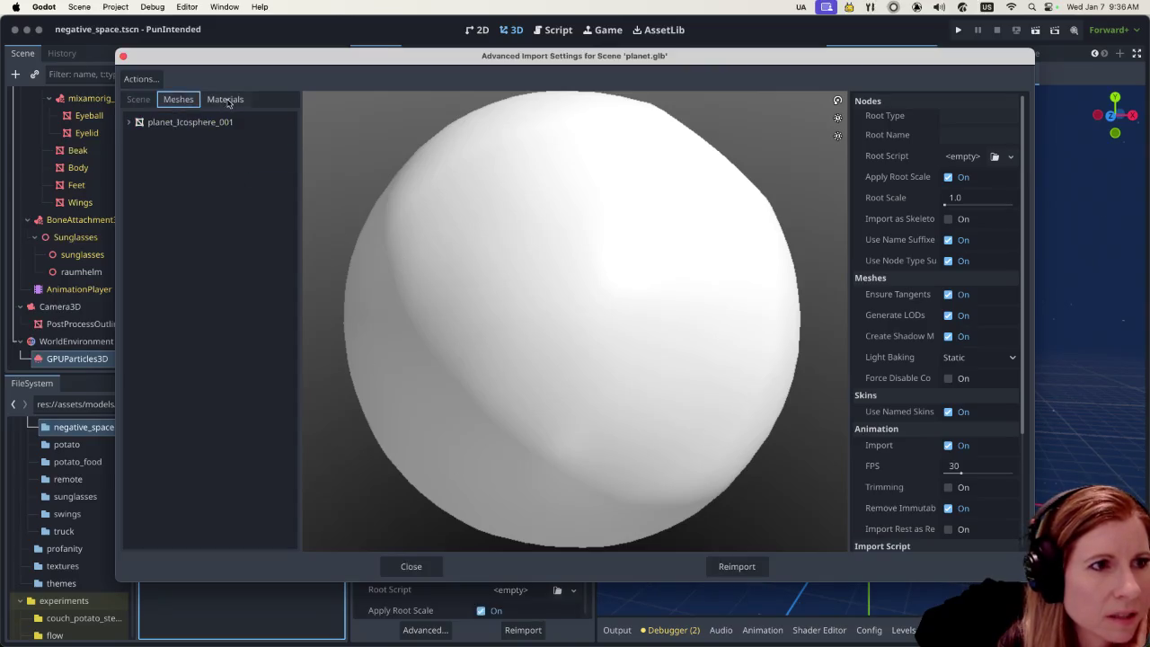
click(225, 99)
click(191, 129)
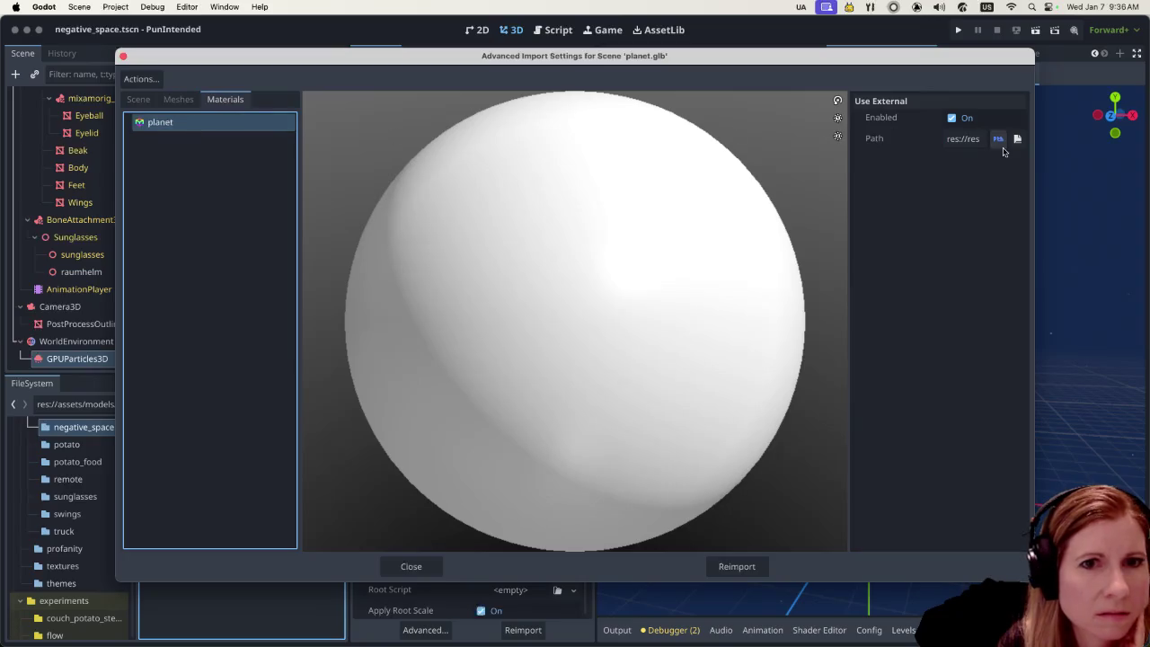
click(404, 569)
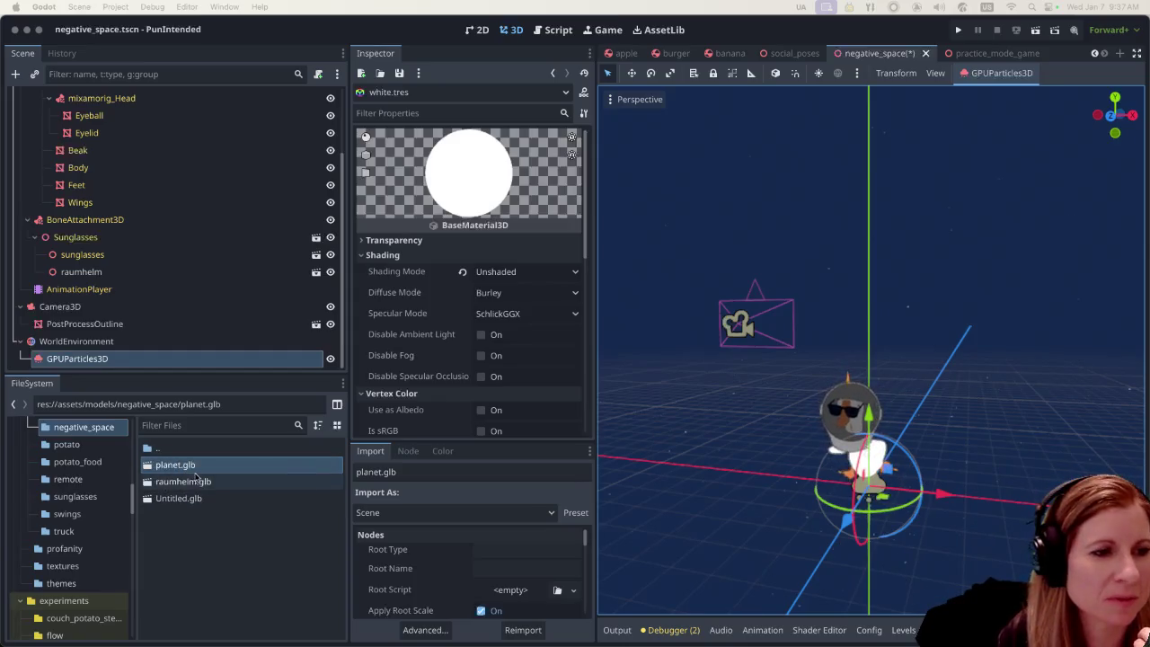
Drag planet.glb into the scene as planet2 and set its linked scale to 10
drag(176, 464, 744, 393)
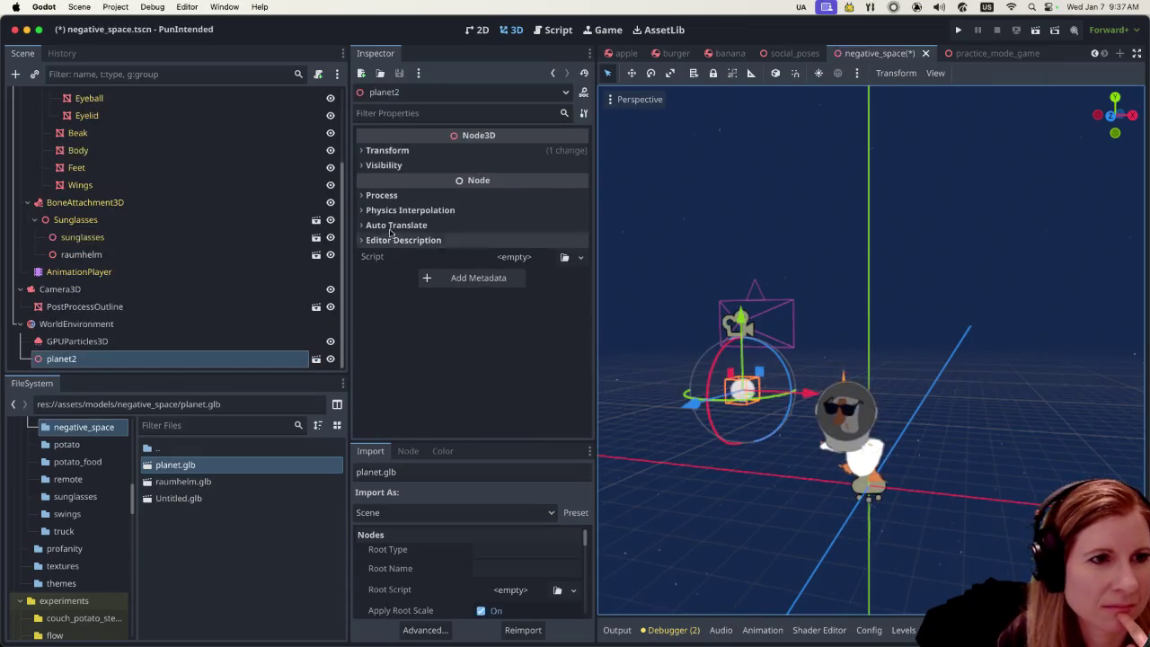
click(386, 150)
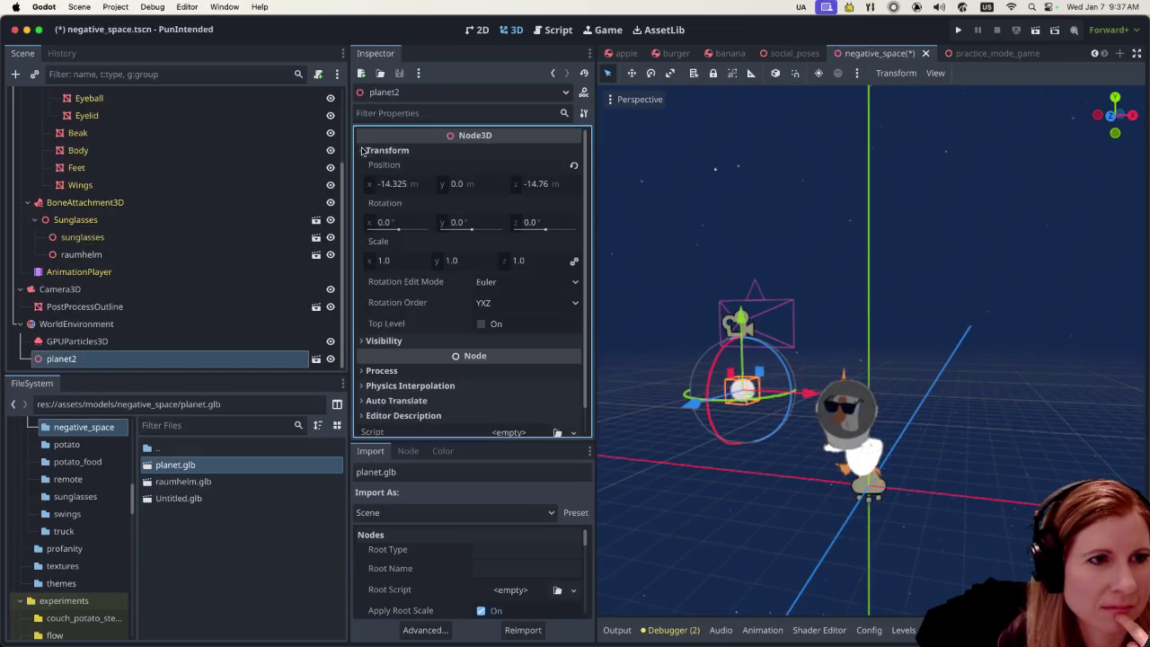
click(386, 261)
text(4)
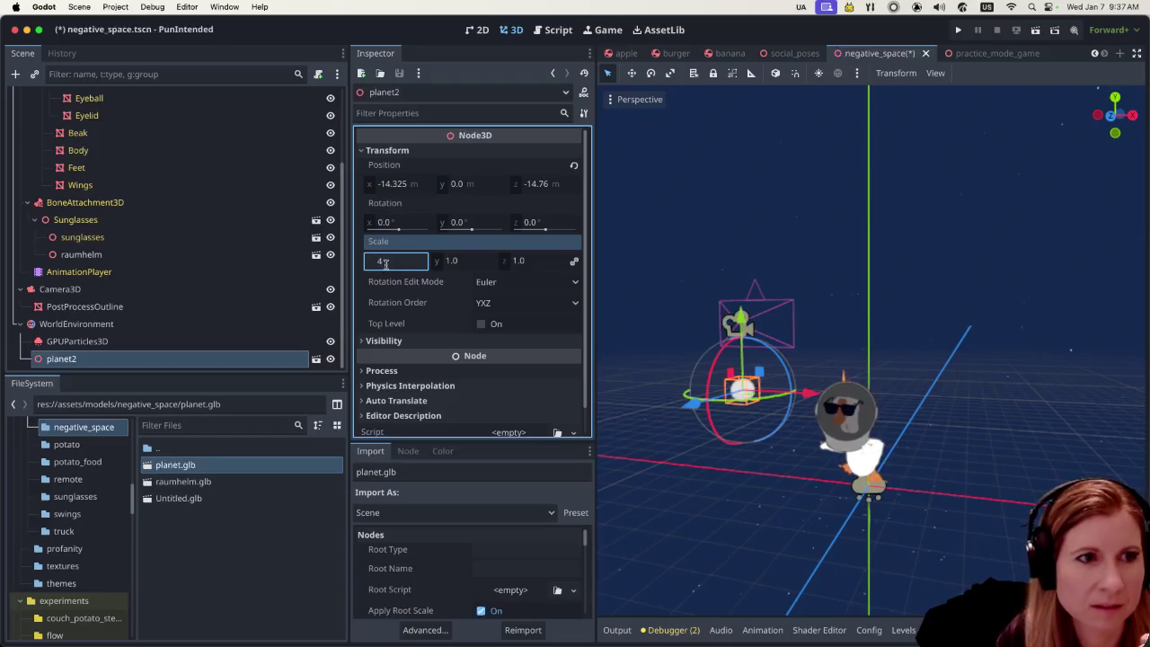
key(Return)
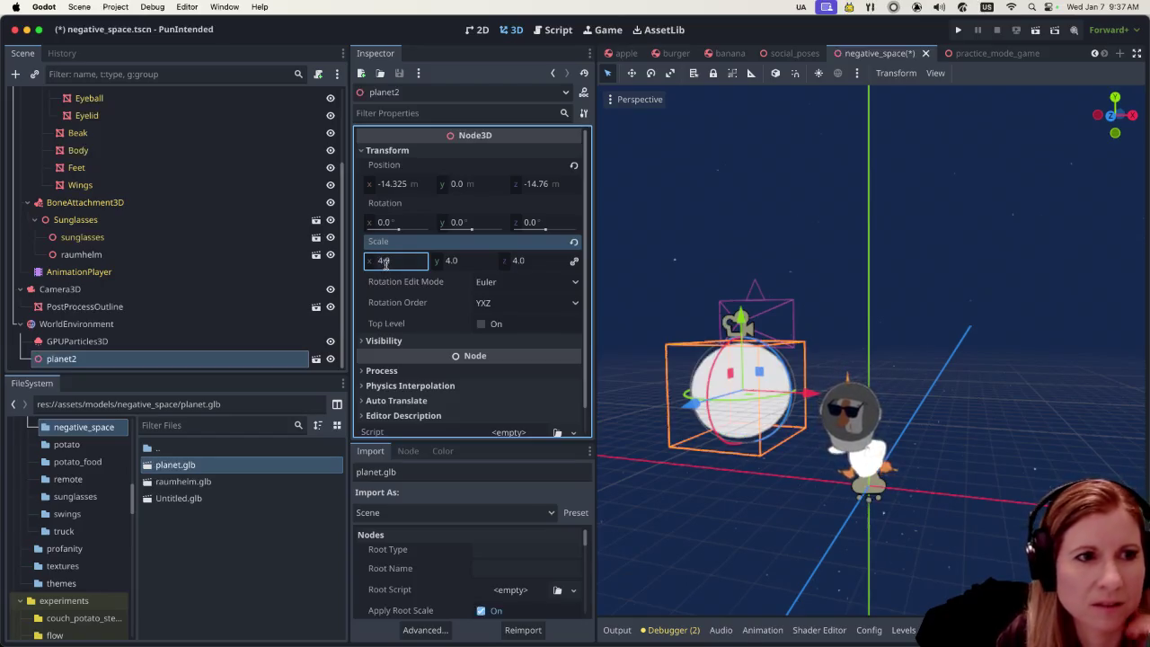
click(385, 262)
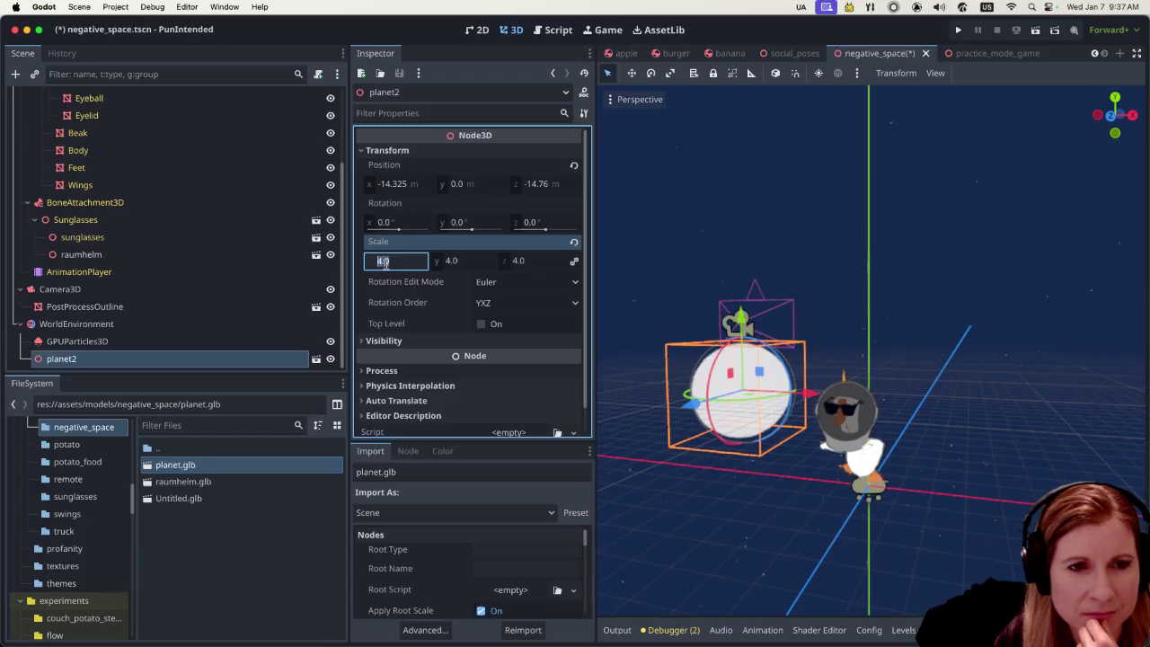
text(10)
key(Return)
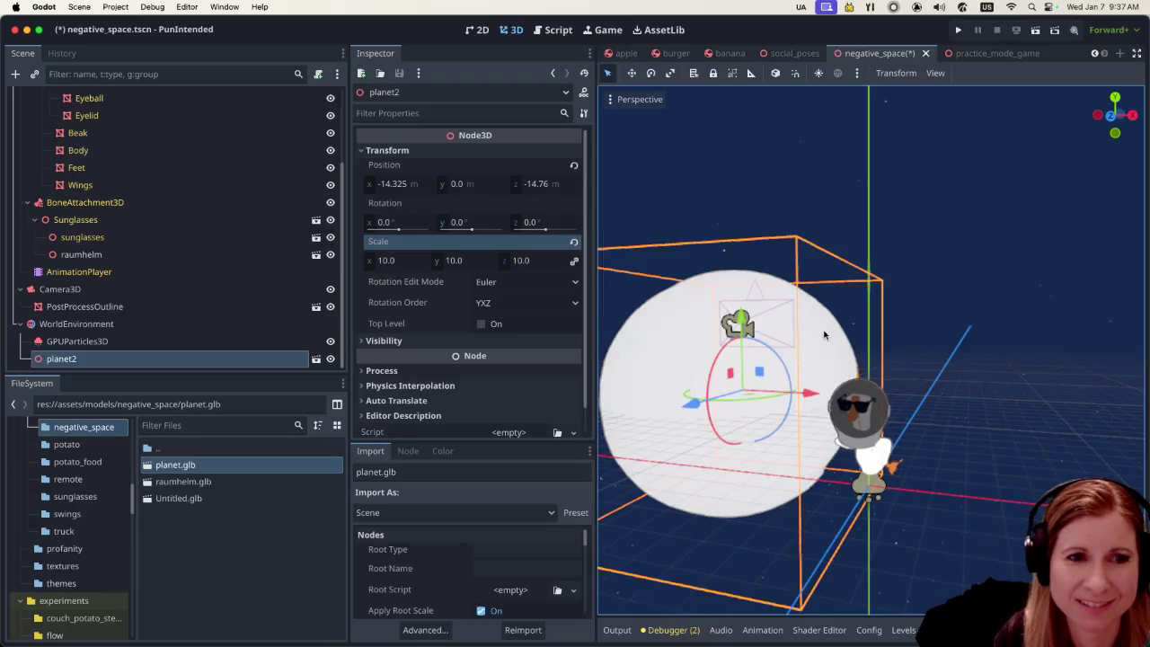
Move planet2 left along X and up along Y to about x -29.34, y 14.934
scroll(825, 334, down, 2)
drag(812, 387, 622, 386)
drag(616, 333, 618, 144)
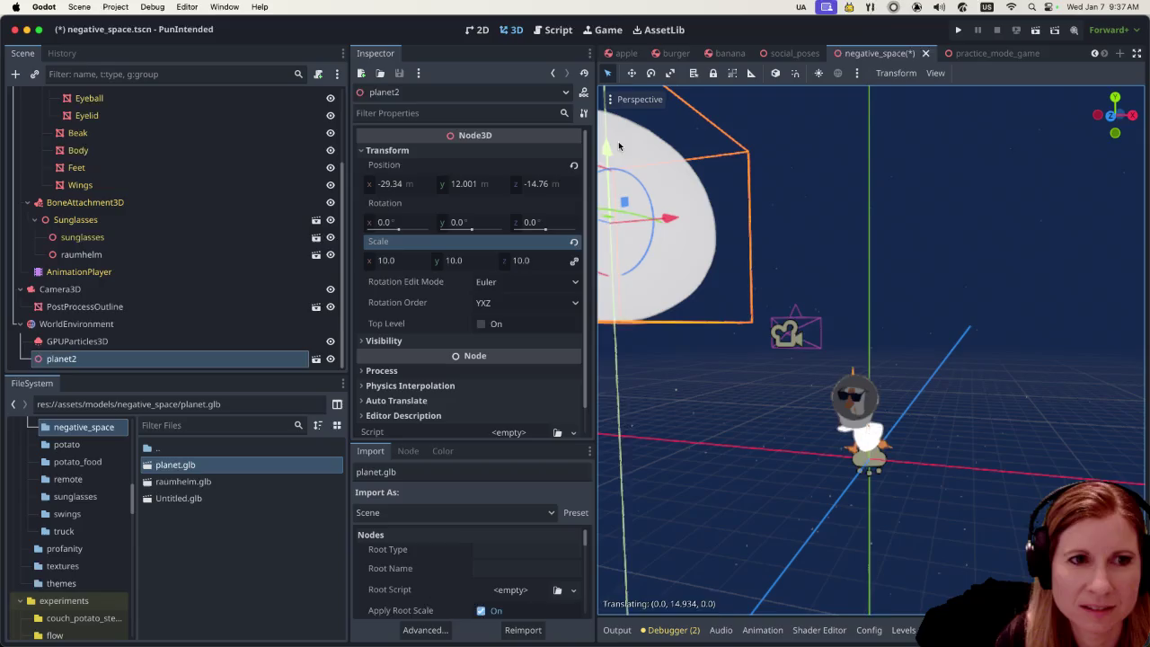
scroll(986, 437, down, 1)
scroll(985, 437, right, 3)
scroll(985, 438, left, 3)
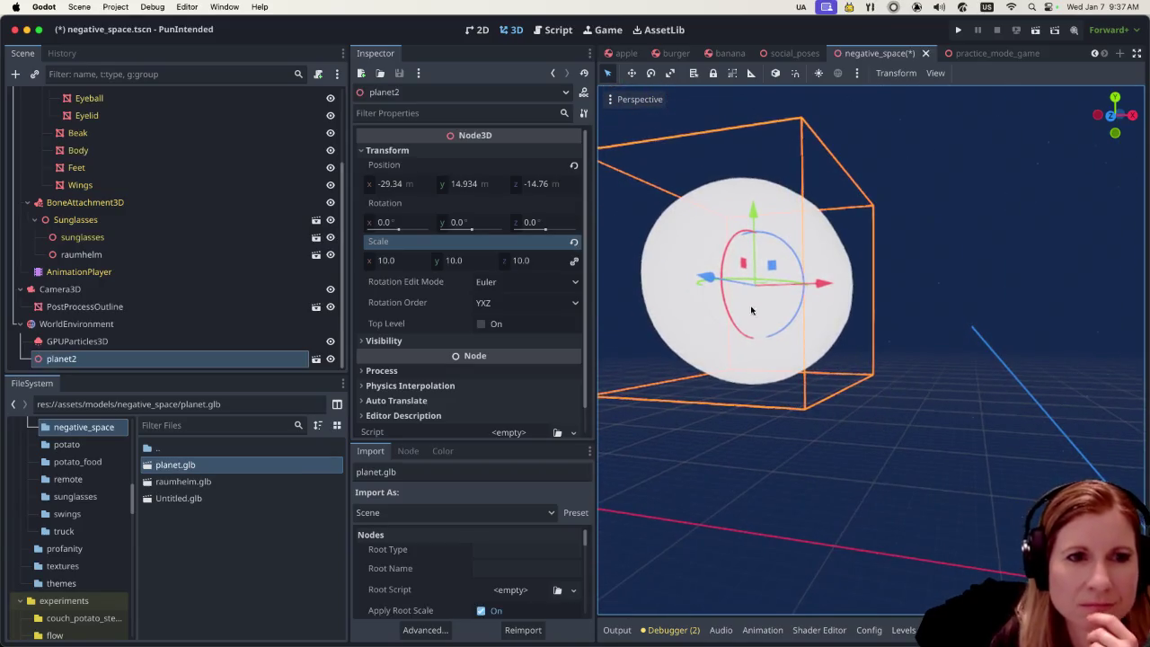
Check planet2's new placement by deselecting and reselecting it while panning the view
click(893, 329)
scroll(889, 333, left, 2)
click(845, 267)
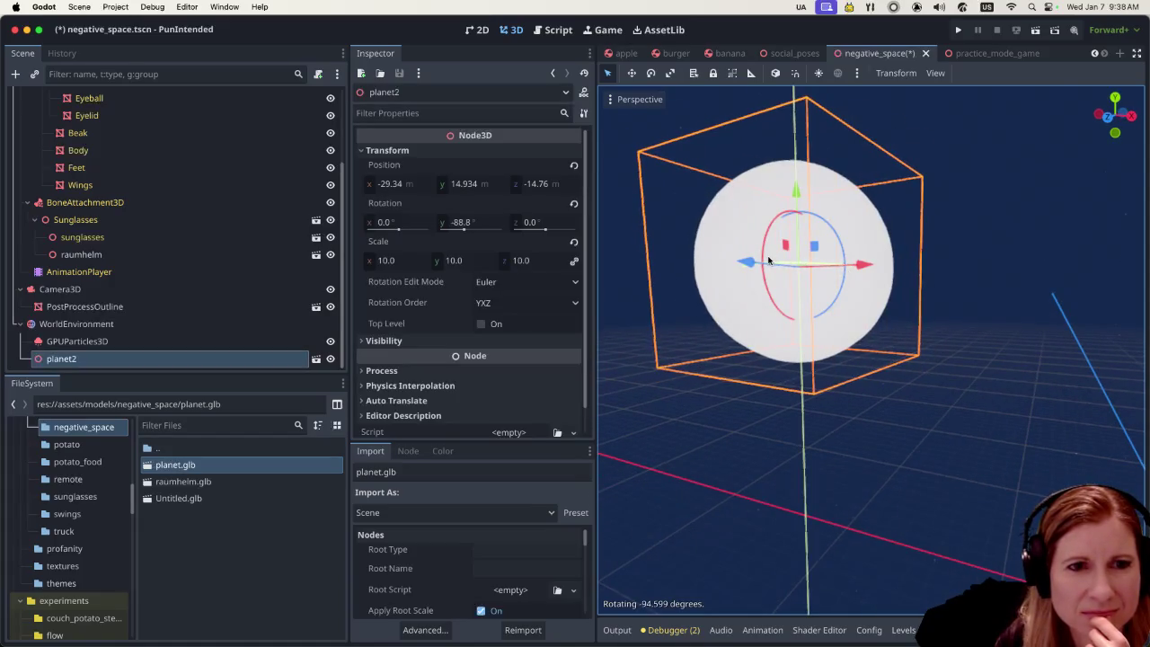
click(938, 334)
scroll(923, 344, left, 5)
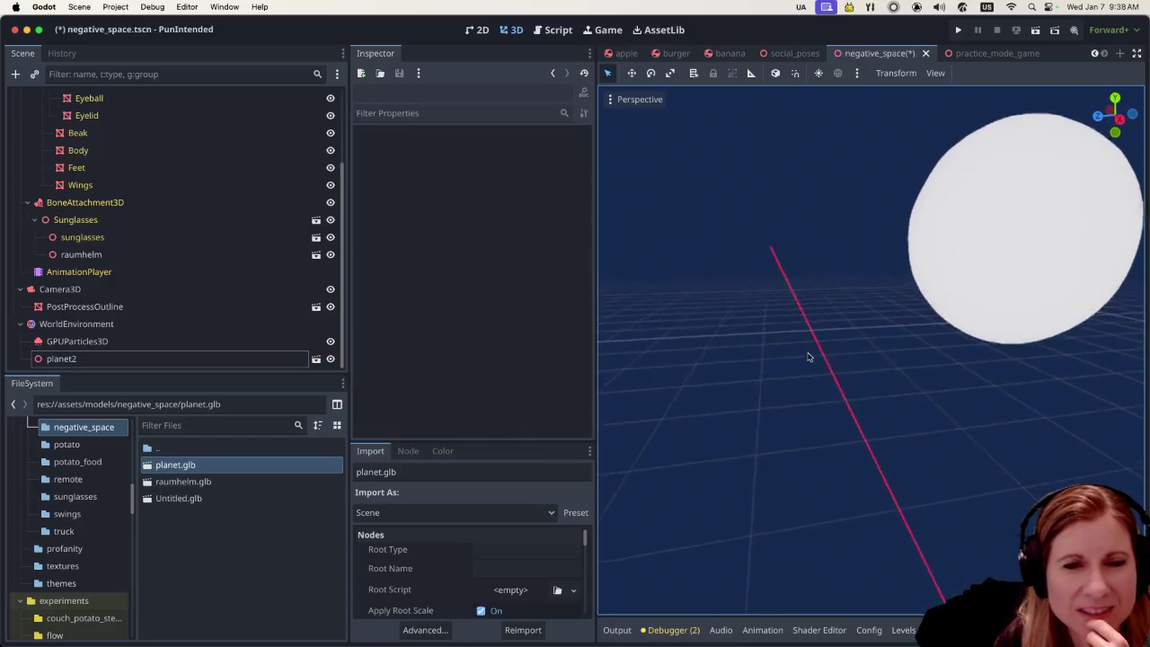
scroll(734, 289, right, 3)
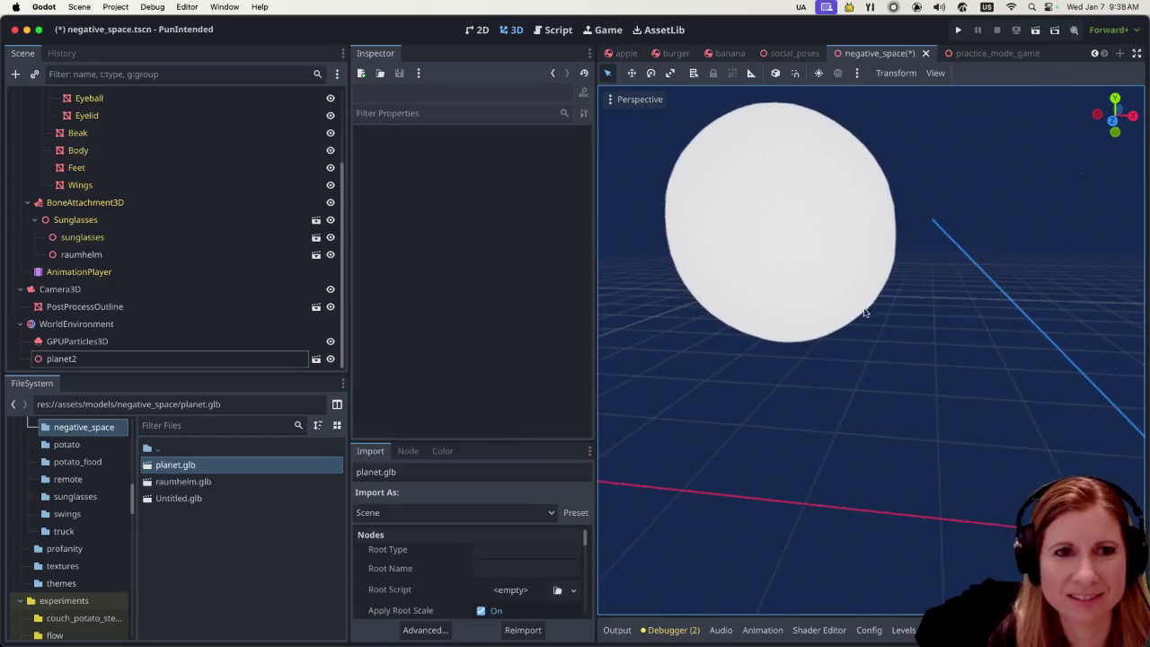
scroll(739, 297, left, 5)
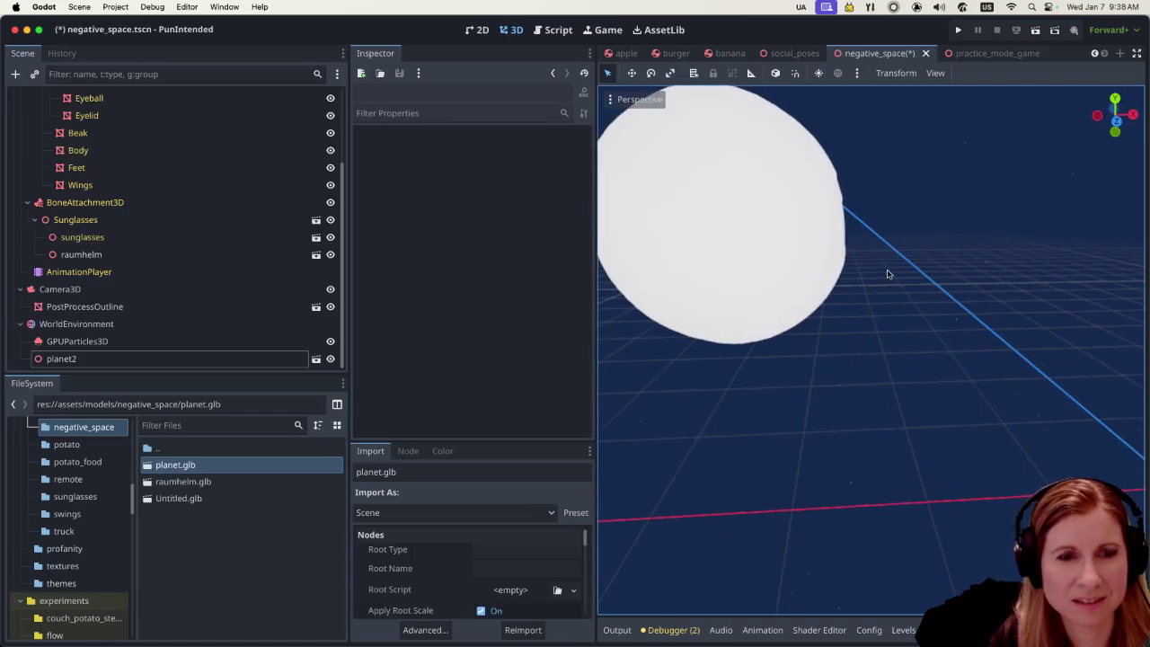
scroll(742, 302, down, 3)
scroll(847, 261, right, 4)
scroll(1021, 299, down, 3)
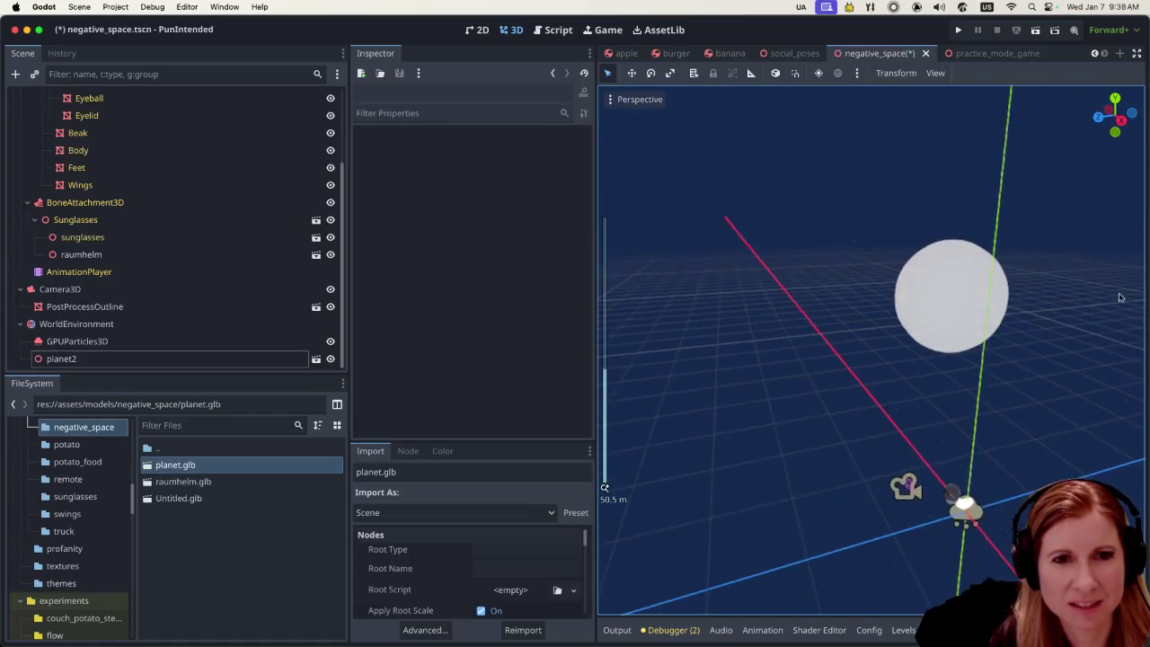
scroll(1023, 298, right, 3)
click(1023, 297)
scroll(997, 323, left, 3)
scroll(969, 348, left, 2)
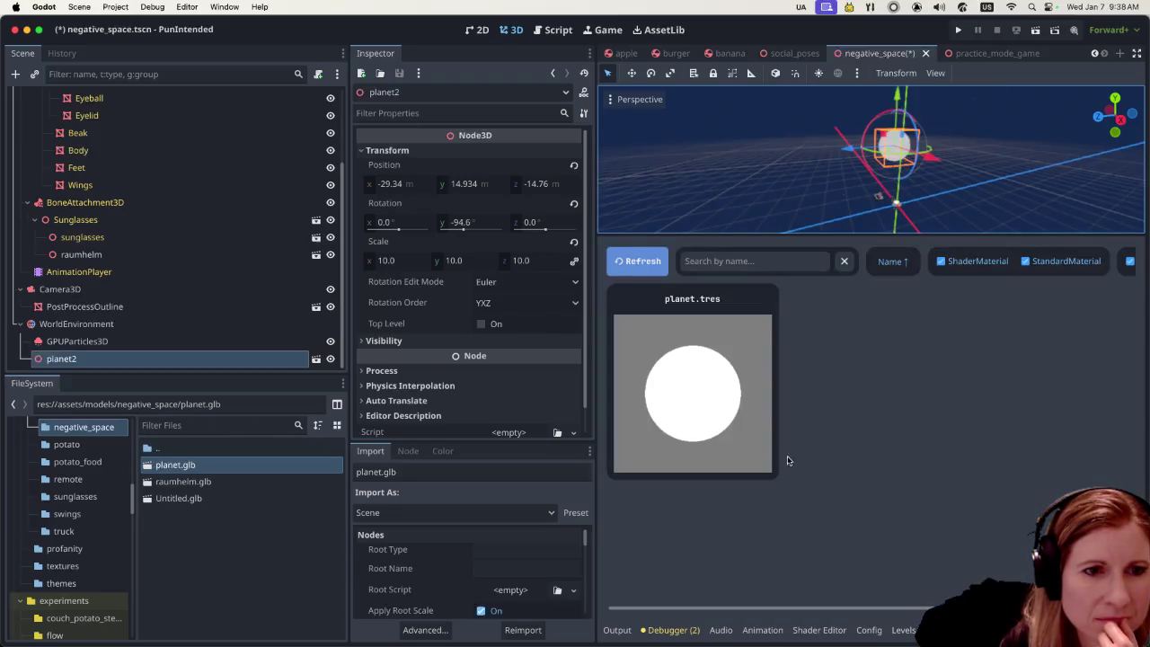
Set planet.tres shading to Per-Pixel and its diffuse mode to Toon
click(696, 320)
click(501, 274)
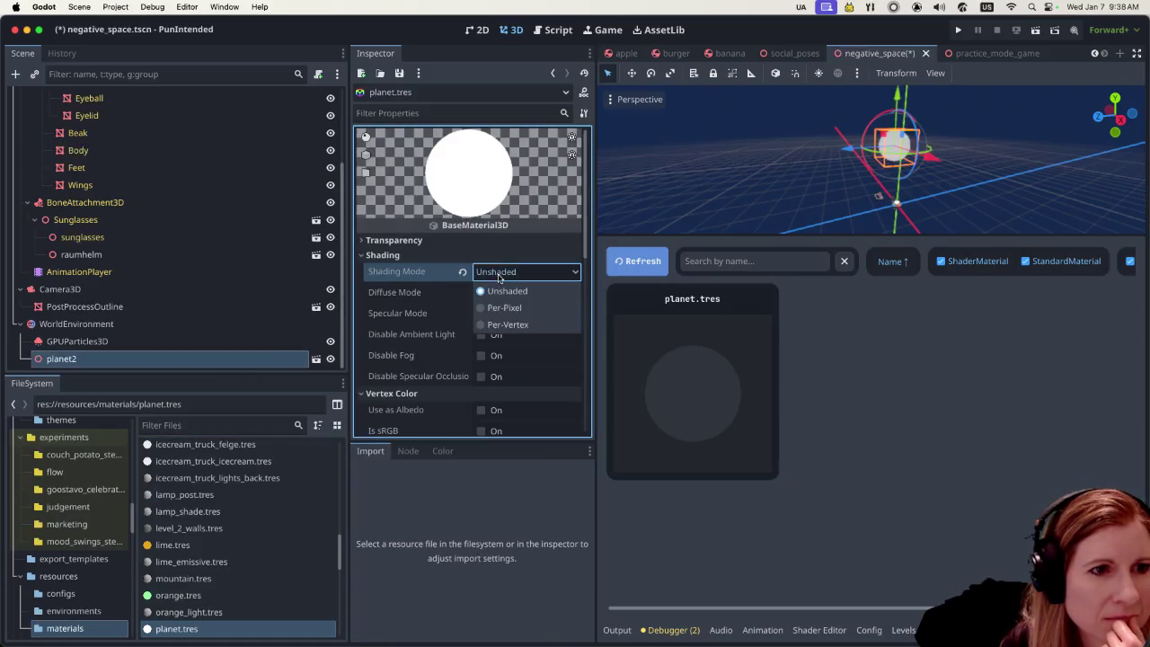
click(494, 306)
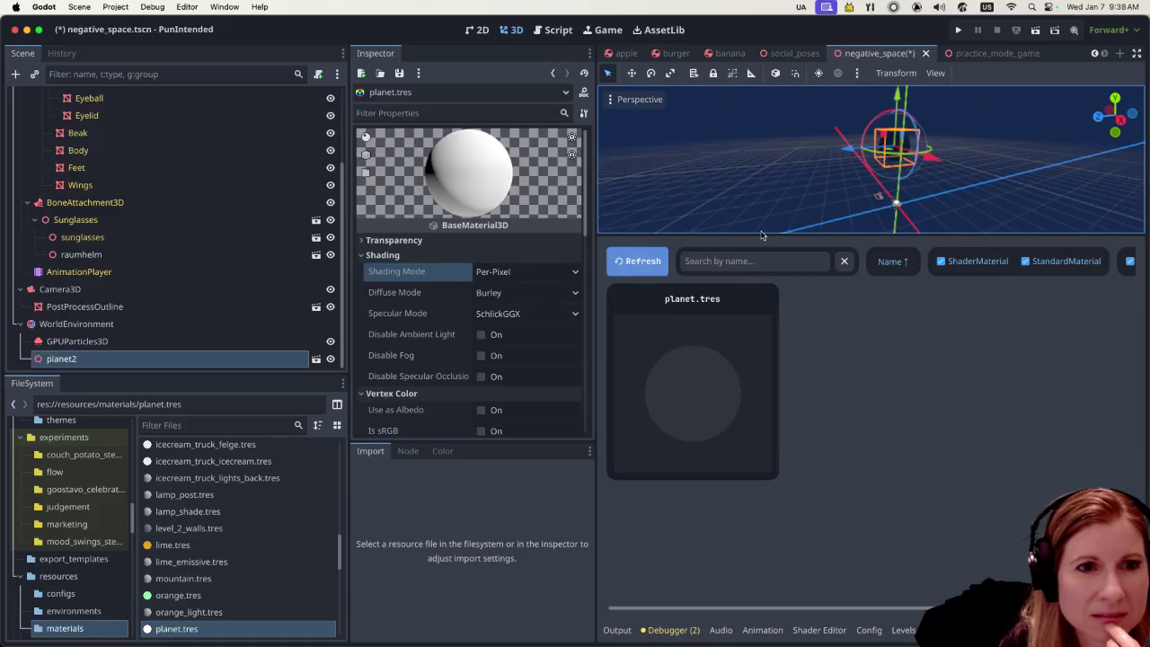
drag(758, 235, 757, 510)
scroll(1047, 386, up, 2)
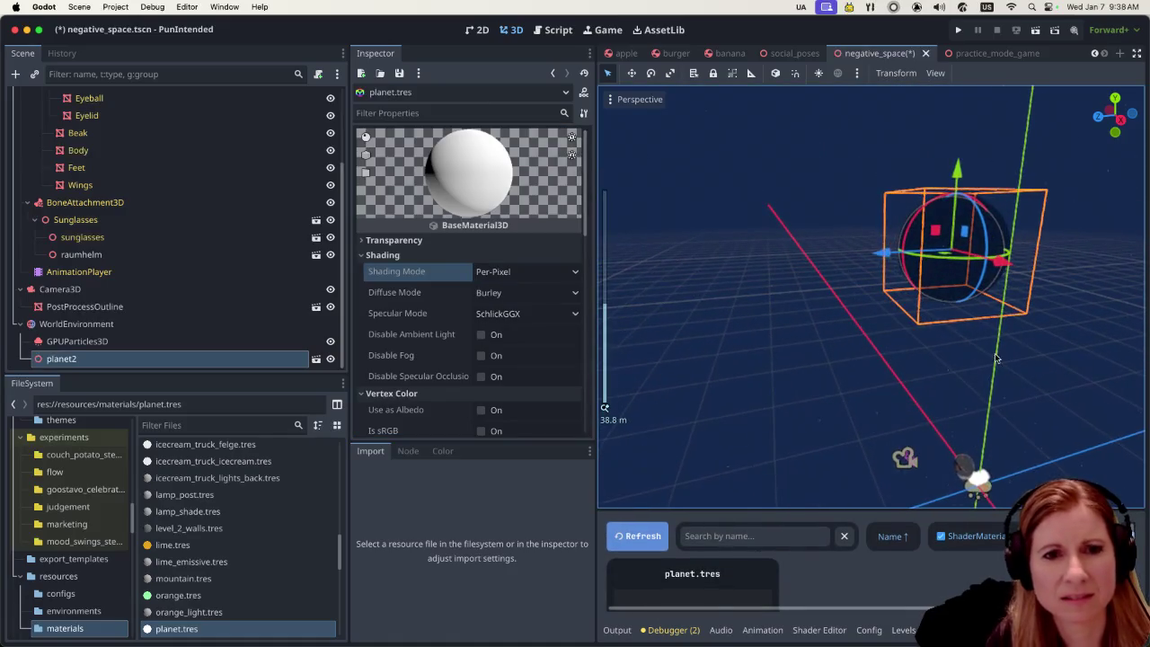
scroll(995, 358, up, 3)
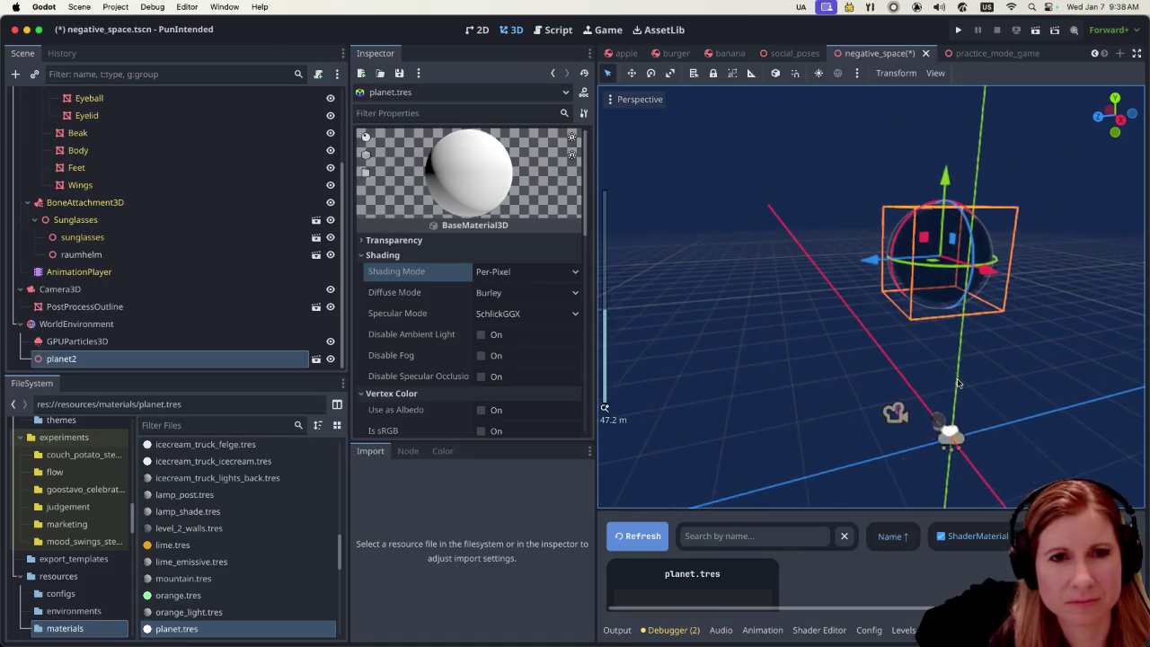
scroll(1008, 383, up, 1)
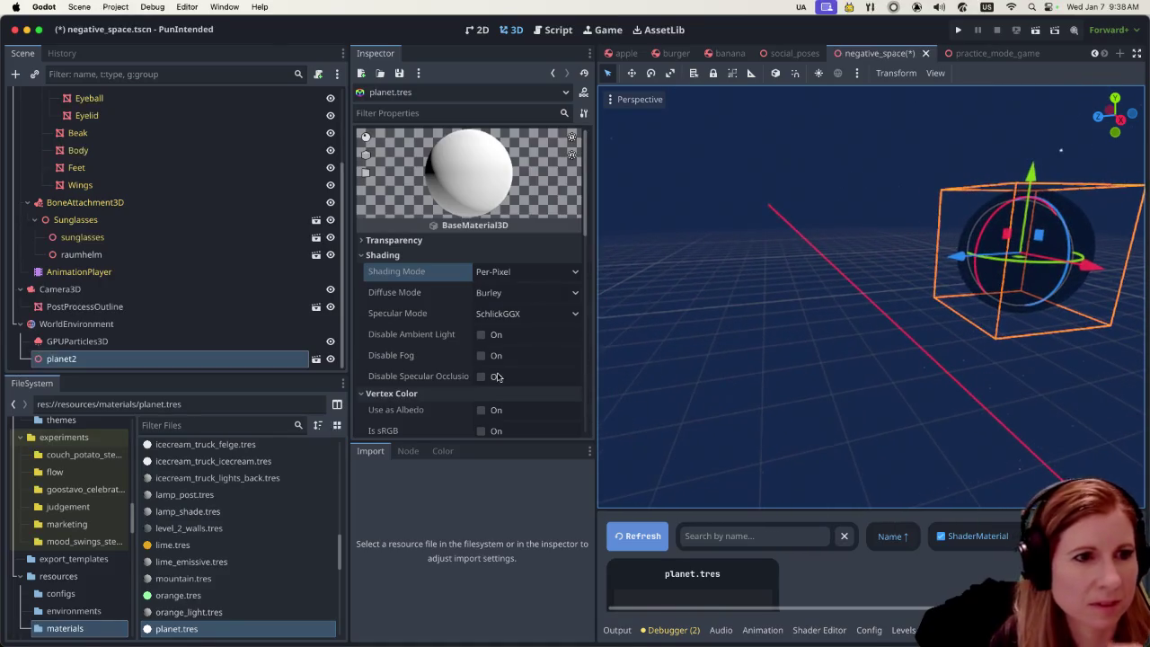
click(535, 294)
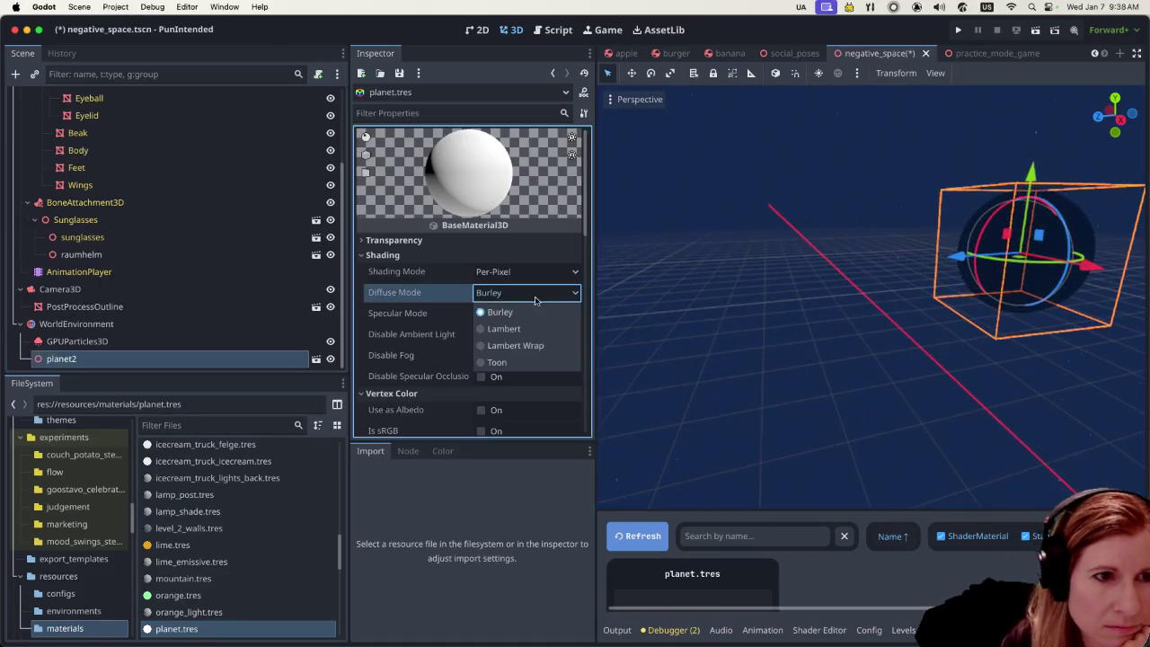
click(485, 362)
Reselect the planet sphere and bring up planet.tres shading mode options again
scroll(485, 364, down, 4)
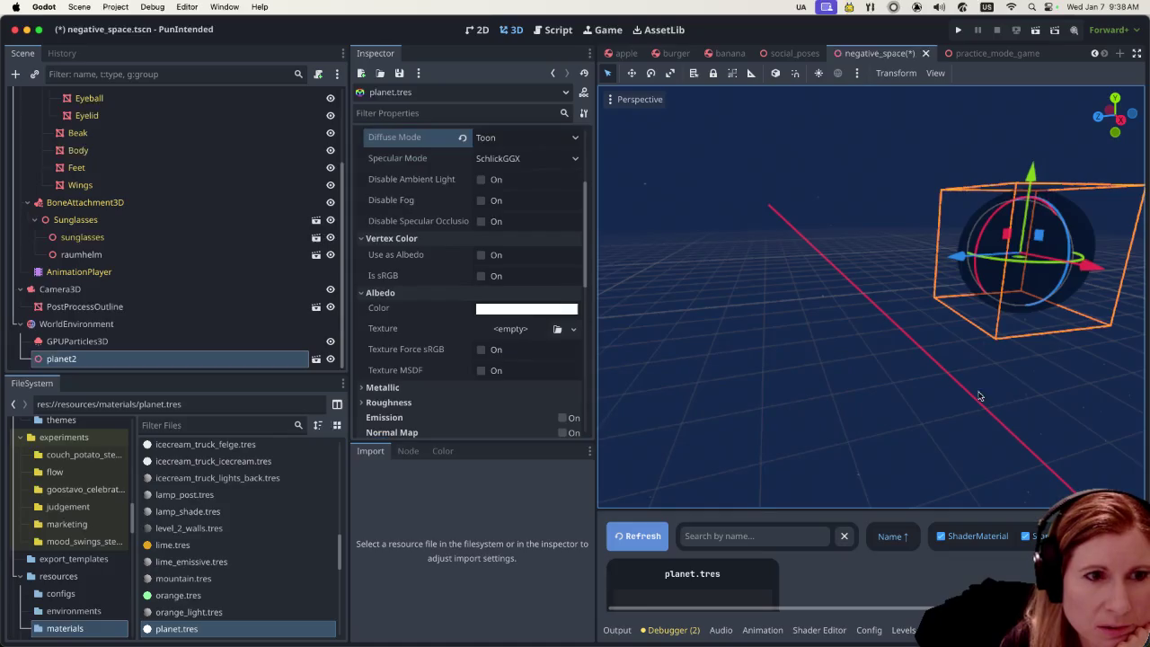
scroll(854, 365, down, 5)
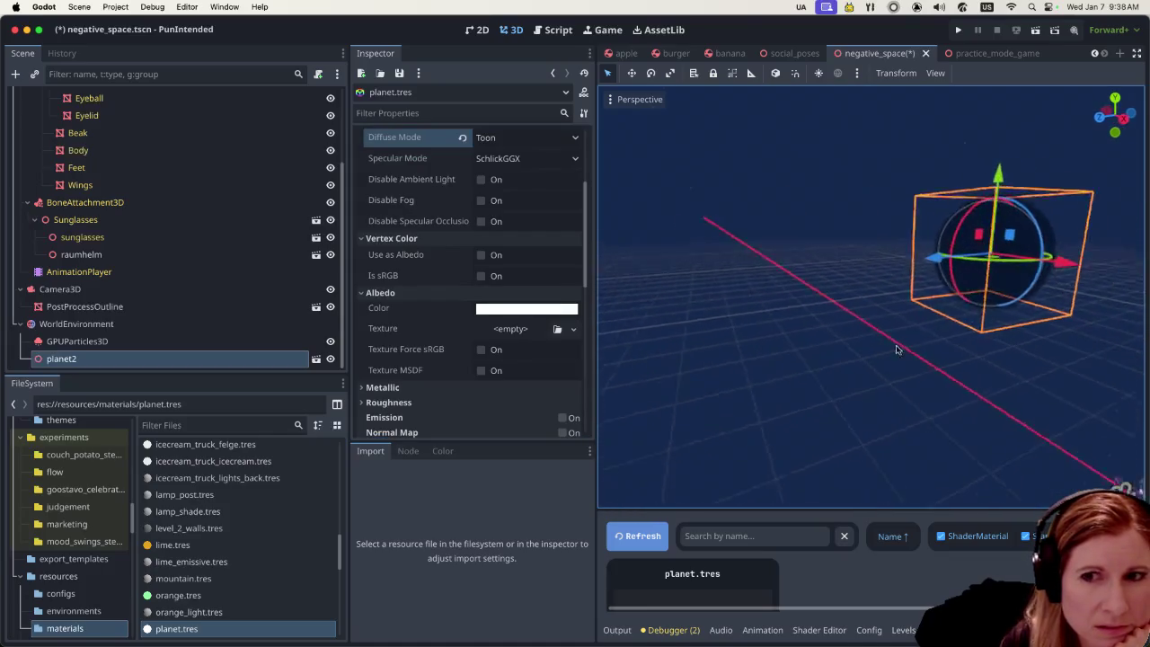
scroll(926, 342, right, 5)
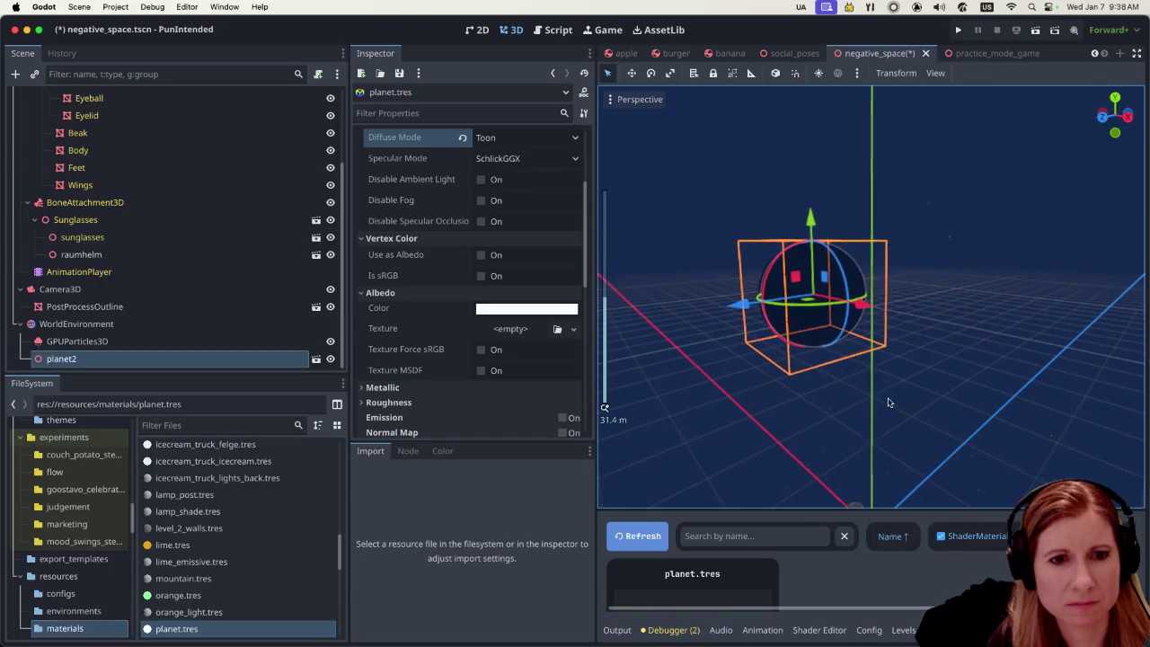
scroll(895, 380, down, 3)
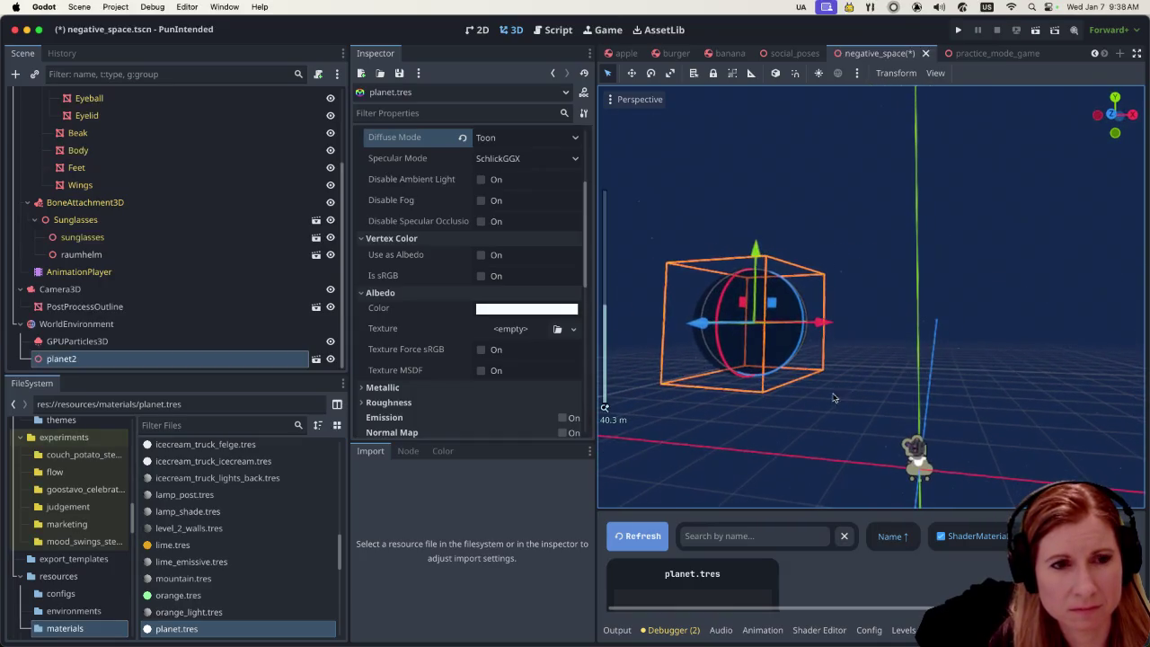
click(837, 417)
click(775, 322)
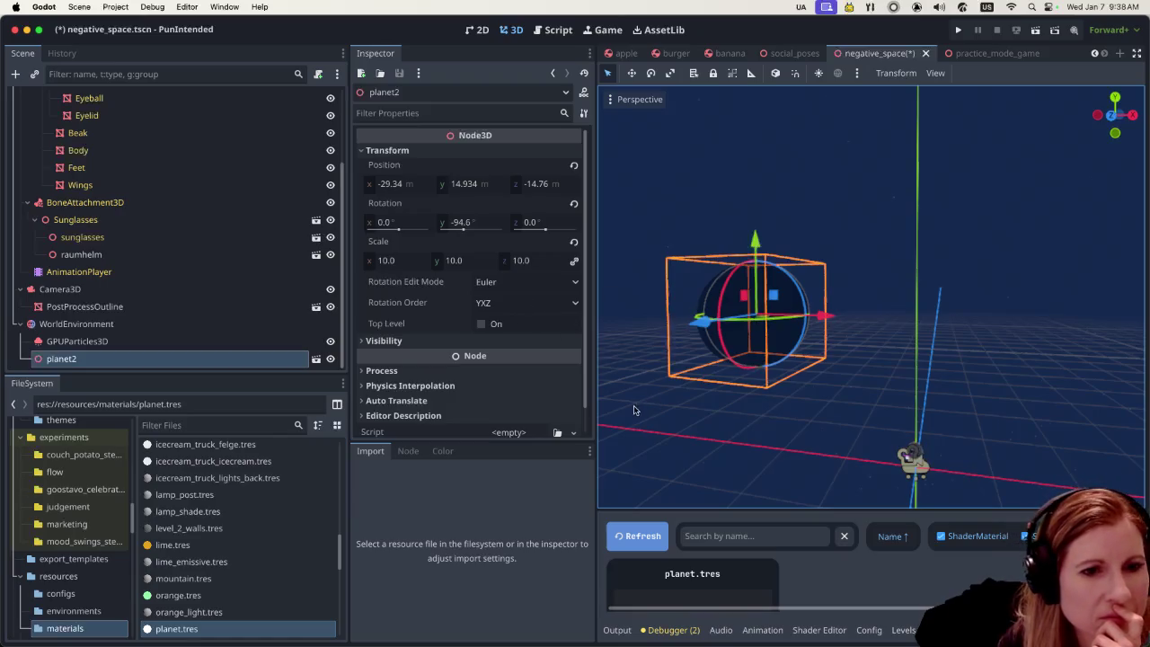
click(729, 601)
scroll(504, 324, up, 5)
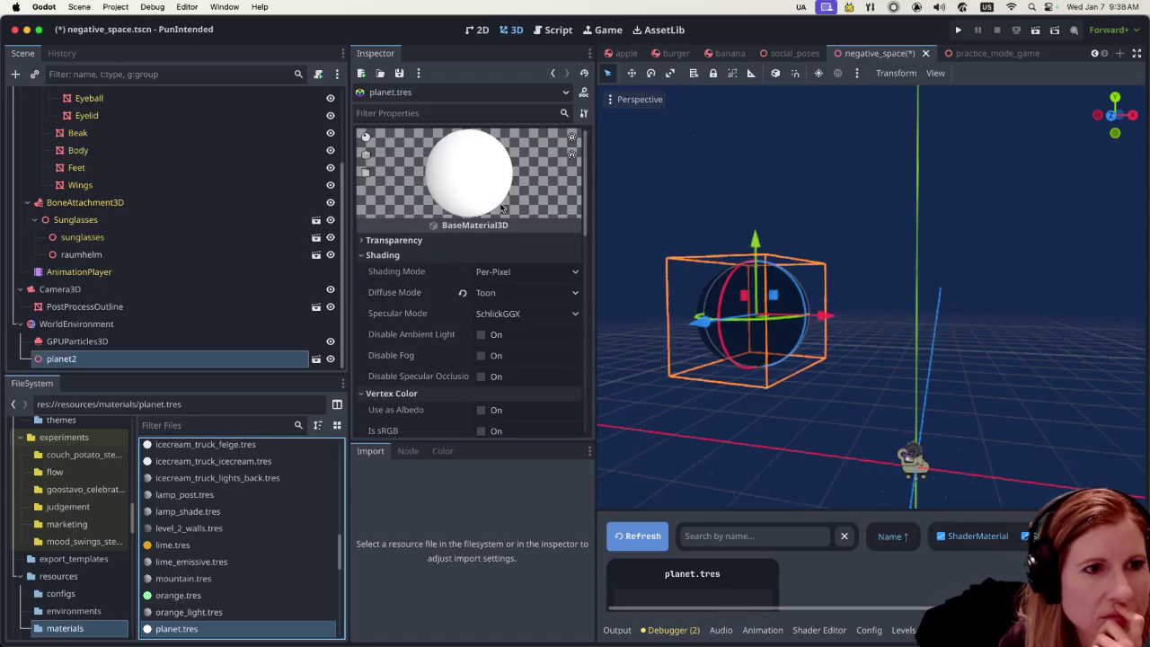
click(492, 270)
Switch planet.tres to Unshaded and orbit around the flat white sphere
click(494, 287)
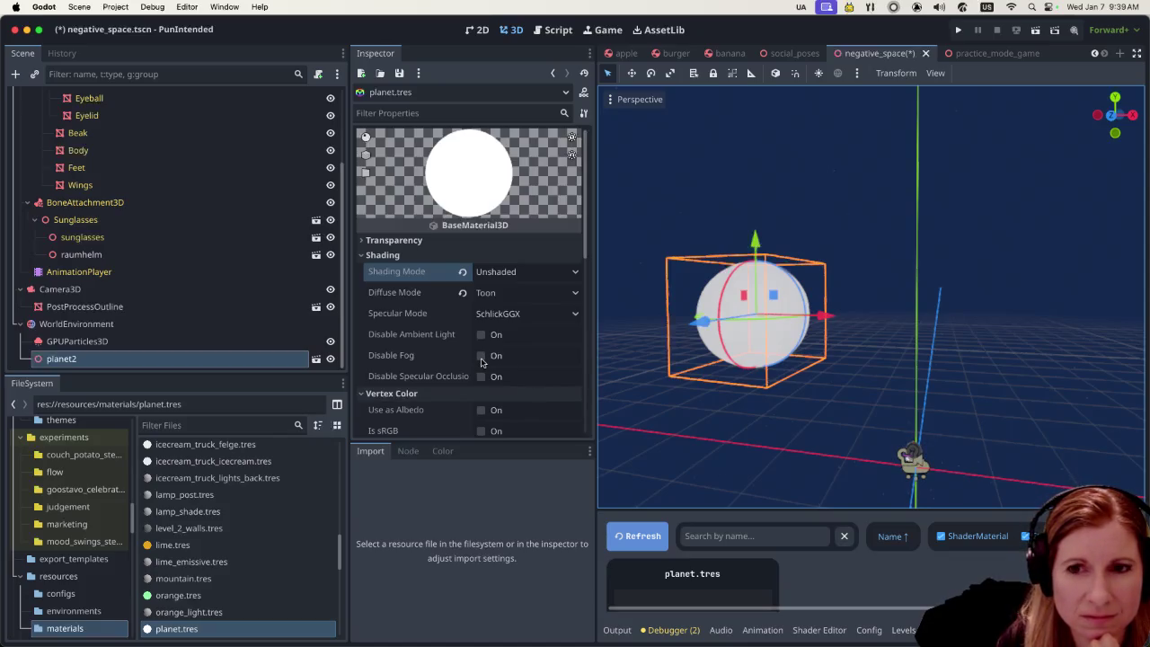
scroll(763, 342, down, 5)
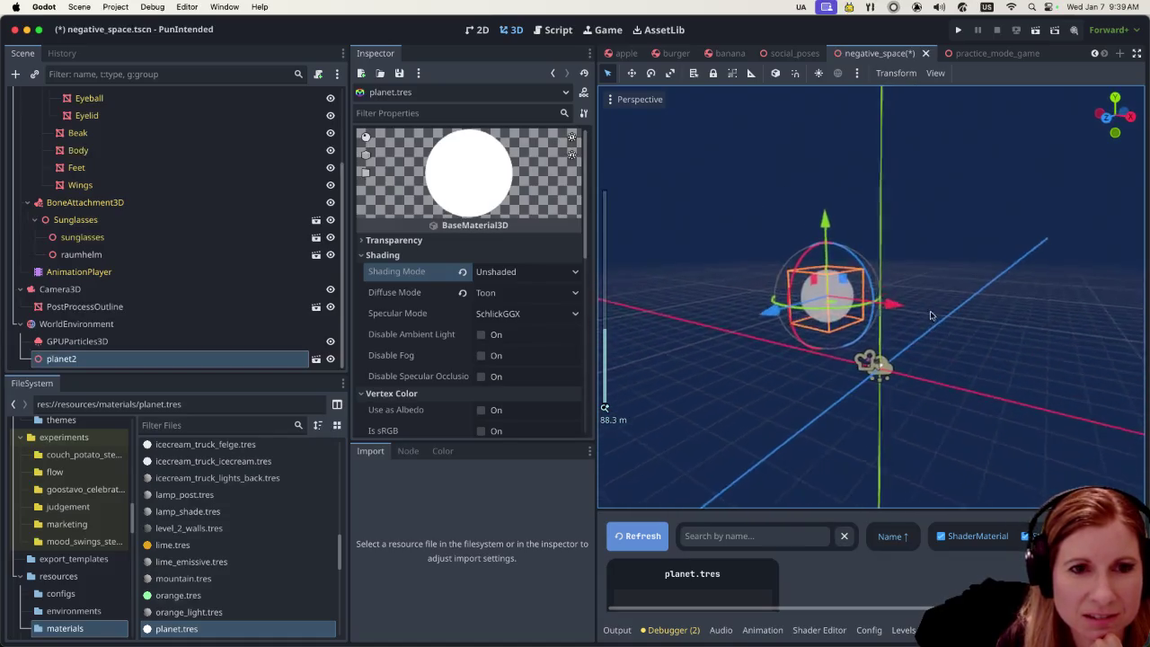
drag(930, 314, 878, 348)
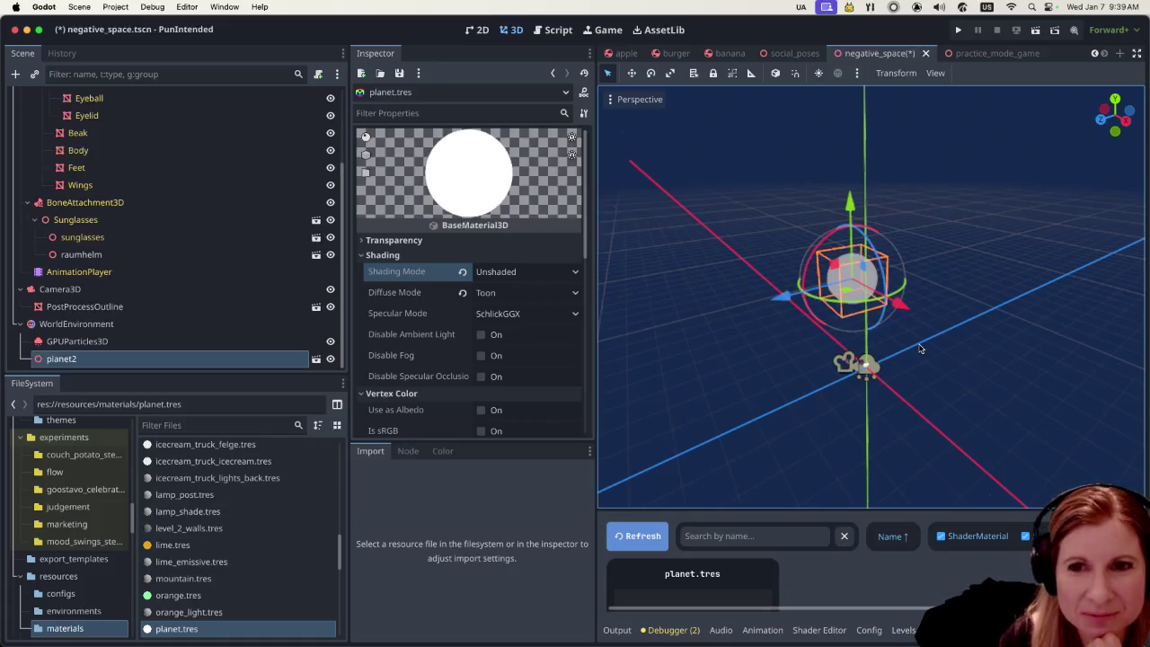
scroll(965, 336, up, 3)
mouse_move(865, 477)
mouse_down()
mouse_move(949, 367)
mouse_move(987, 275)
mouse_up()
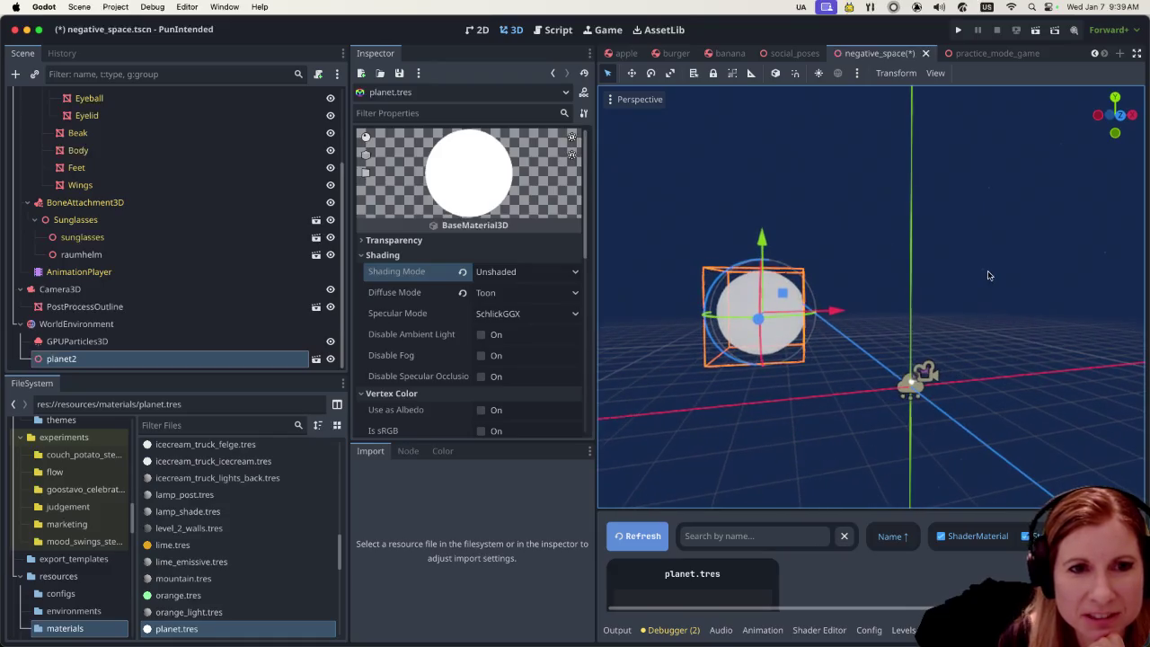
click(987, 275)
Look over the white planet in the viewport, then save and run the scene
scroll(977, 277, down, 10)
scroll(966, 287, up, 10)
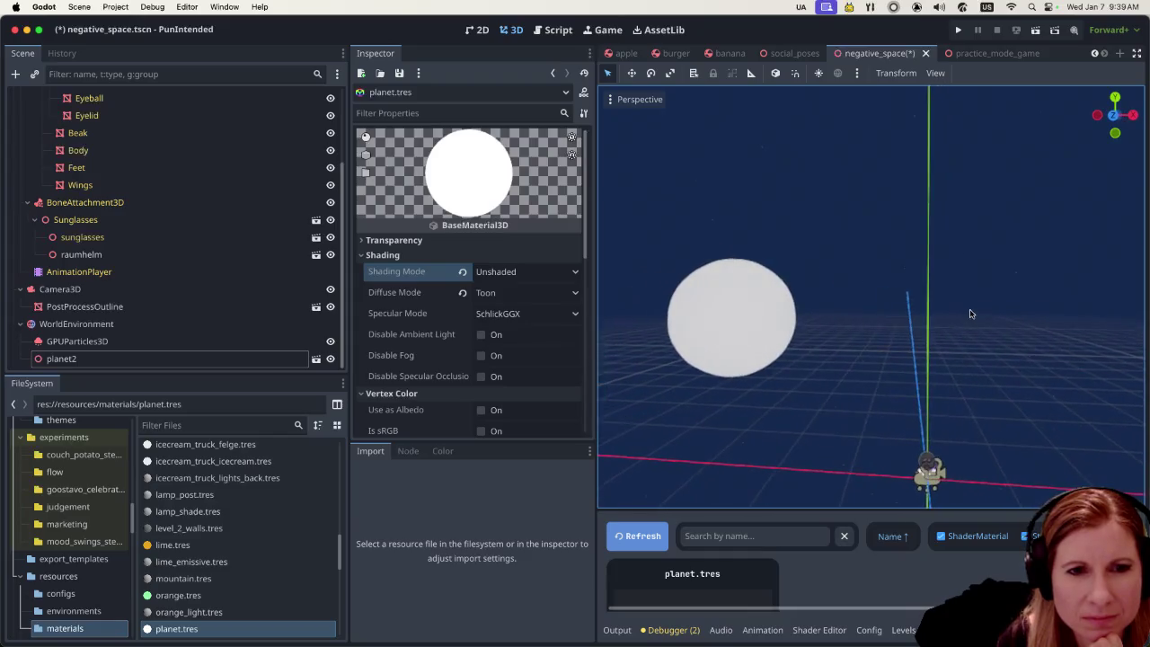
scroll(975, 332, down, 2)
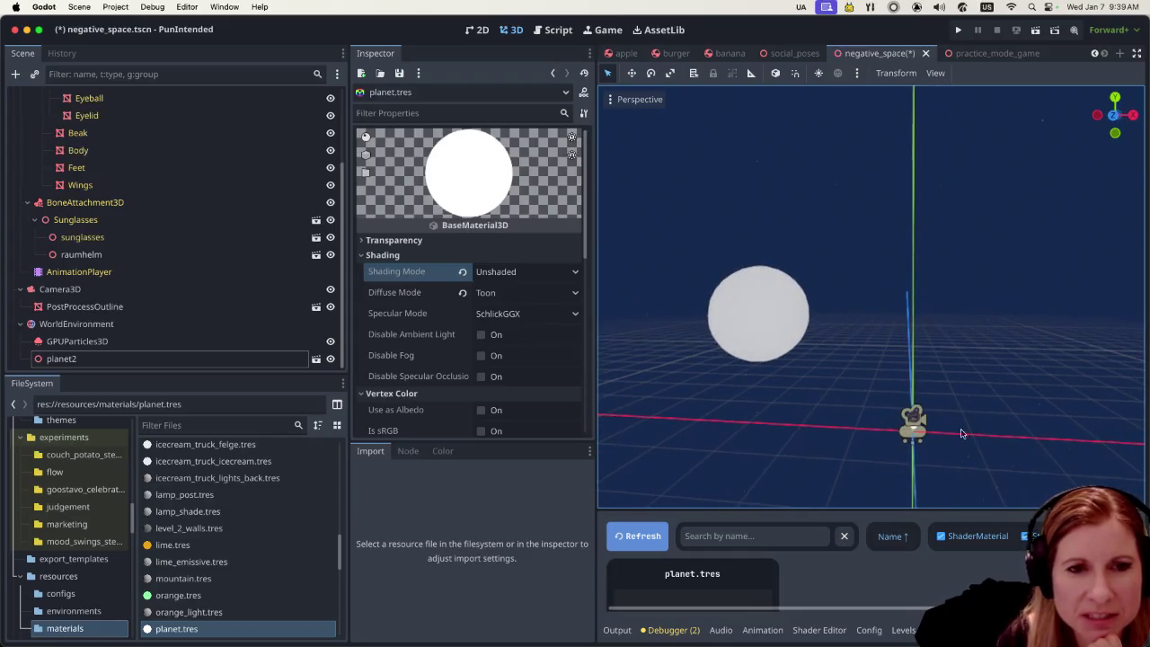
scroll(962, 412, right, 5)
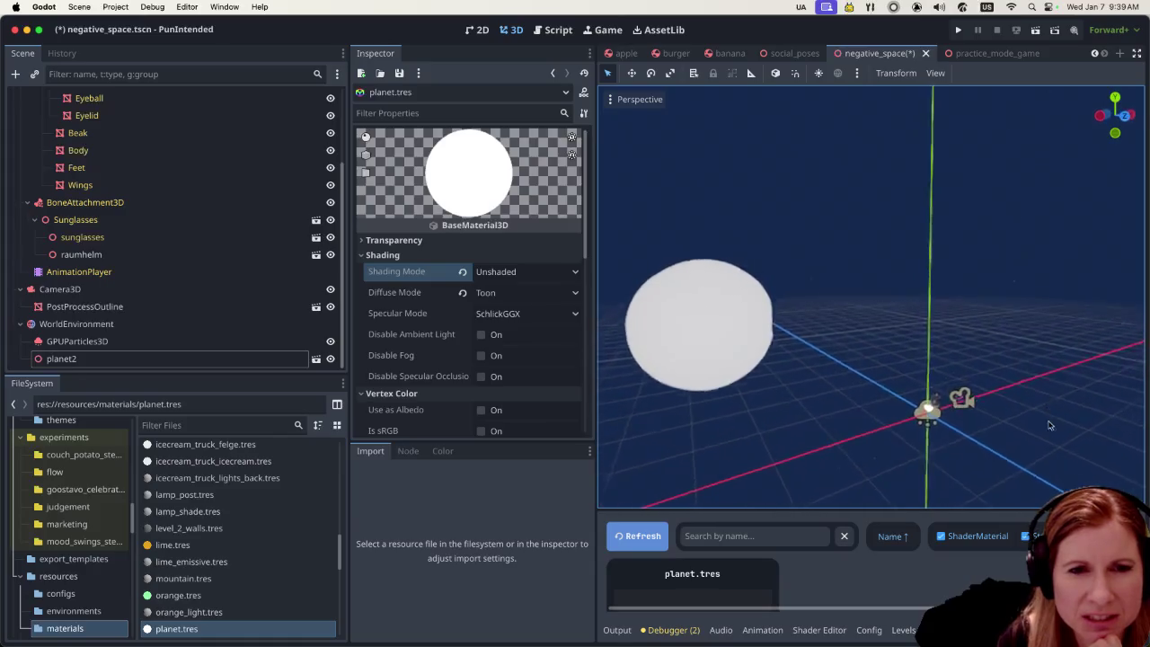
scroll(1000, 433, up, 2)
scroll(1001, 413, right, 3)
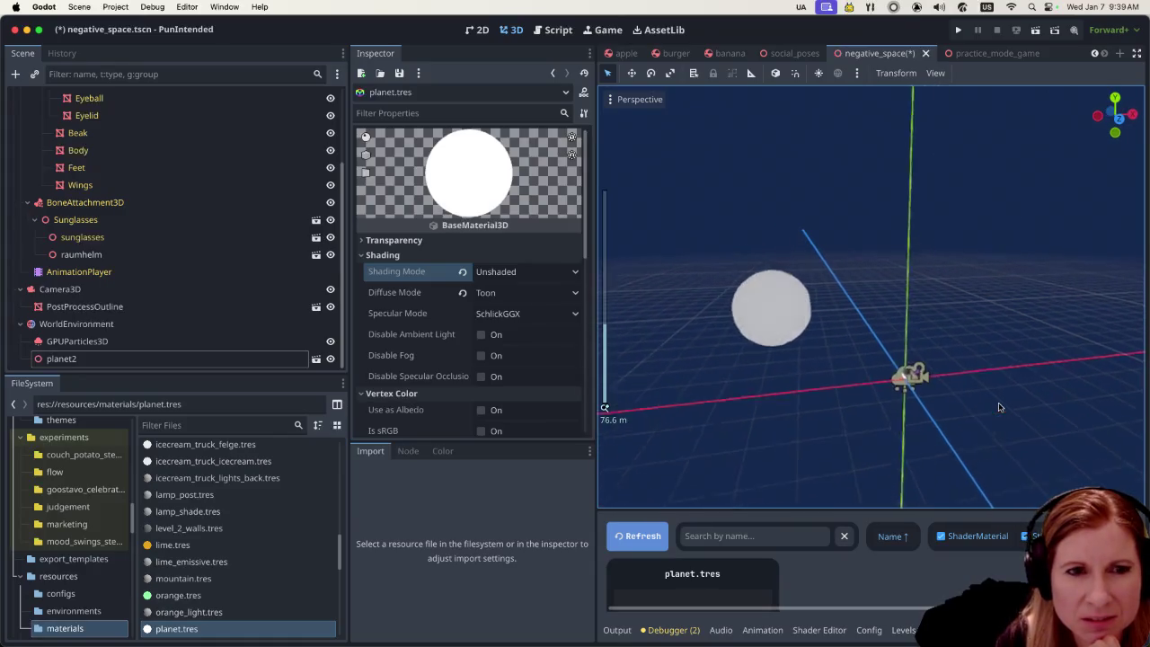
scroll(997, 403, down, 3)
click(1035, 30)
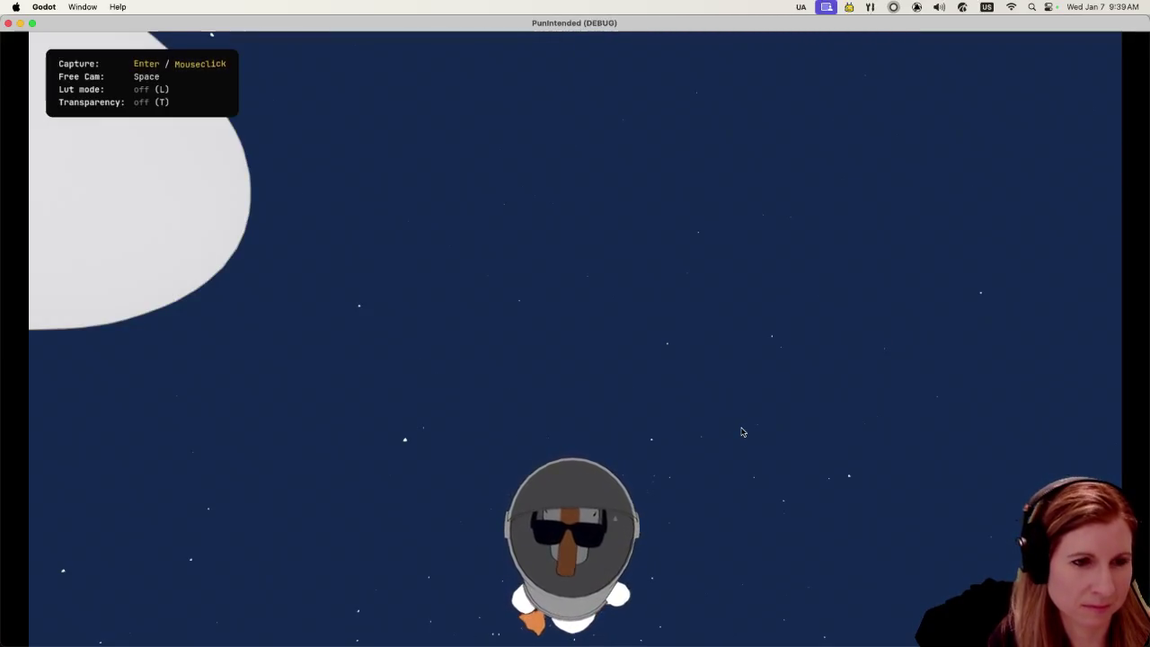
Fly around the white planet in Free Cam, then close the running game
key(space)
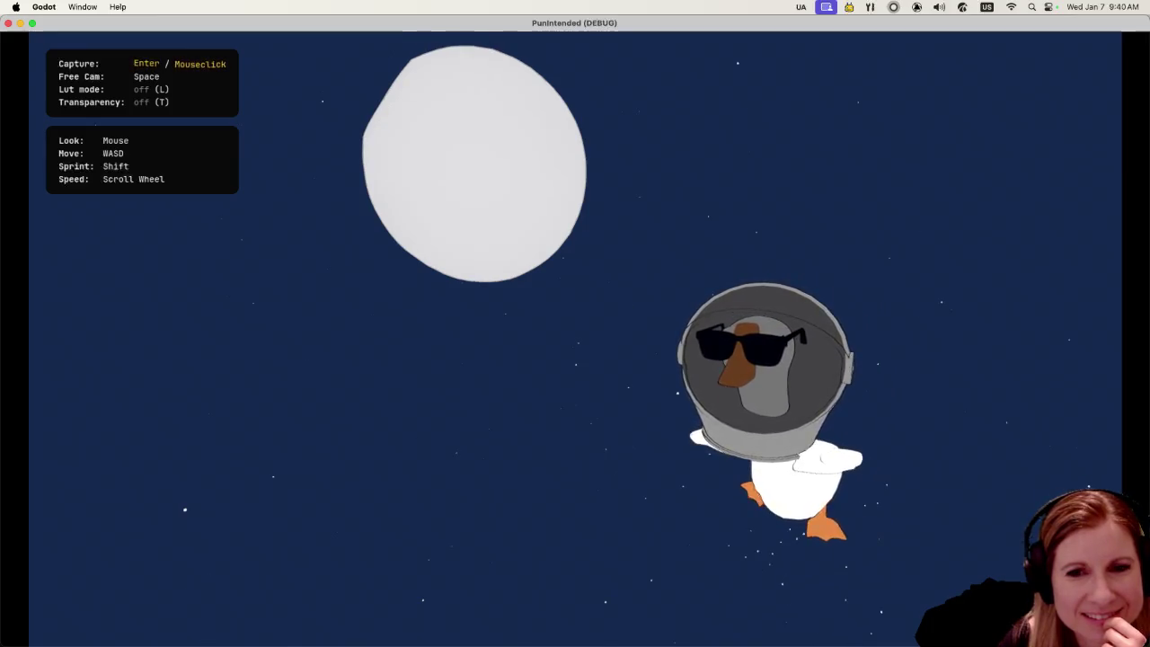
key(Escape)
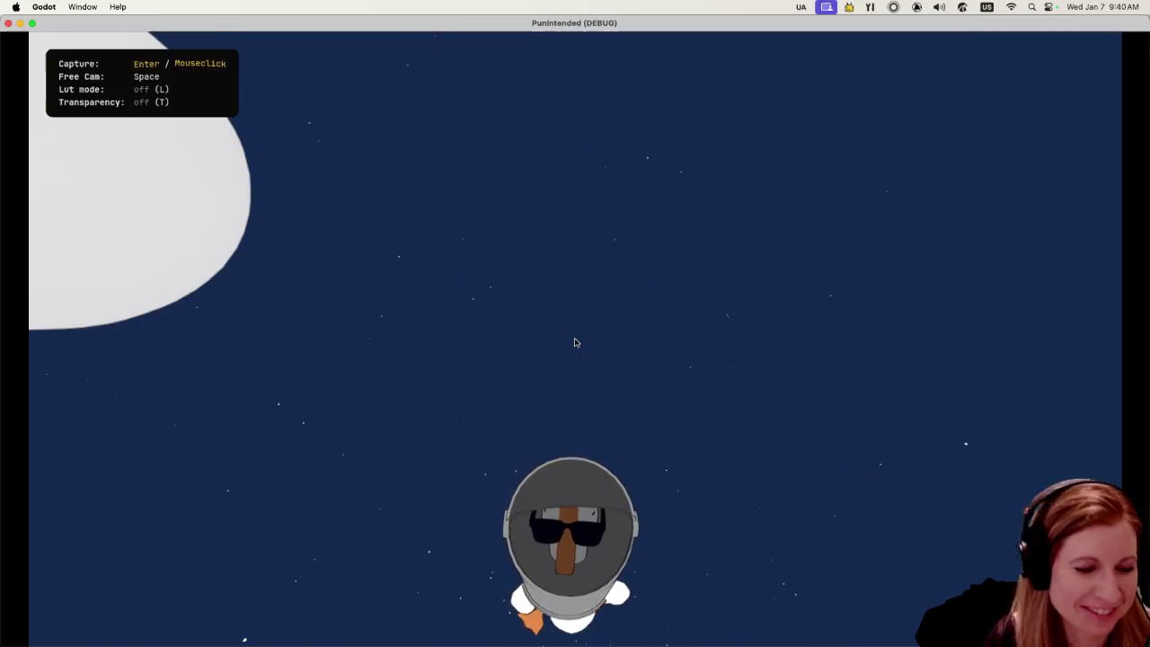
click(8, 24)
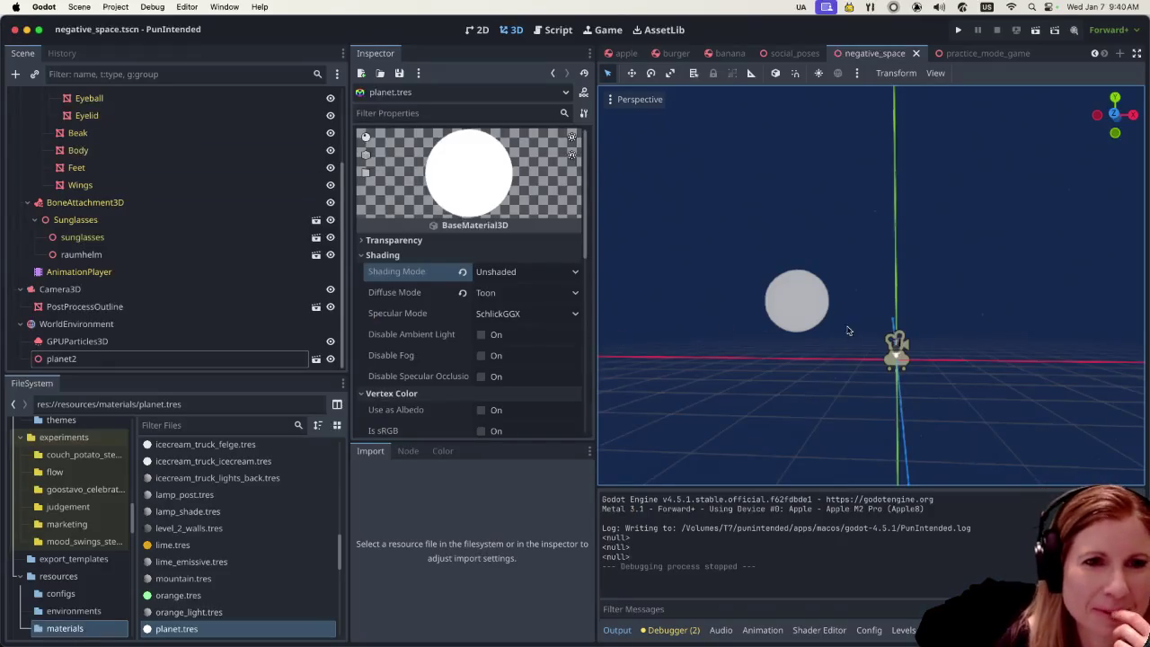
Rotate planet2 with the gizmo so its Y rotation is about -0.1°
click(803, 309)
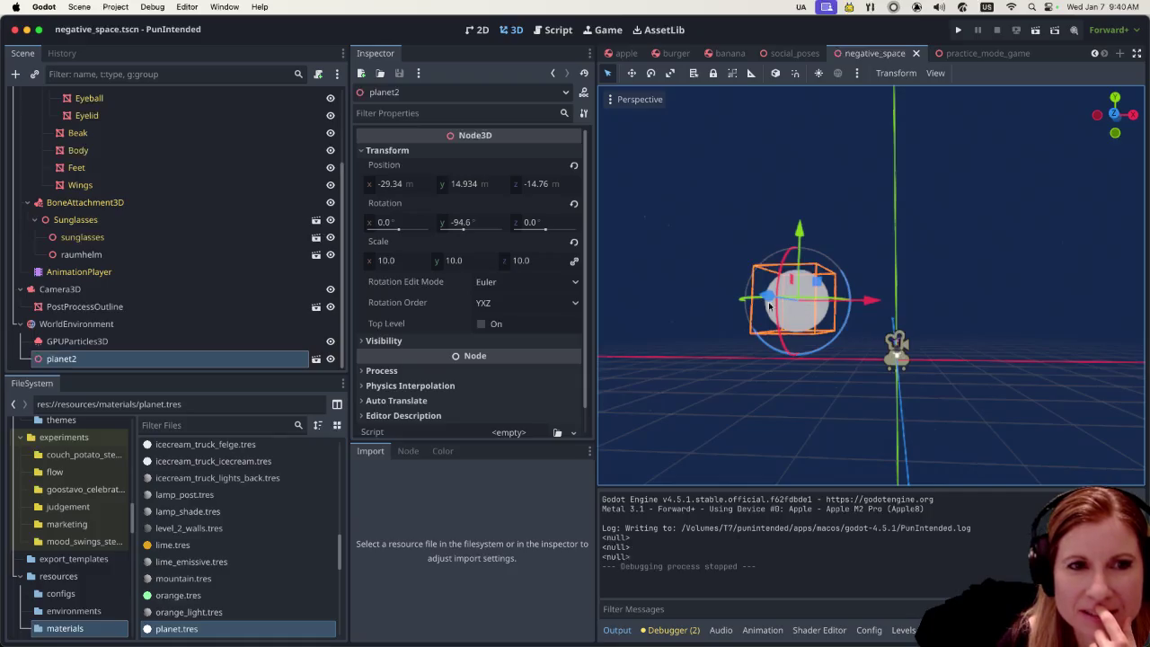
click(721, 356)
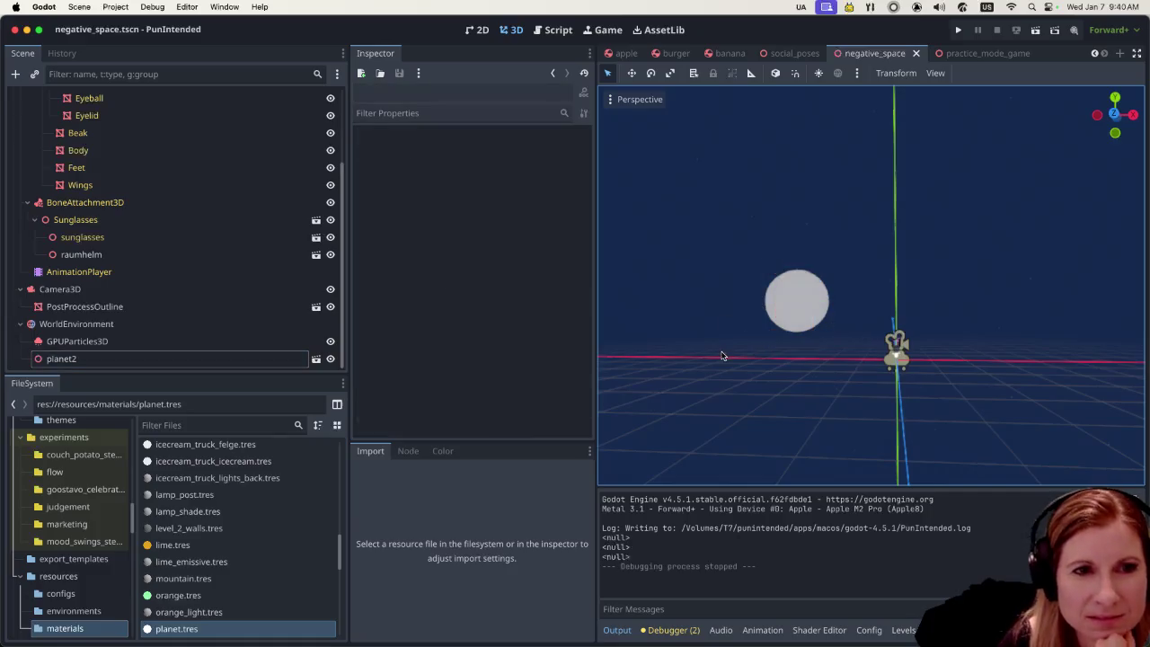
click(796, 302)
drag(833, 300, 831, 323)
click(831, 414)
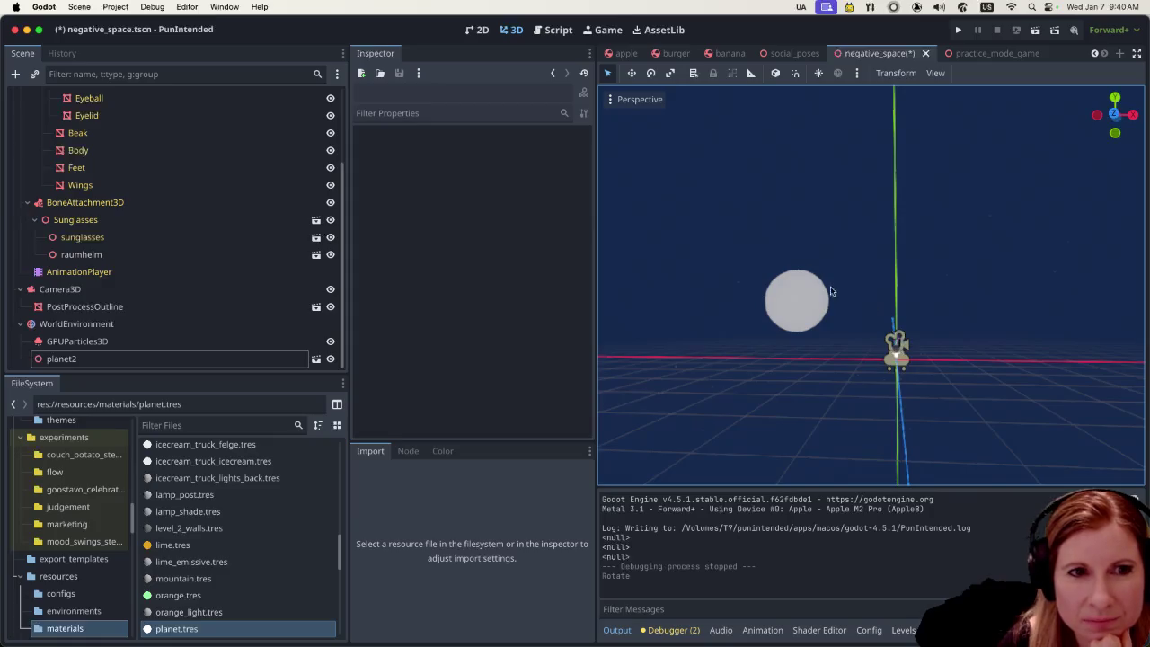
click(803, 314)
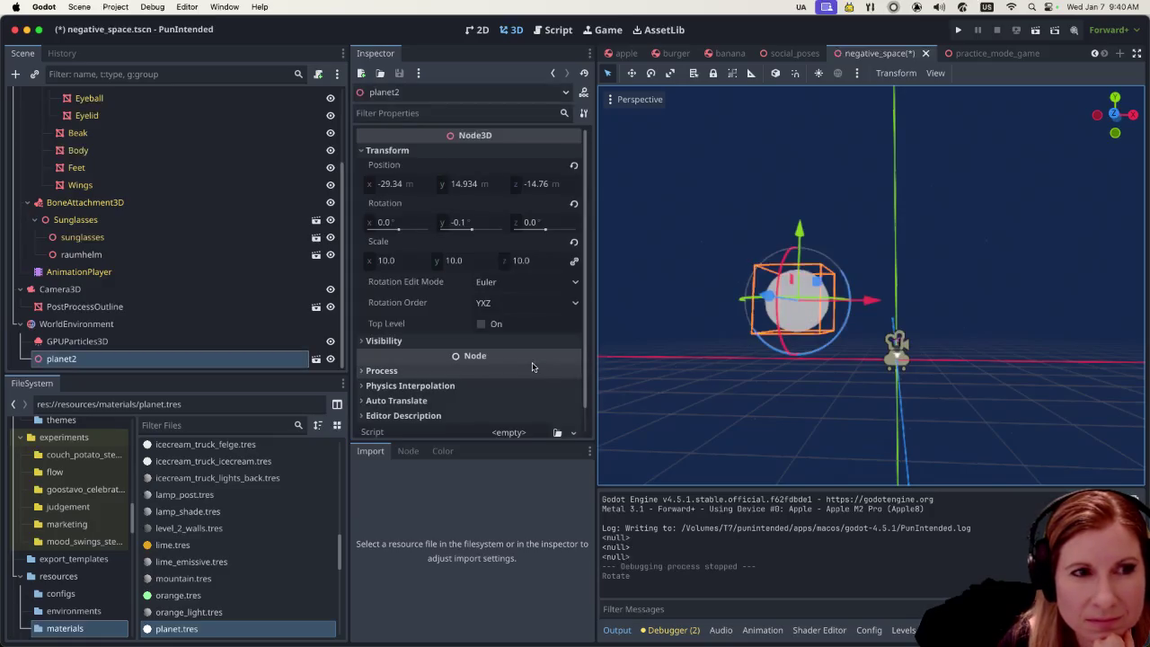
Deselect the planet and bring Blender to the front
mouse_move(466, 353)
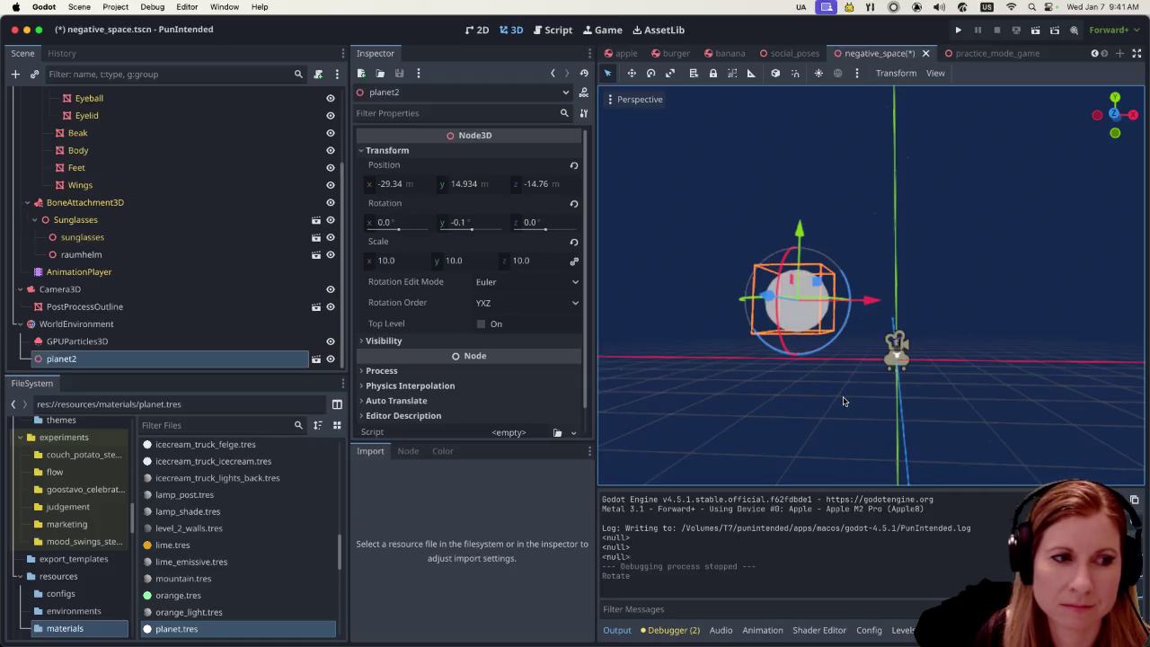
click(842, 400)
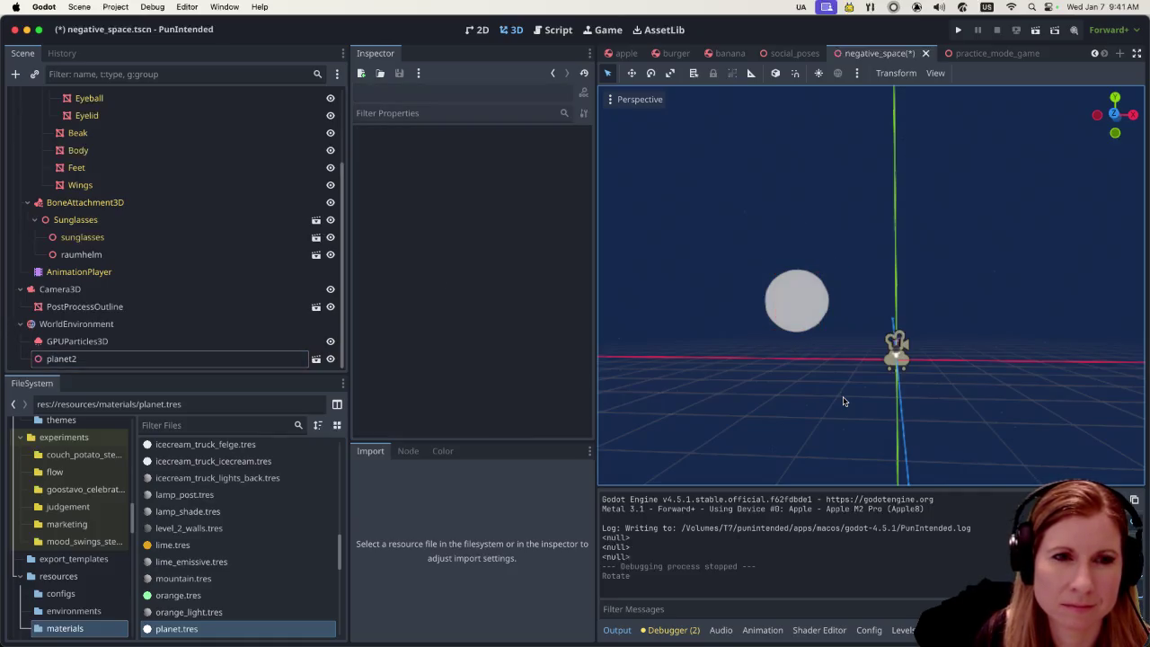
click(909, 631)
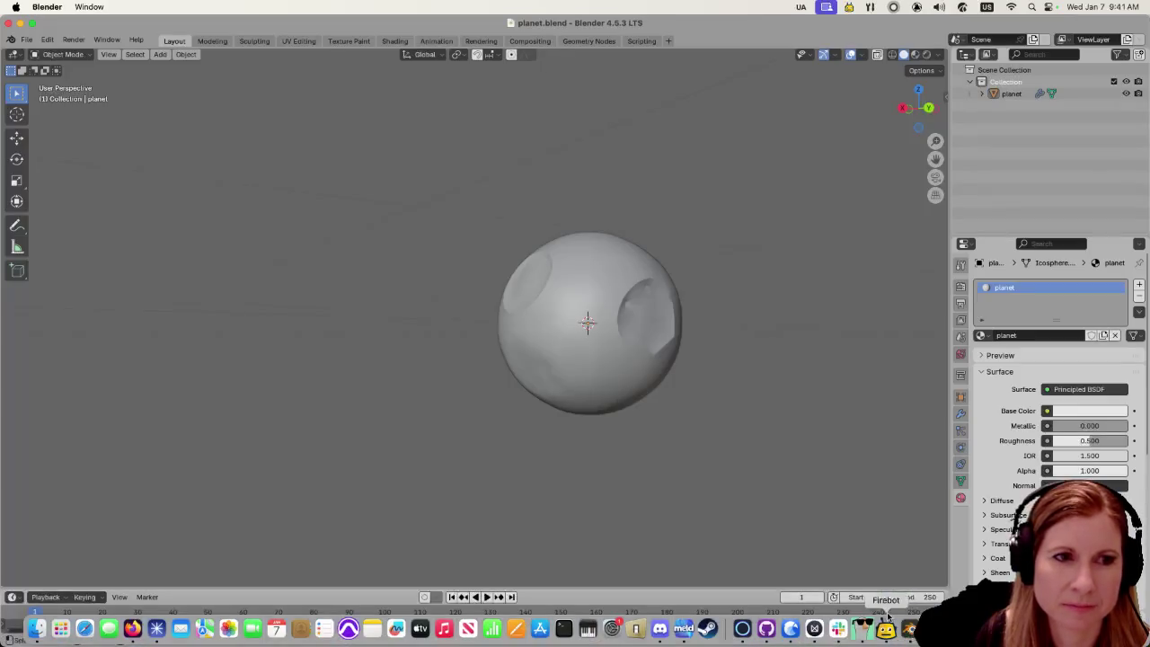
Put the planet sphere into Edit Mode and try picking faces near the crater
click(577, 353)
key(Tab)
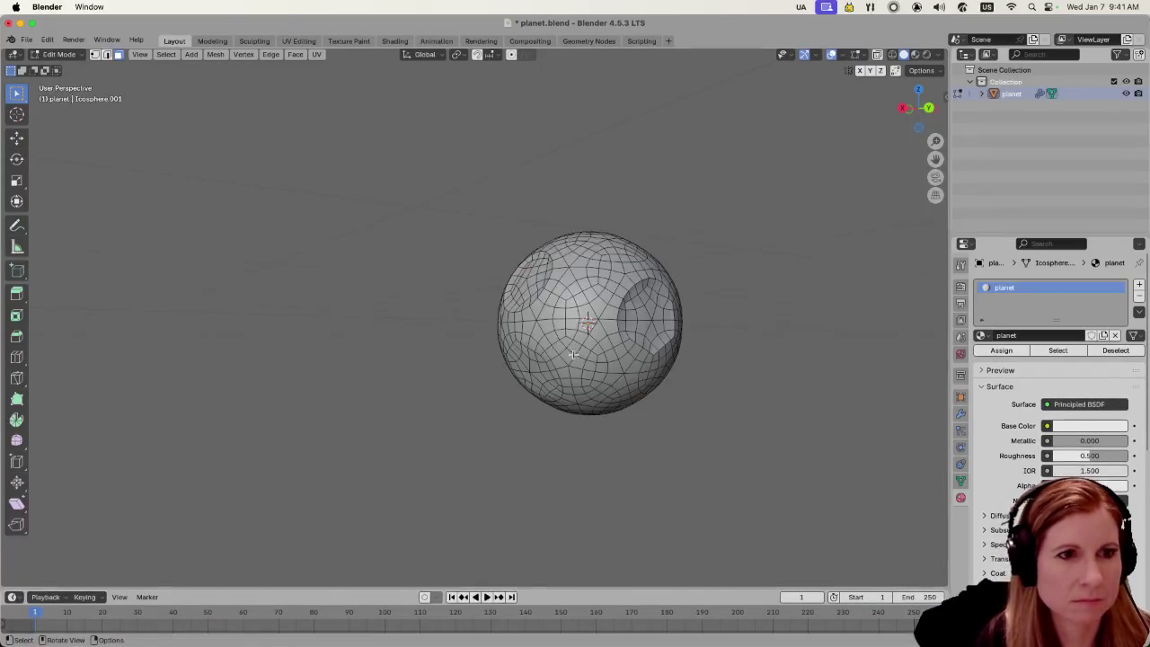
scroll(574, 352, up, 3)
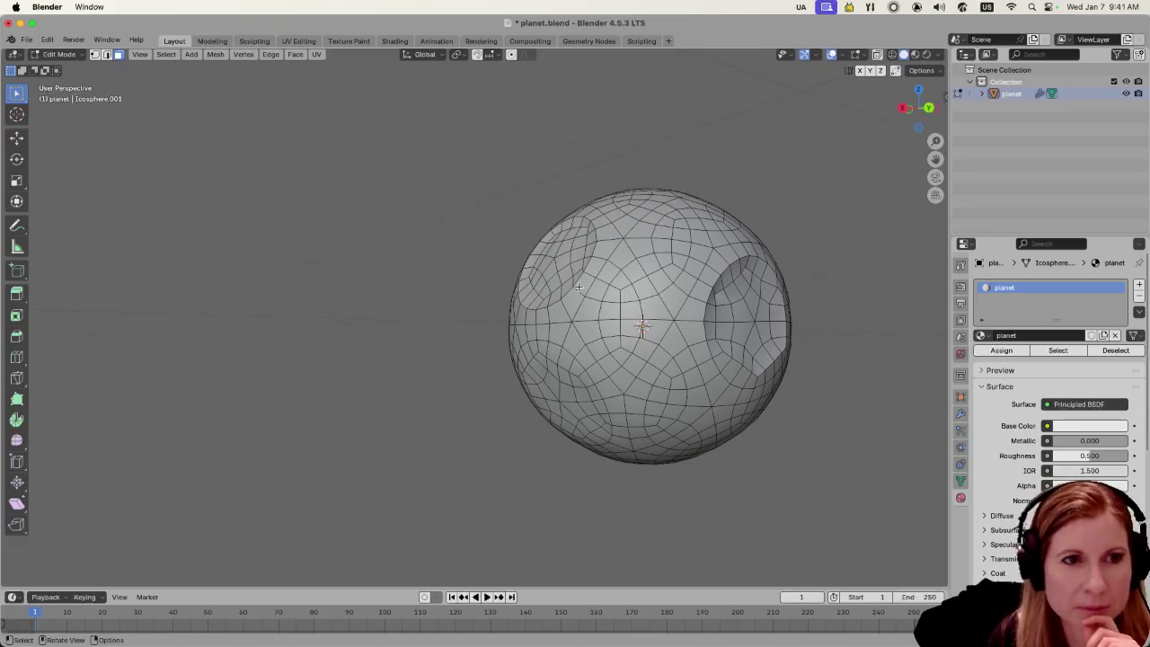
drag(593, 309, 605, 326)
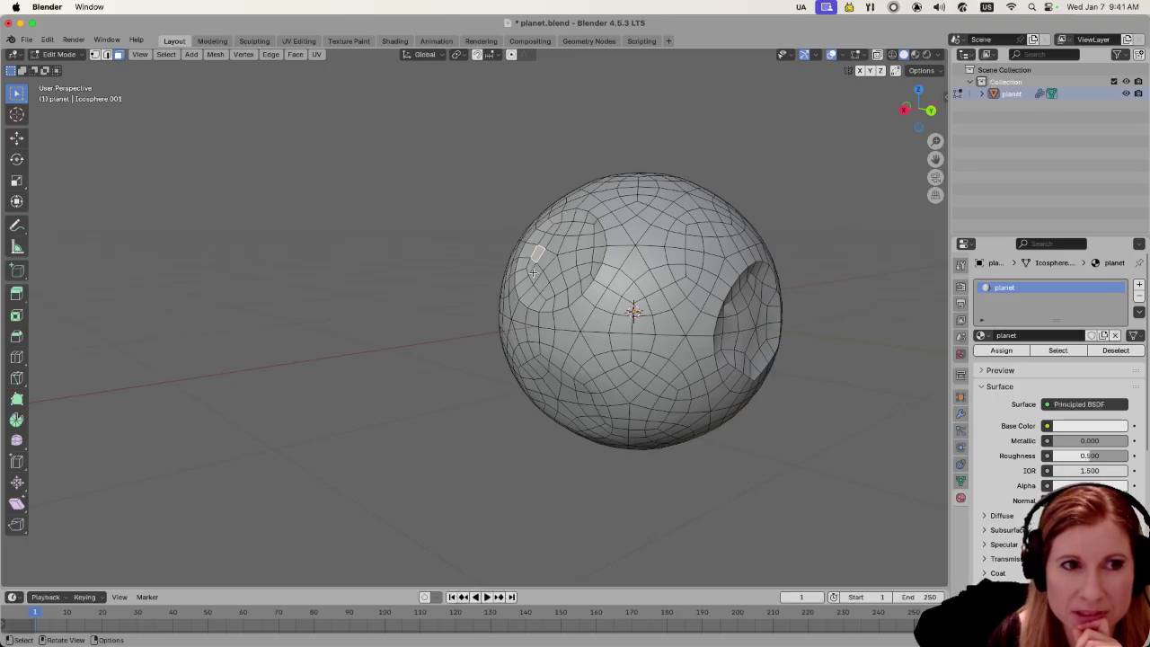
click(585, 269)
click(557, 245)
click(549, 266)
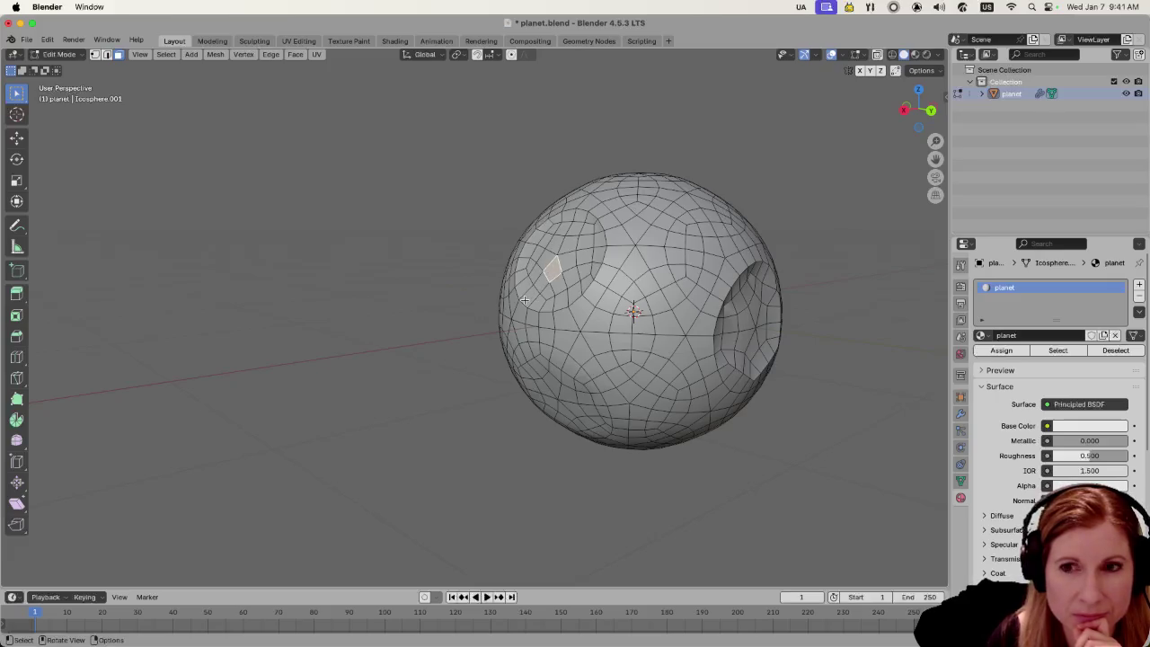
click(525, 299)
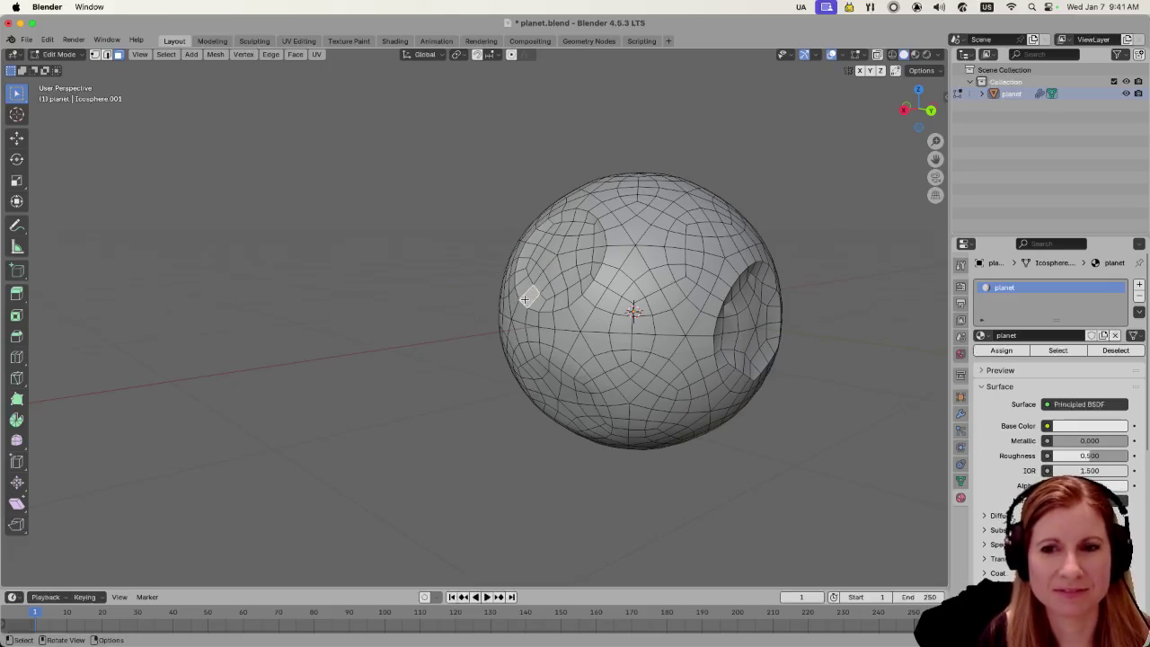
drag(537, 235, 572, 299)
key(alt+a)
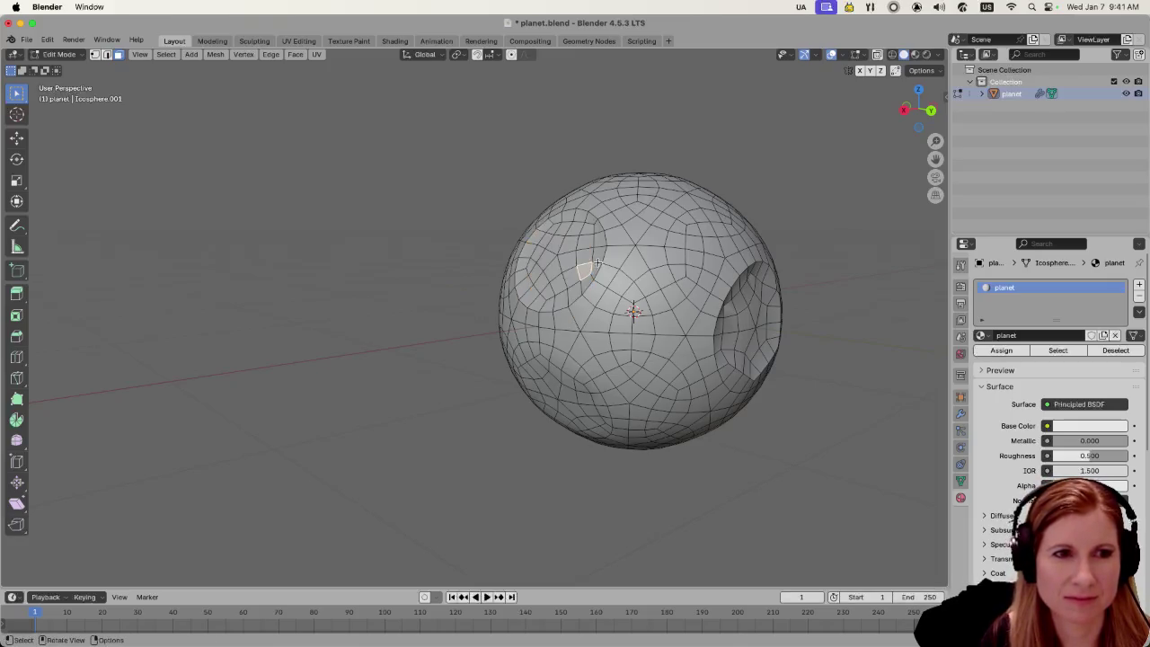
Build up a patch of selected faces beside the crater on the sphere's left side
click(594, 260)
shift+click(548, 266)
mouse_move(540, 235)
mouse_down()
mouse_move(561, 250)
mouse_move(576, 294)
mouse_up()
shift+click(526, 263)
drag(525, 265, 539, 303)
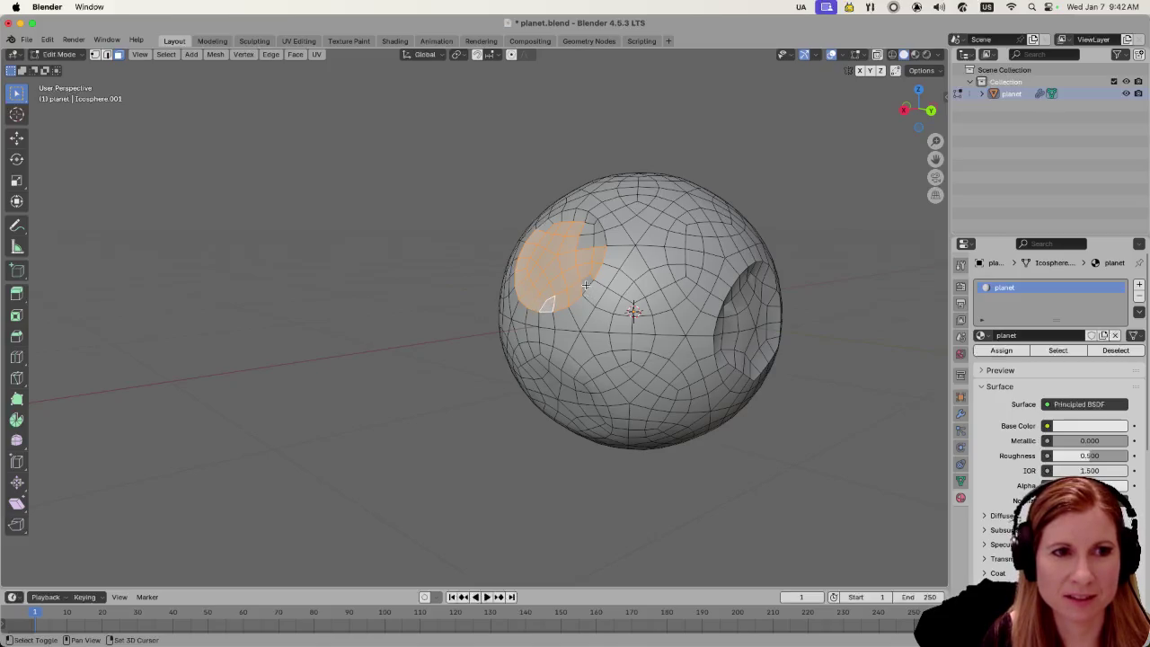
shift+click(595, 225)
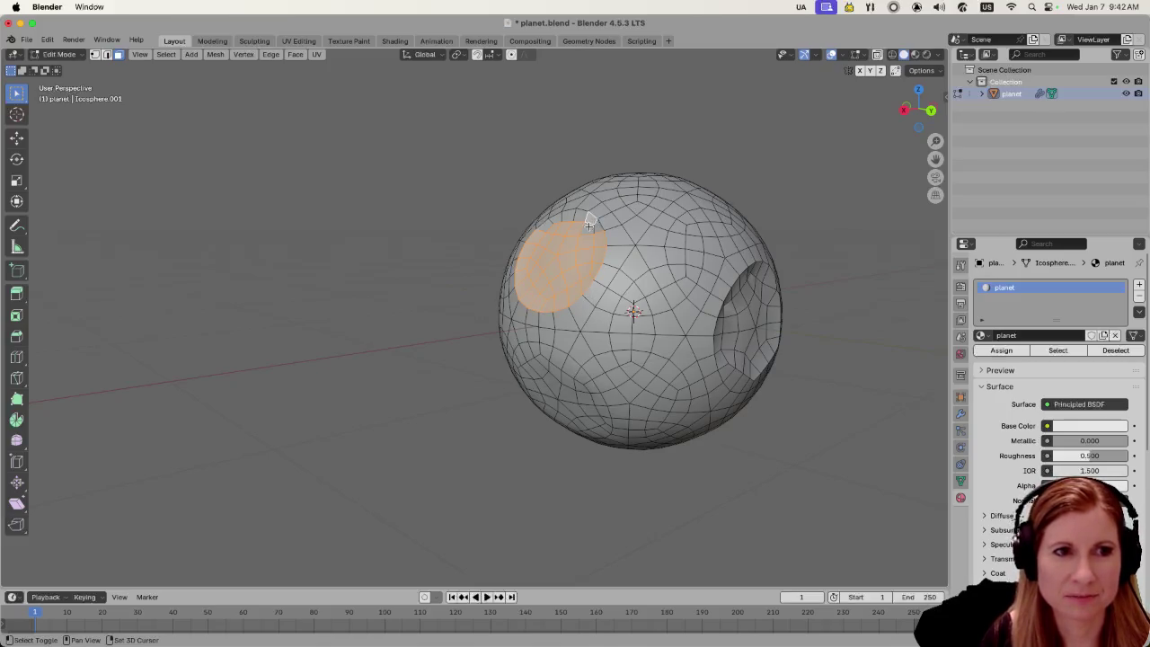
scroll(579, 256, left, 5)
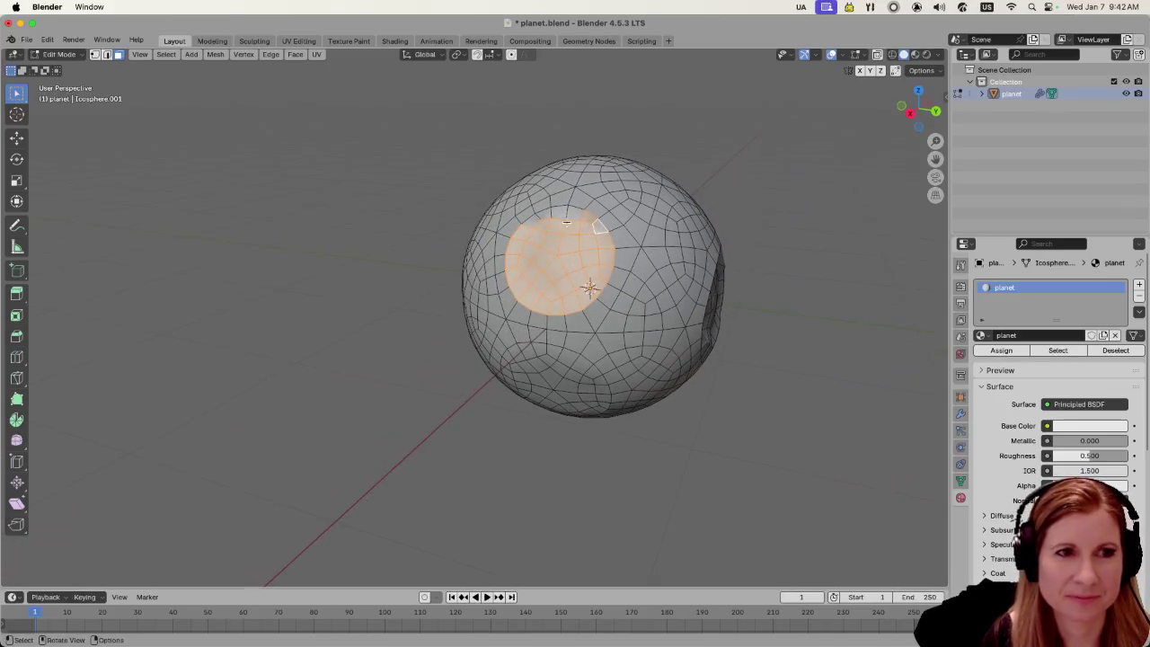
shift+click(565, 212)
shift+click(534, 220)
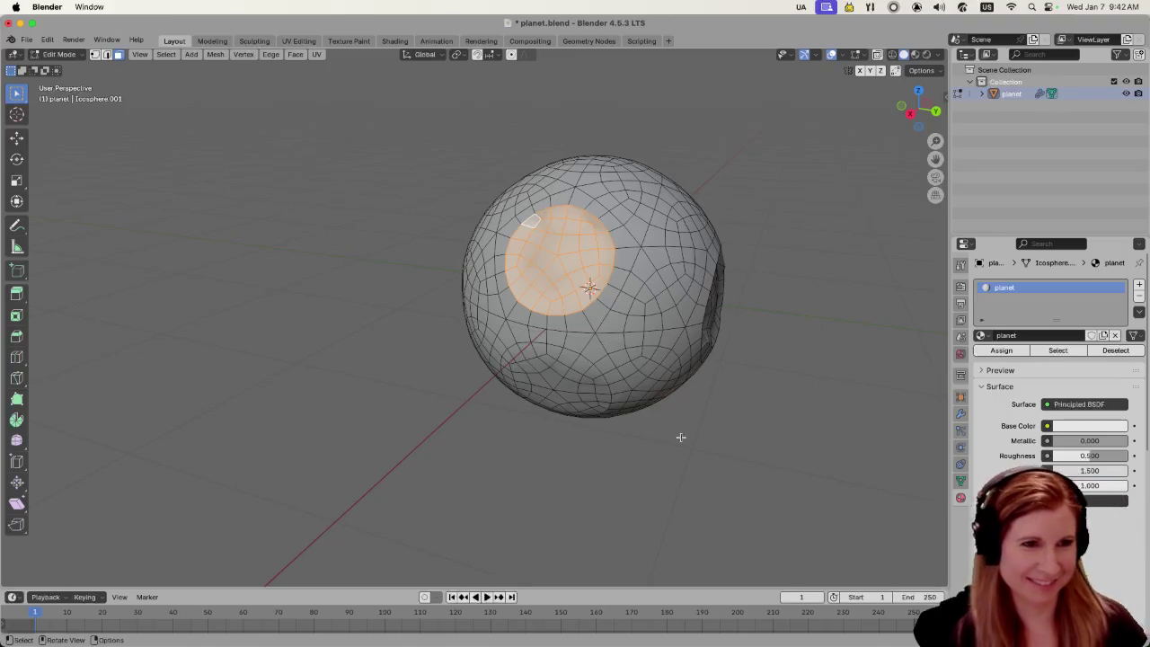
Orbit so the hole faces forward and clear the face selection
mouse_move(654, 470)
mouse_down()
mouse_move(594, 481)
mouse_move(623, 477)
mouse_move(629, 461)
mouse_move(470, 346)
mouse_up()
click(406, 274)
key(ctrl+Tab)
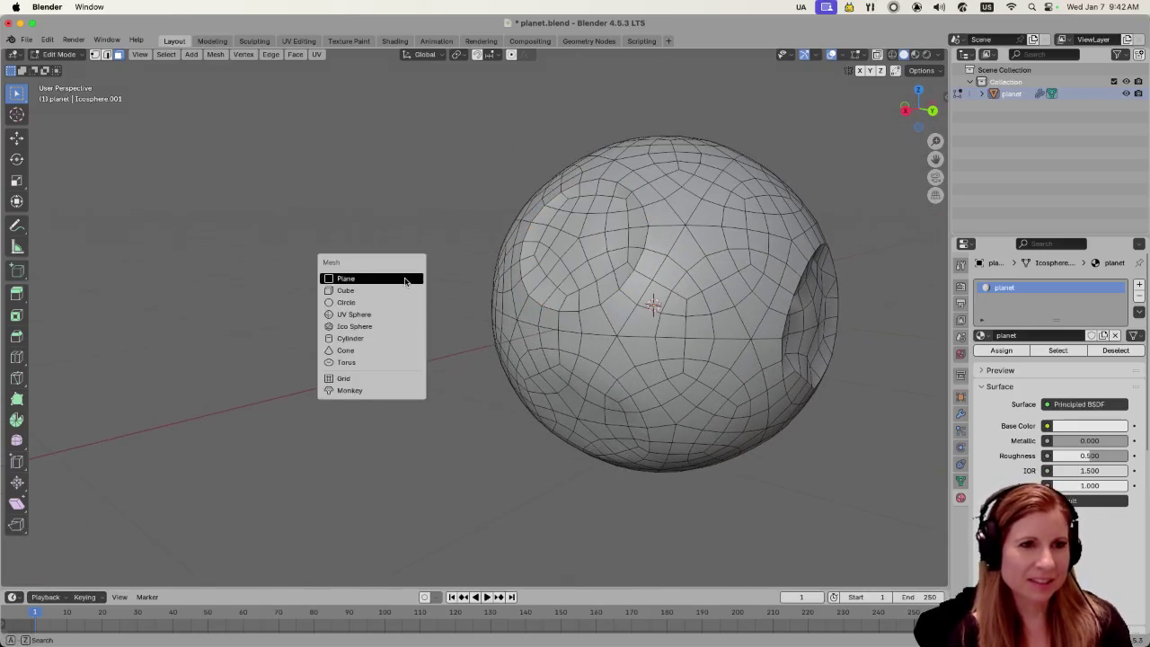
Back in Object Mode, add a cylinder and scale it to about 0.65
click(409, 271)
click(441, 320)
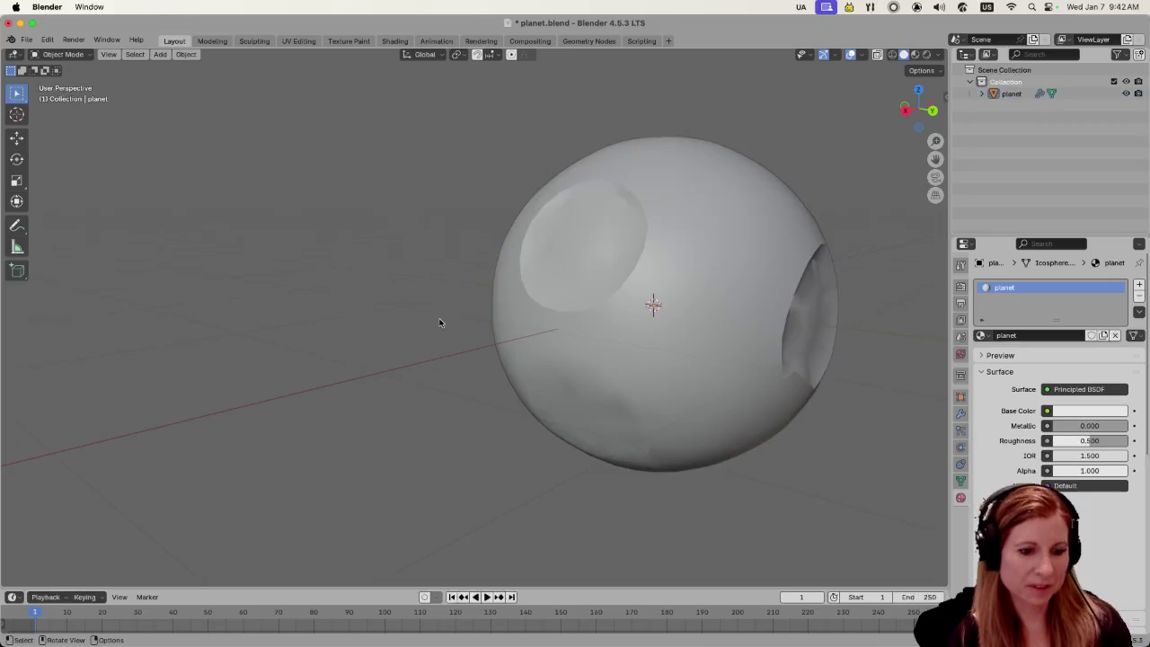
key(shift+a)
mouse_move(441, 321)
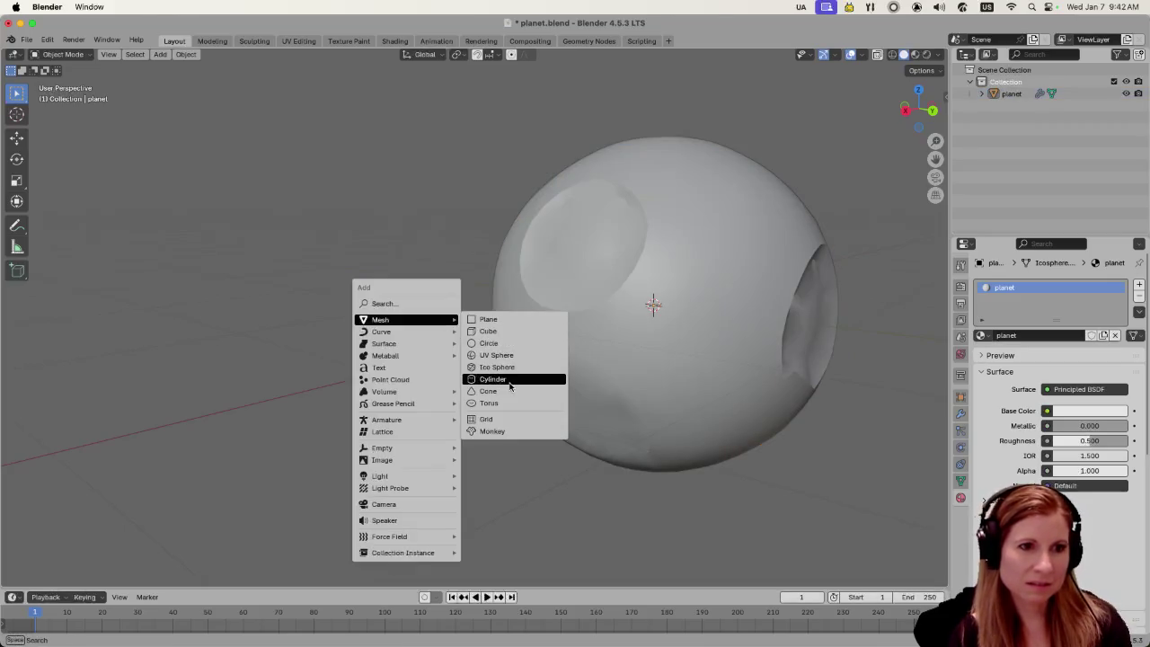
click(508, 380)
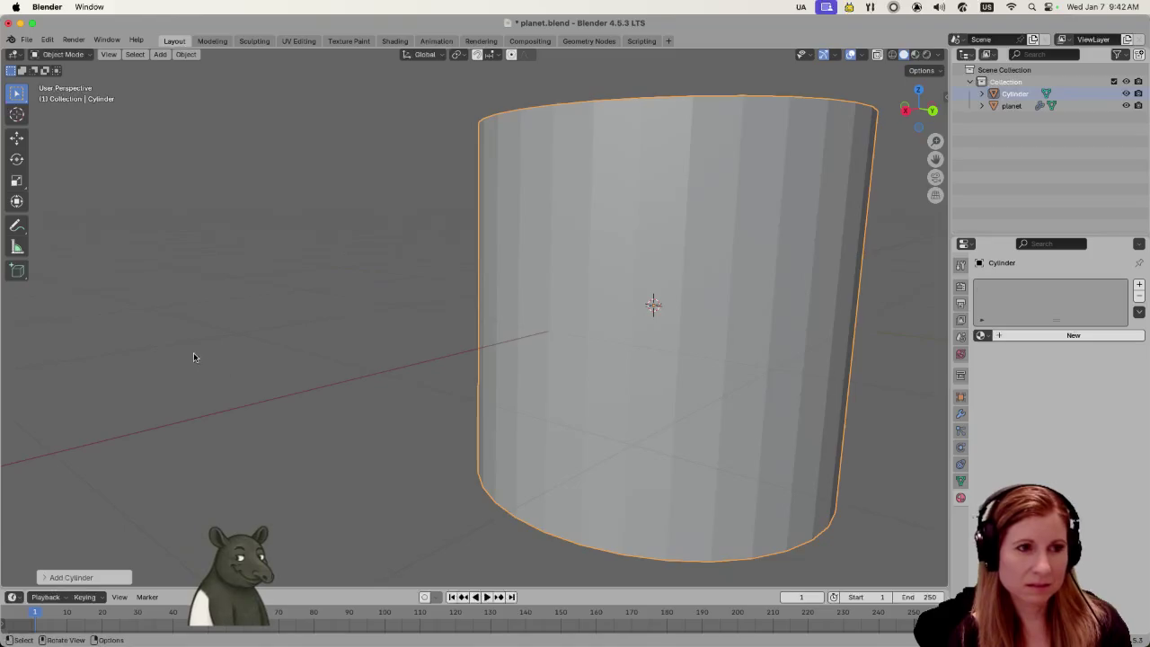
key(s)
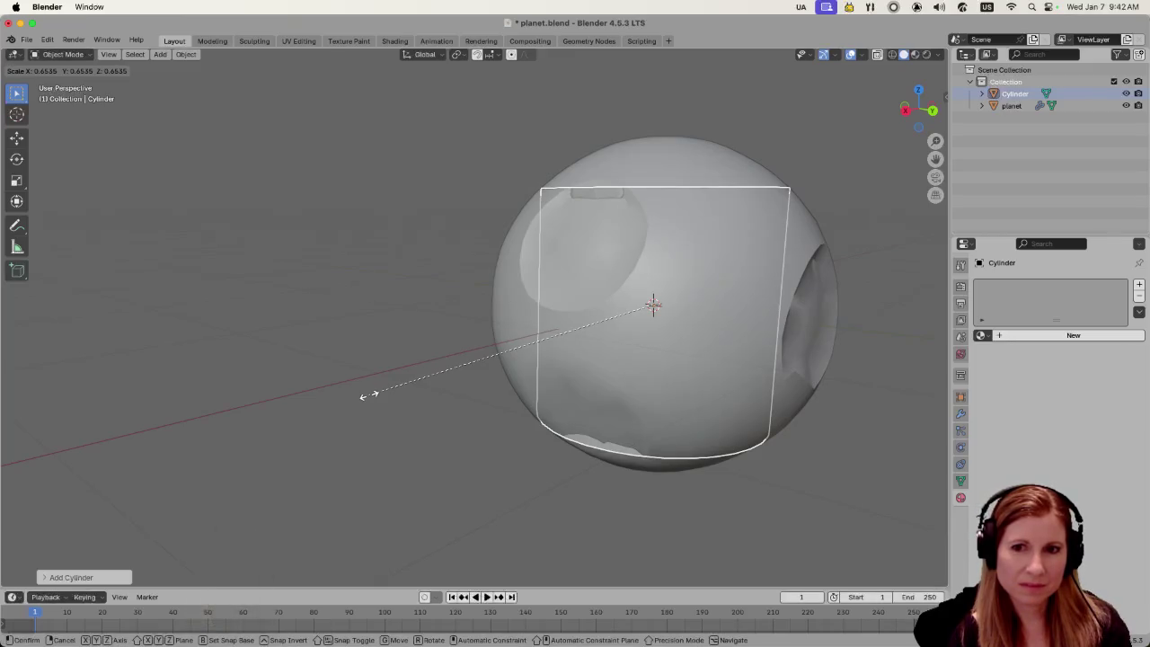
click(368, 396)
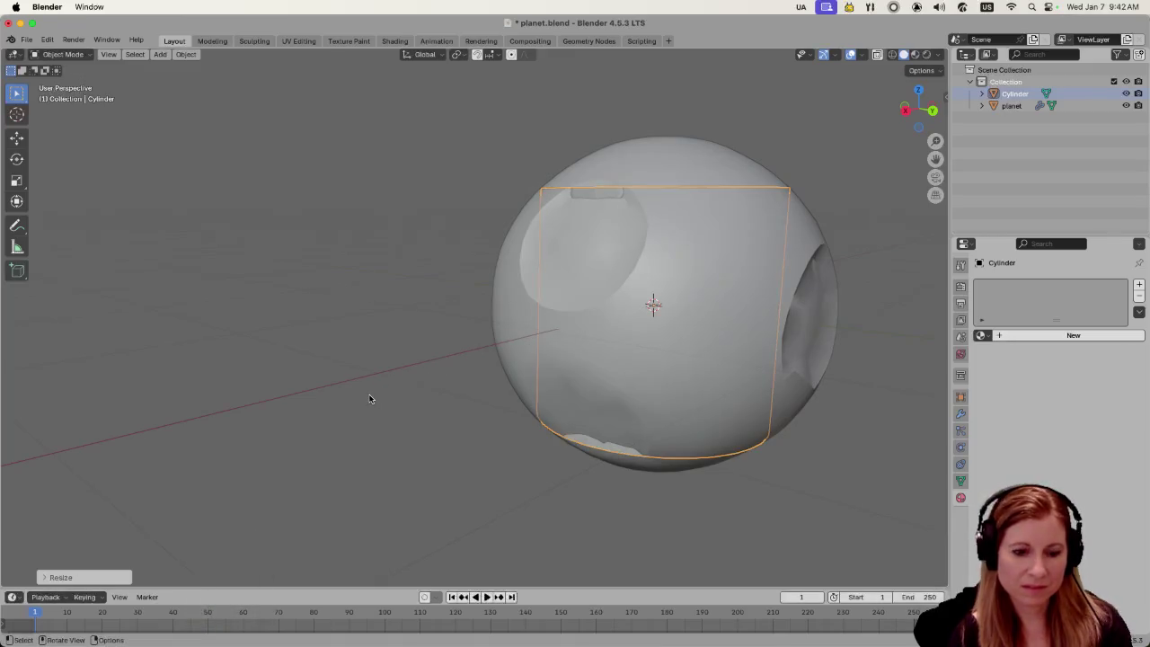
Tilt the cylinder about 73° around Y and move it onto the sphere's left side
key(r)
key(y)
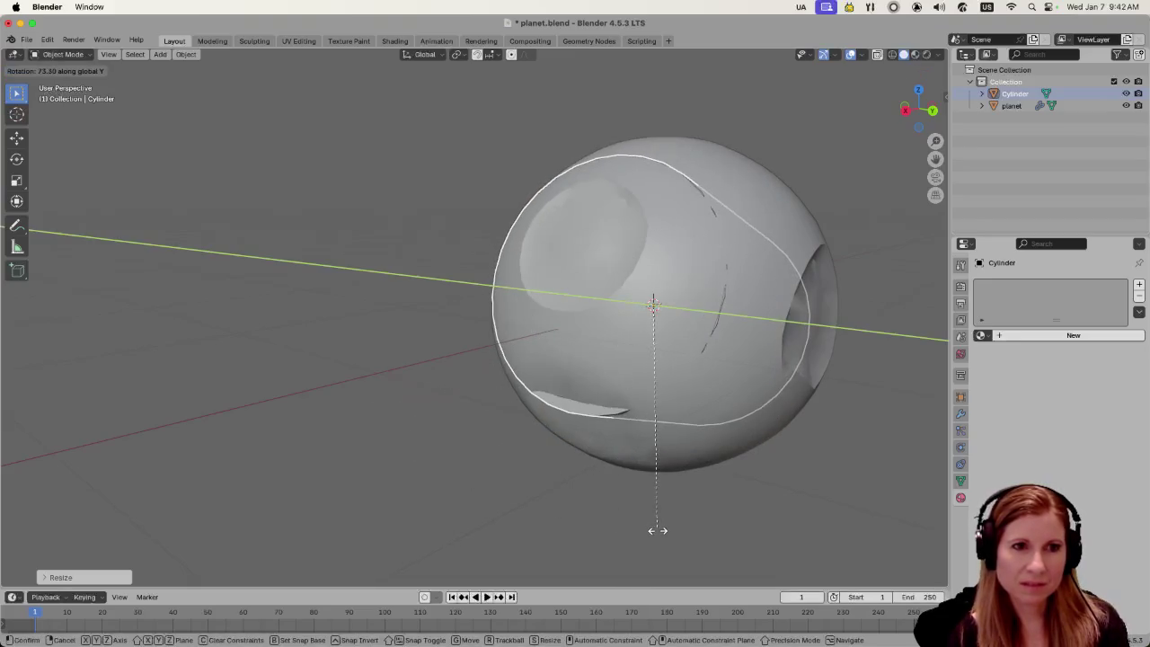
click(620, 525)
mouse_move(495, 446)
mouse_down()
mouse_move(533, 436)
mouse_move(470, 441)
mouse_move(675, 438)
mouse_move(579, 444)
mouse_move(601, 443)
mouse_up()
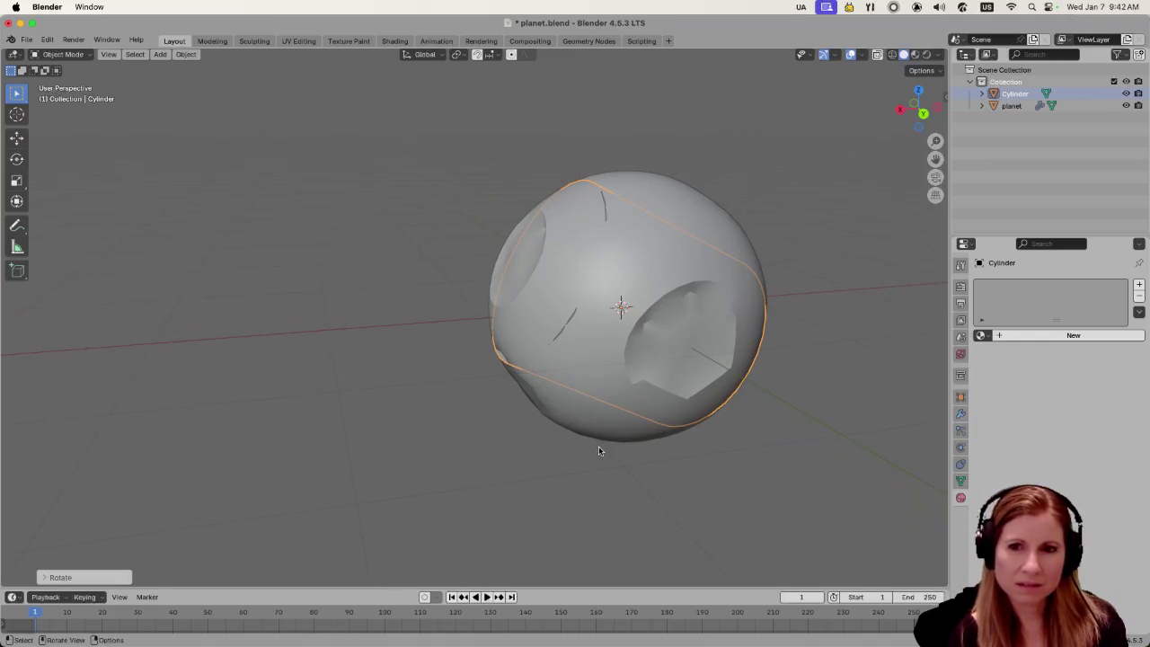
key(g)
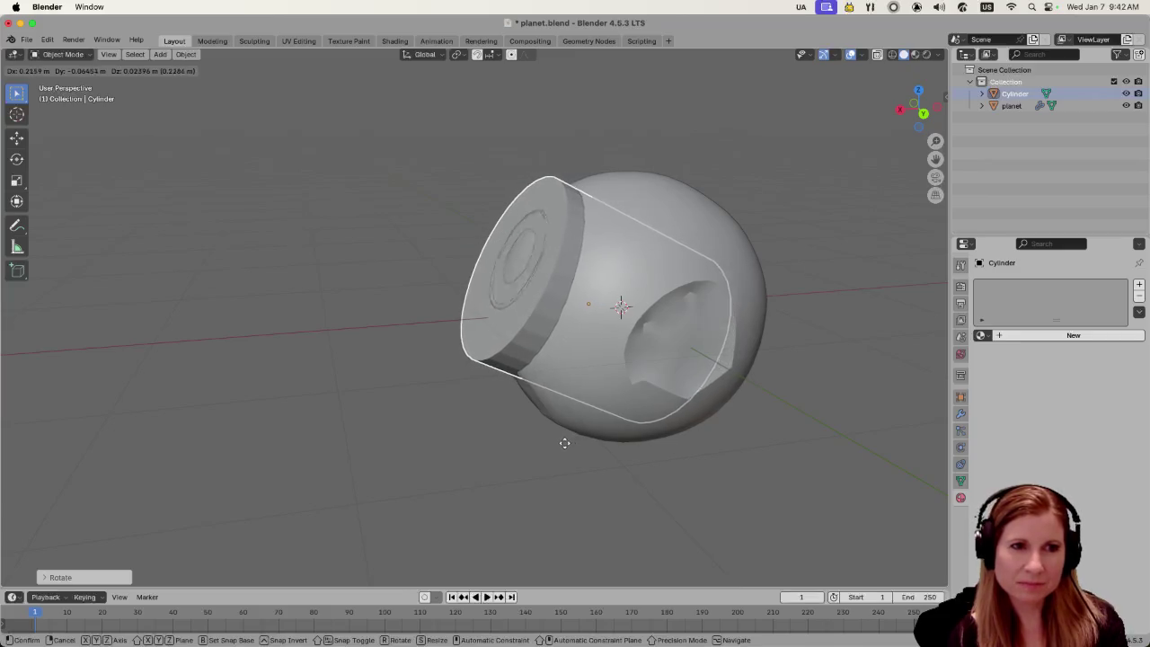
click(564, 441)
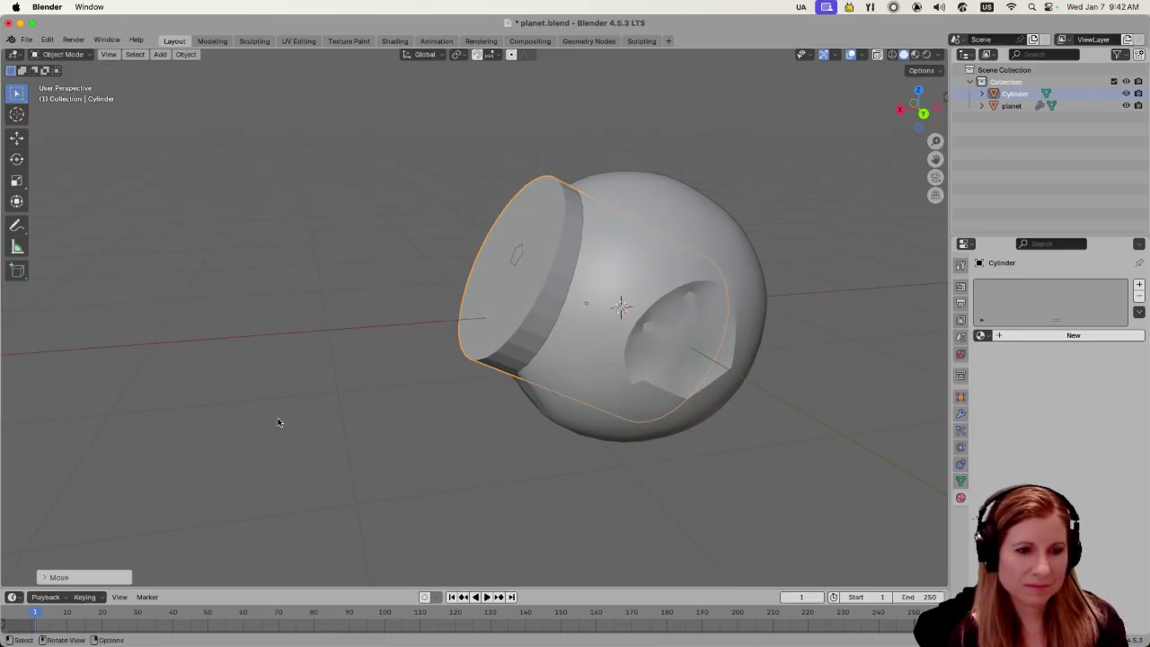
Shrink the cylinder to about 0.84 and tilt it slightly twice around X
key(s)
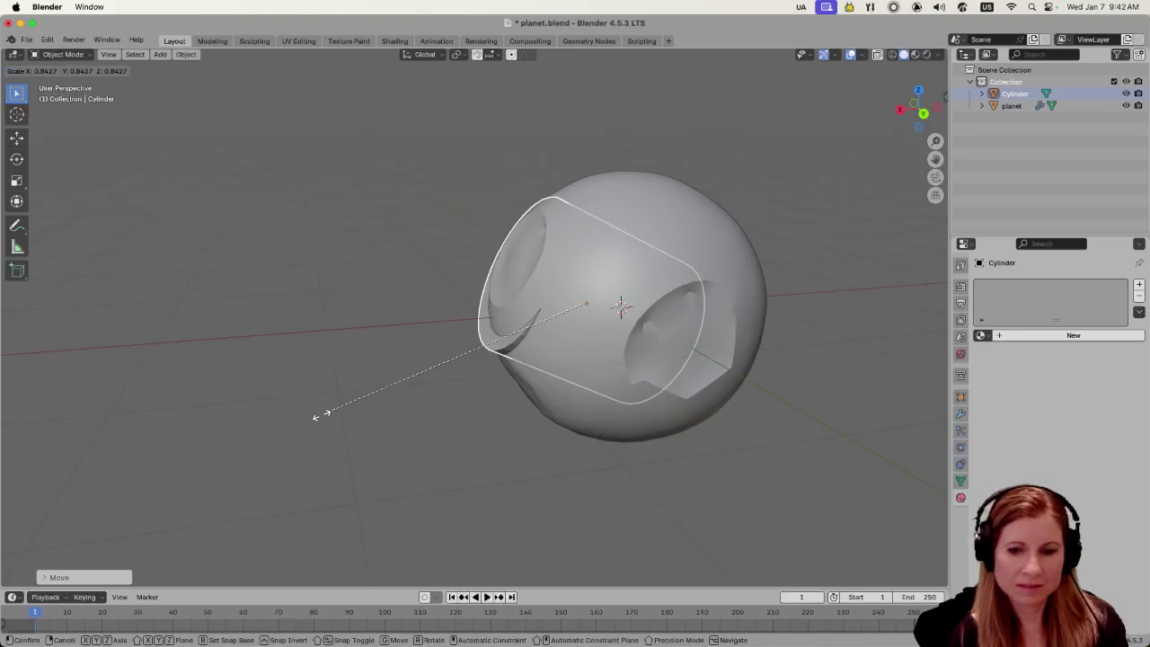
click(322, 415)
key(r)
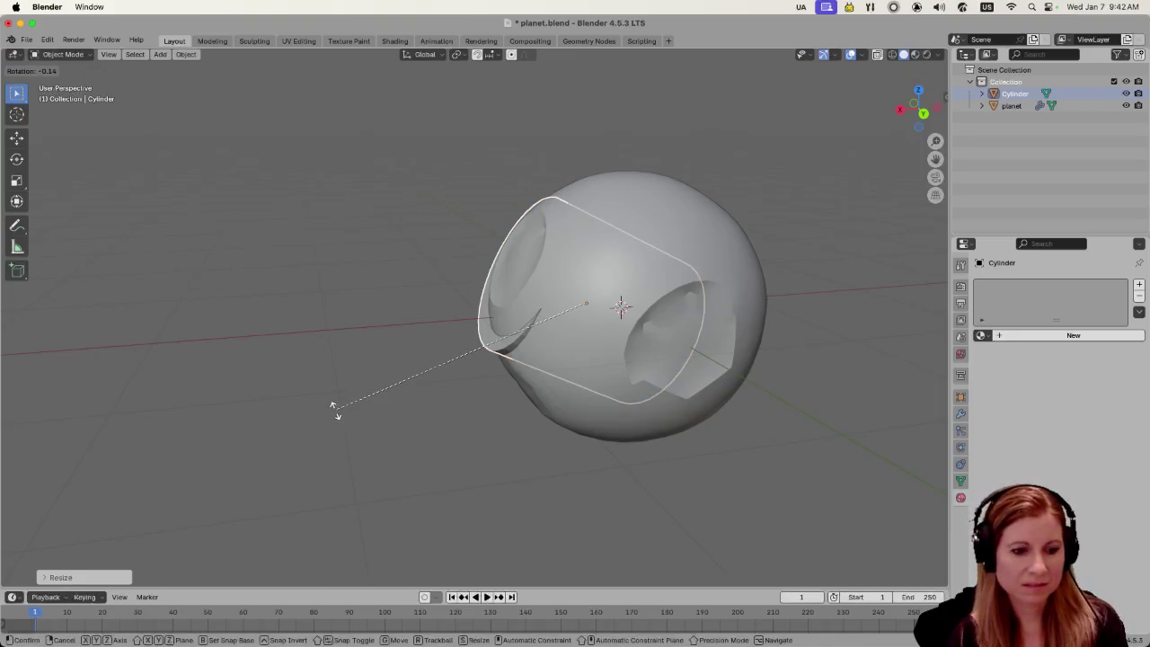
key(x)
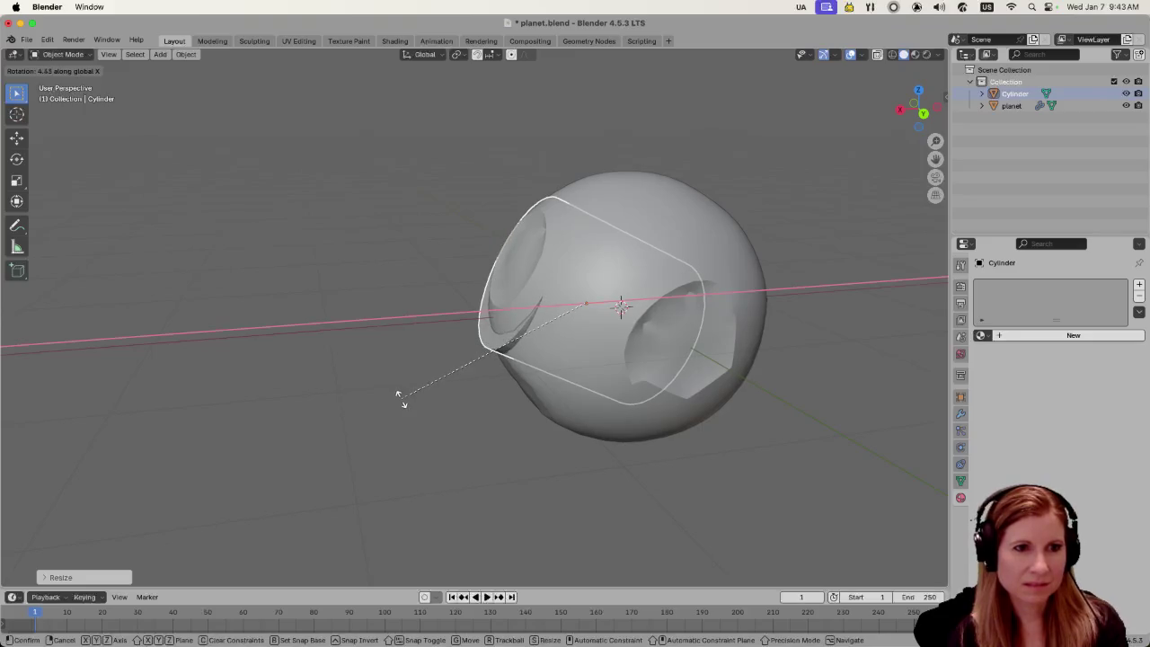
click(346, 405)
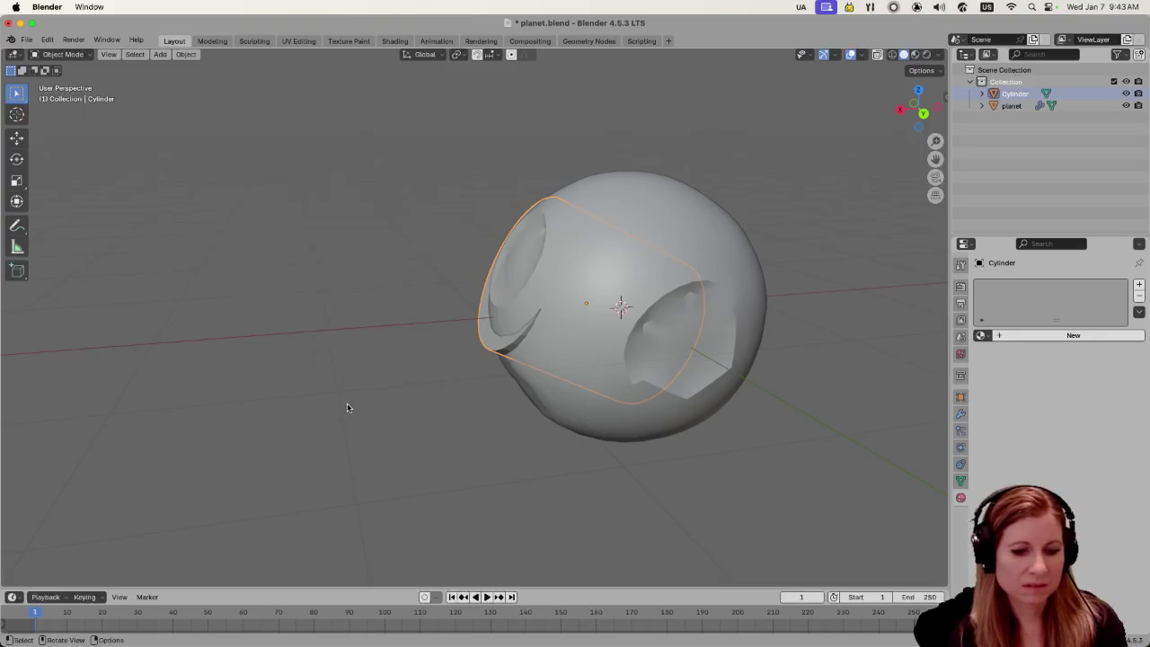
key(r)
key(x)
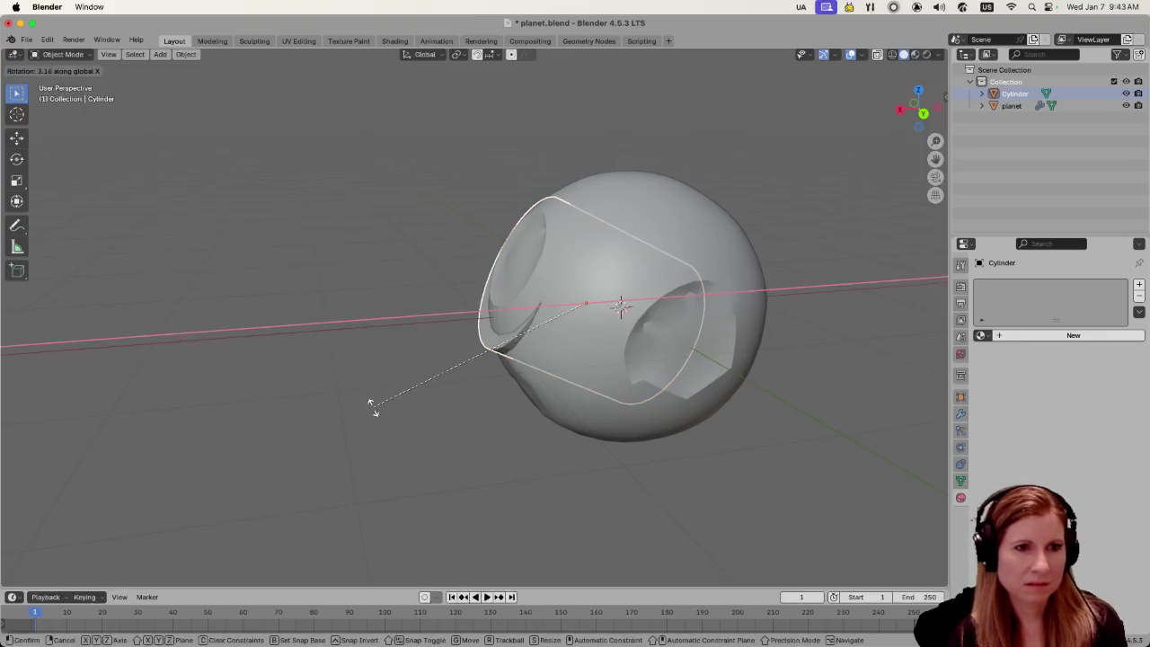
click(335, 404)
drag(310, 401, 477, 428)
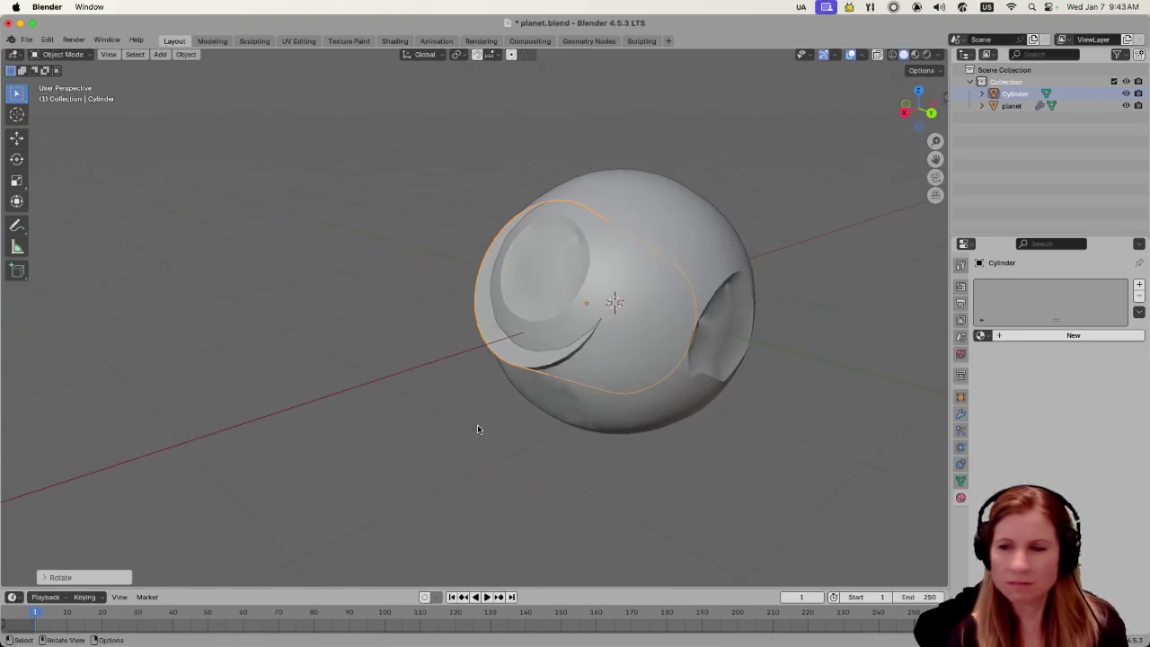
scroll(499, 454, up, 2)
Move the cylinder along the global Y axis onto the planet sphere
scroll(499, 454, up, 2)
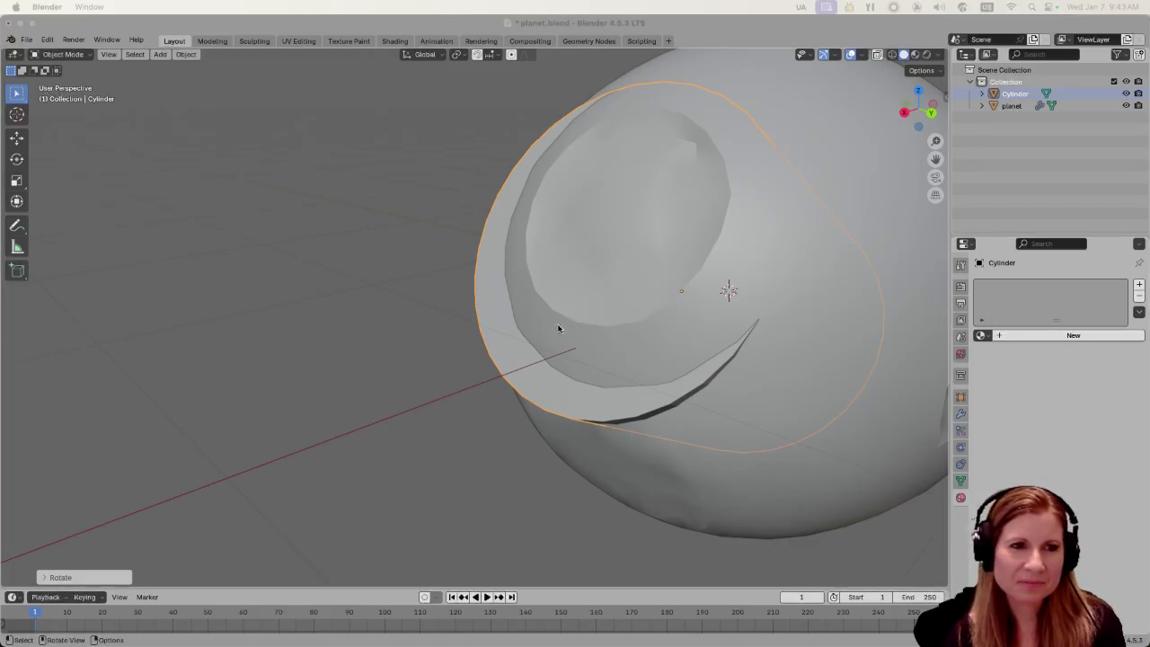
scroll(615, 350, left, 5)
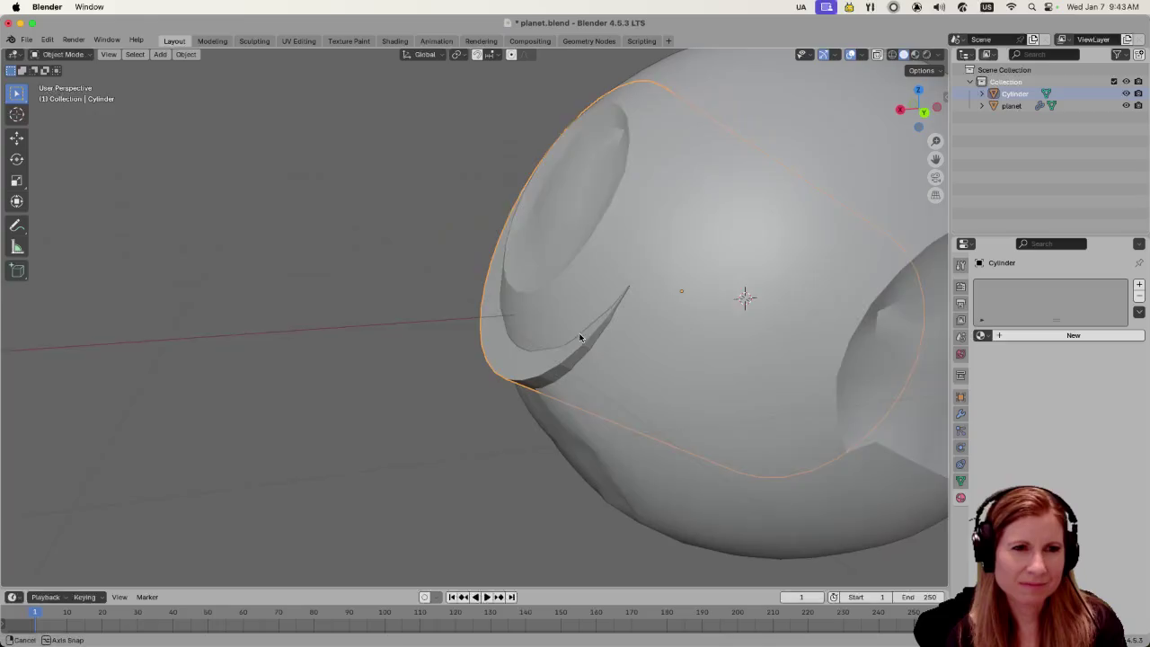
mouse_move(565, 336)
mouse_down()
mouse_move(587, 393)
mouse_move(543, 394)
mouse_up()
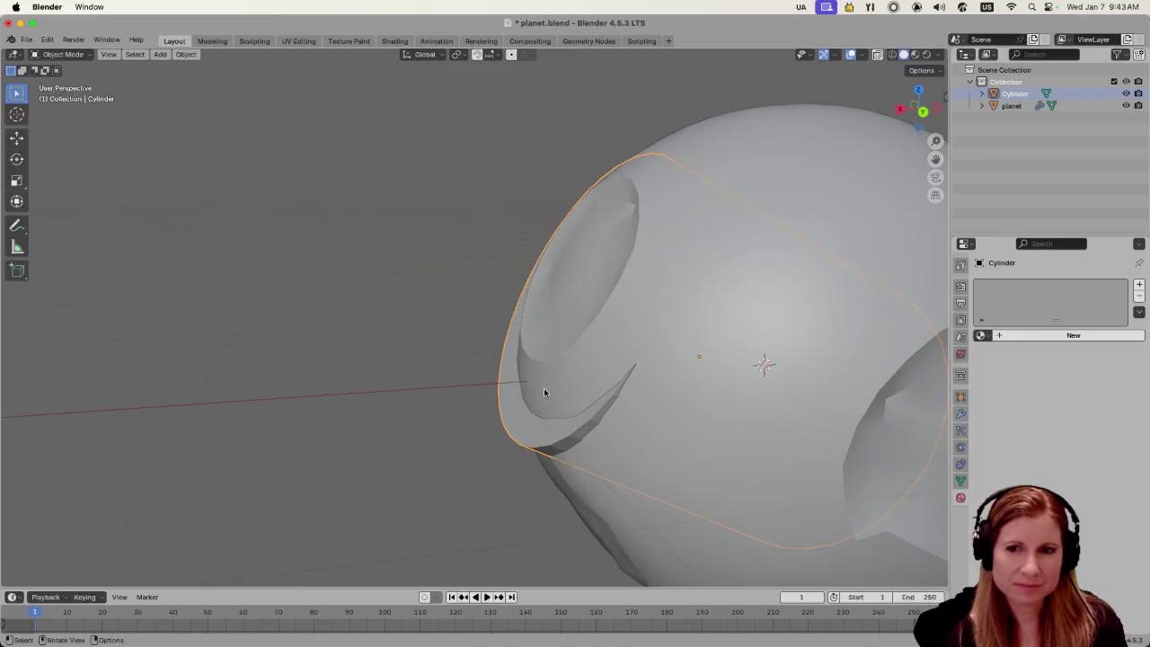
scroll(544, 393, down, 2)
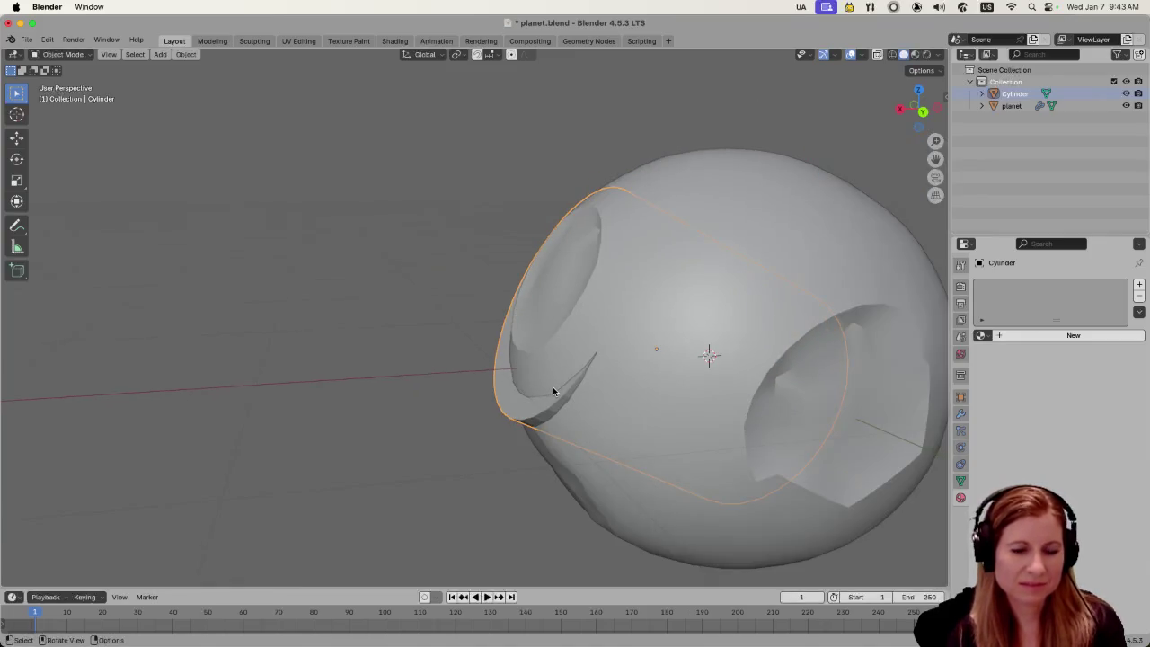
key(g)
key(y)
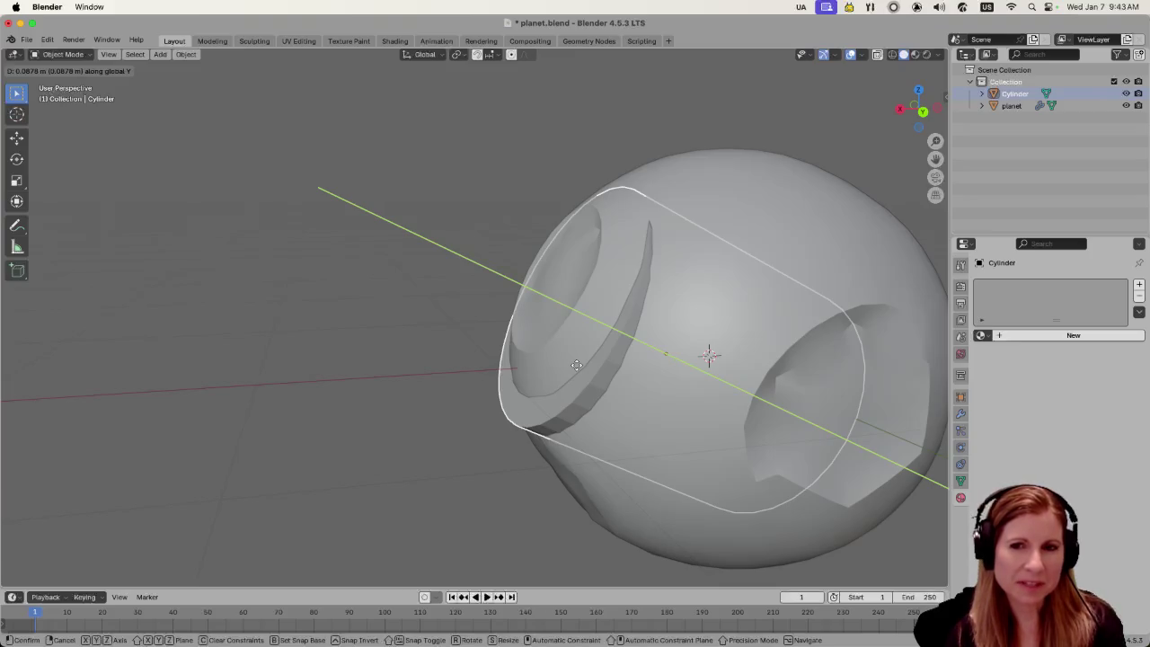
click(575, 364)
Raise the cylinder along Z into a raised ring, then orbit to check it
mouse_move(633, 464)
mouse_down()
mouse_move(695, 422)
mouse_move(693, 402)
mouse_move(756, 385)
mouse_move(888, 445)
mouse_up()
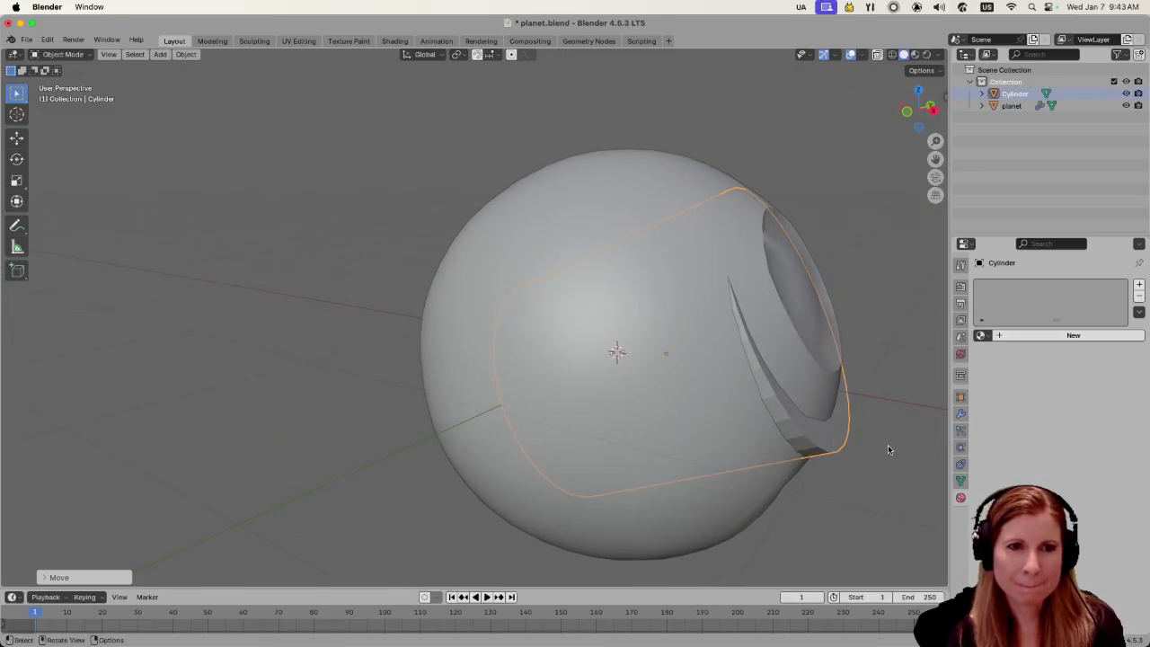
key(g)
key(z)
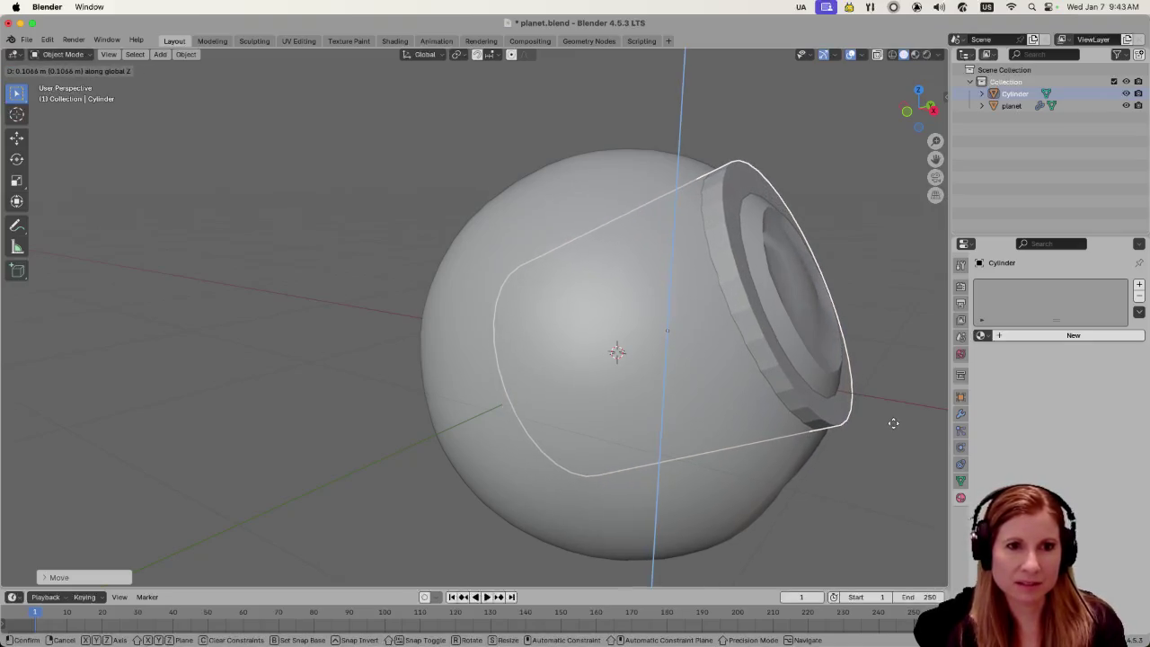
click(893, 423)
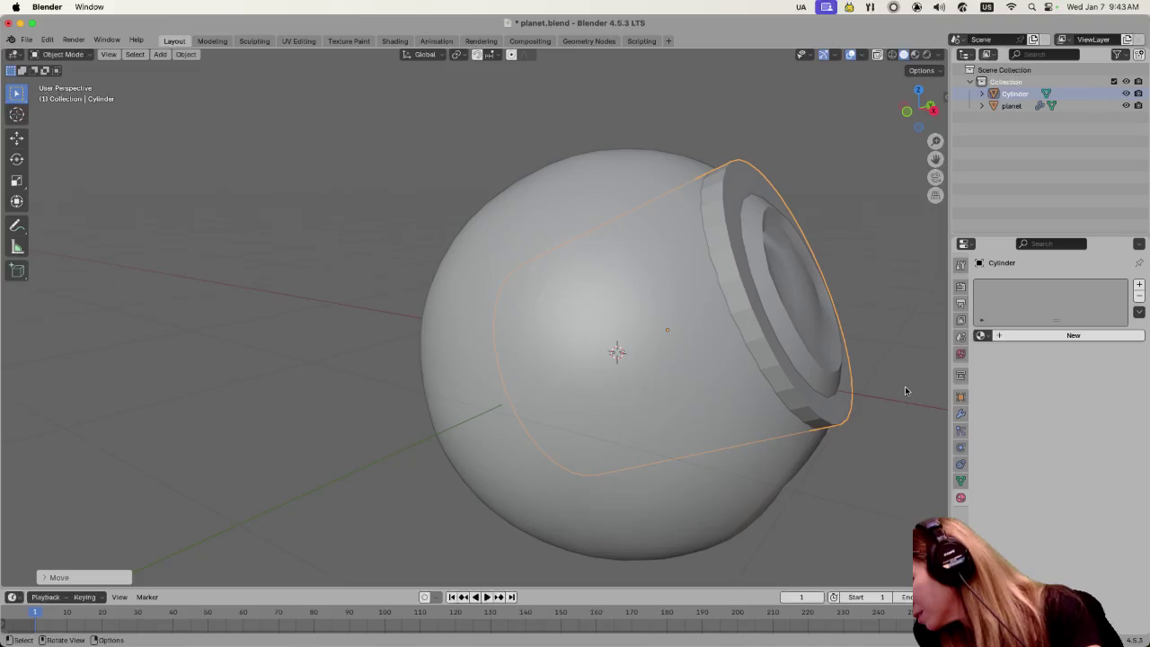
mouse_move(859, 431)
mouse_down()
mouse_move(644, 421)
mouse_move(417, 326)
mouse_move(462, 334)
mouse_up()
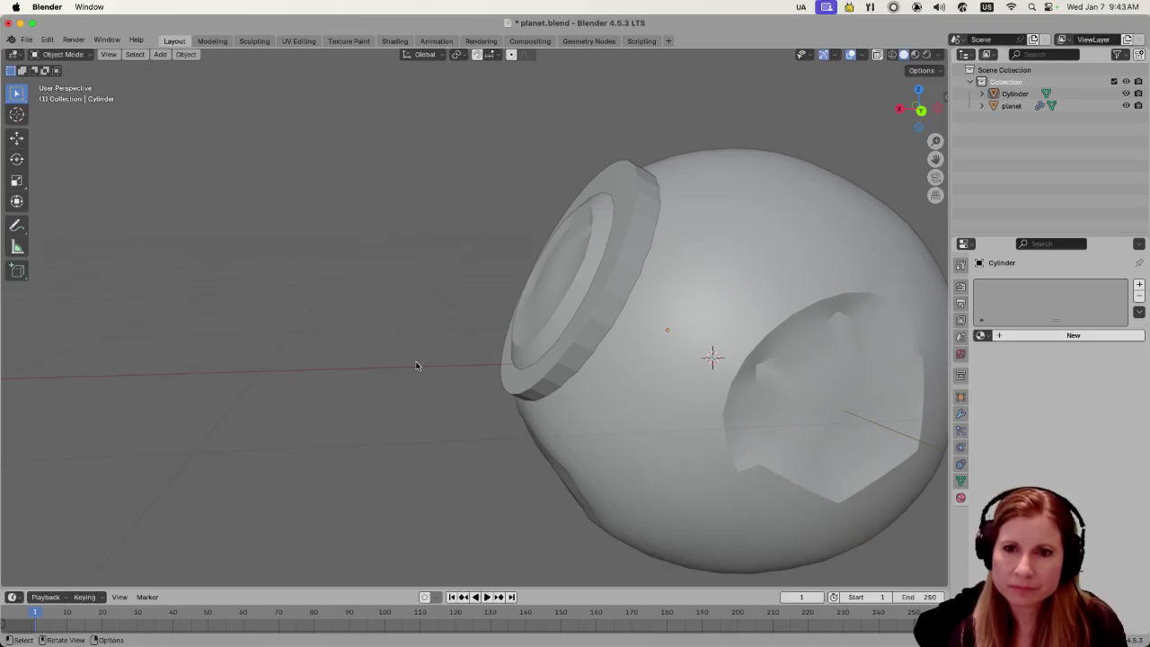
drag(429, 360, 487, 380)
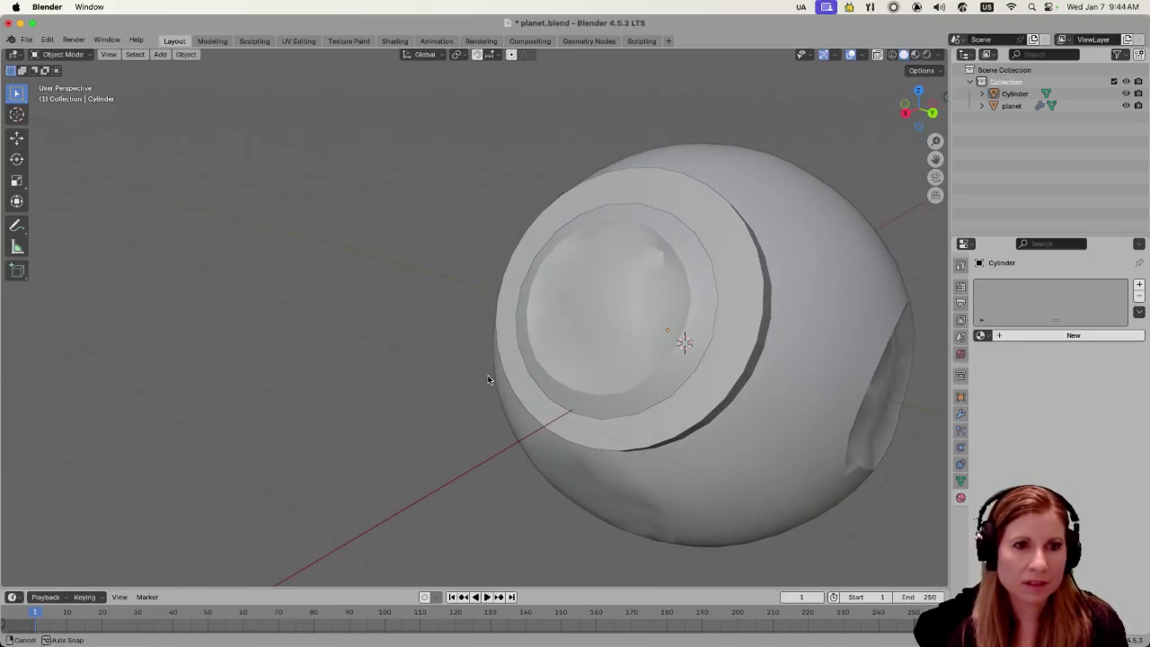
scroll(488, 380, down, 2)
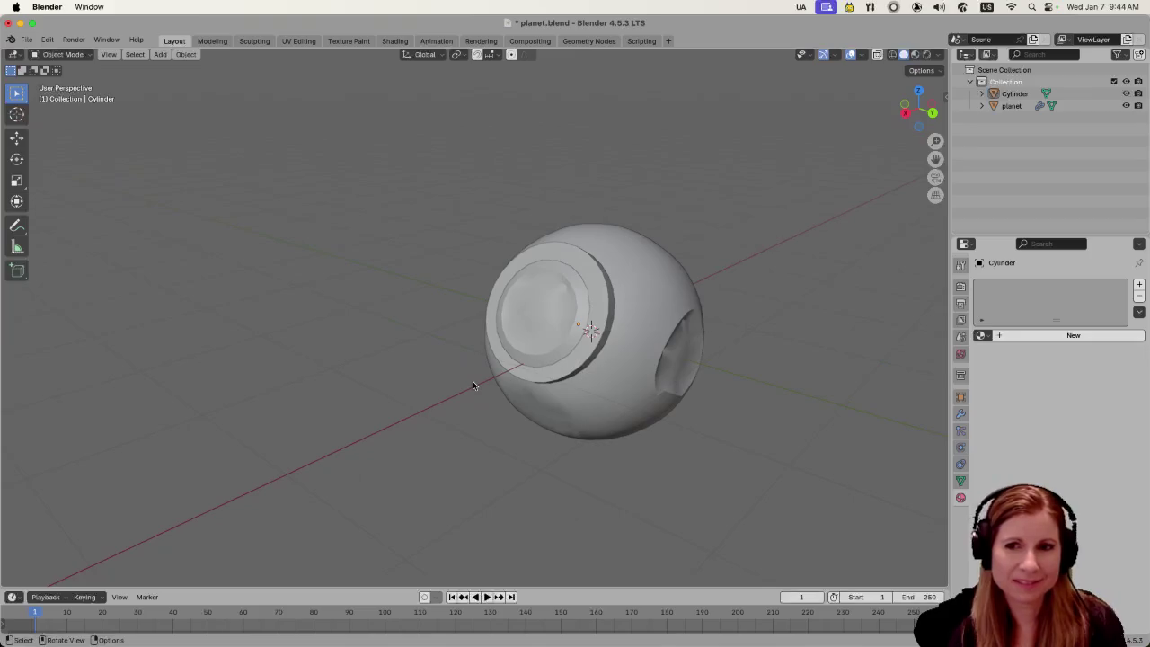
scroll(542, 360, up, 5)
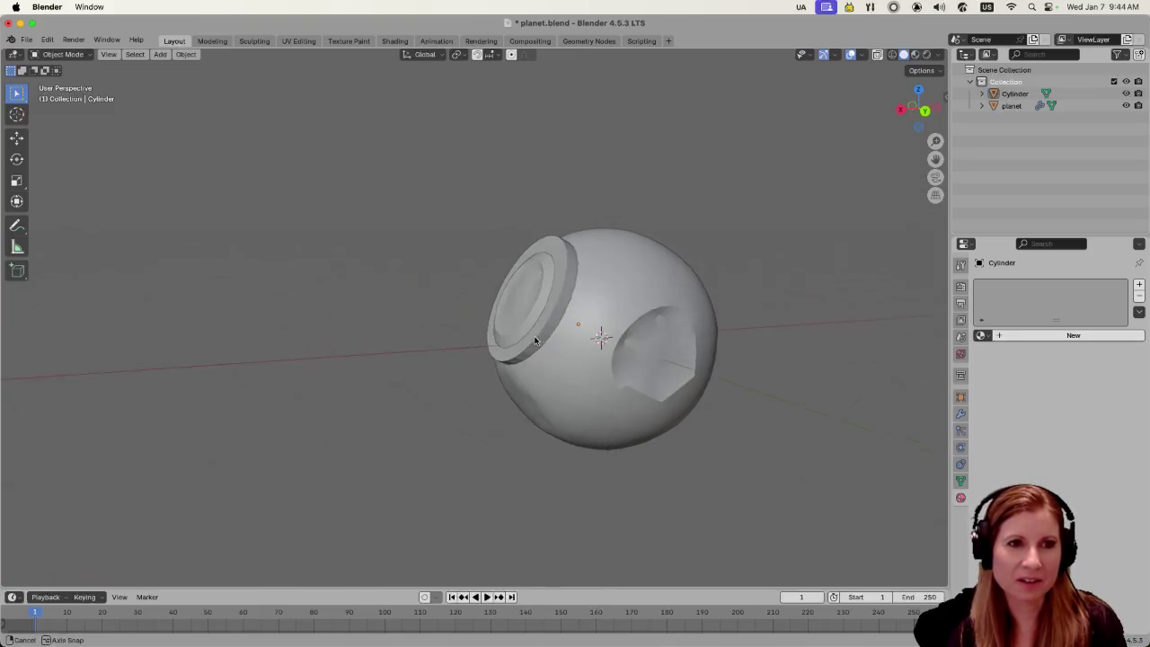
scroll(541, 358, up, 2)
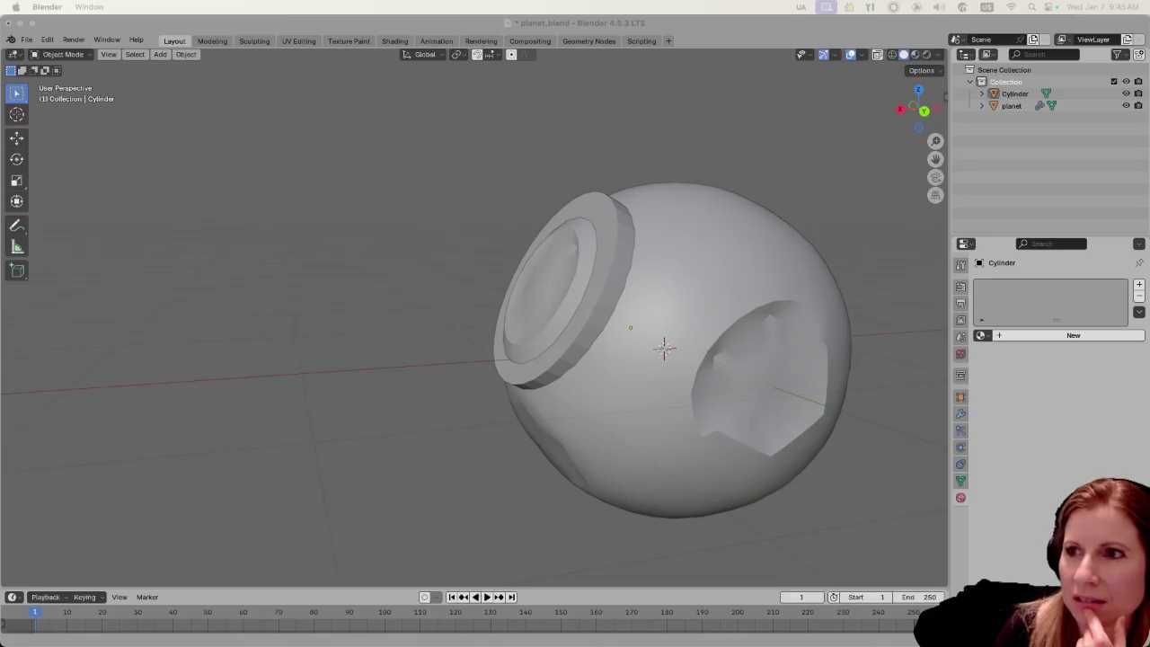
Review moon reference images in Firefox, then hide the browser and return to Godot
mouse_move(862, 180)
mouse_down()
mouse_move(773, 142)
mouse_move(75, 28)
mouse_up()
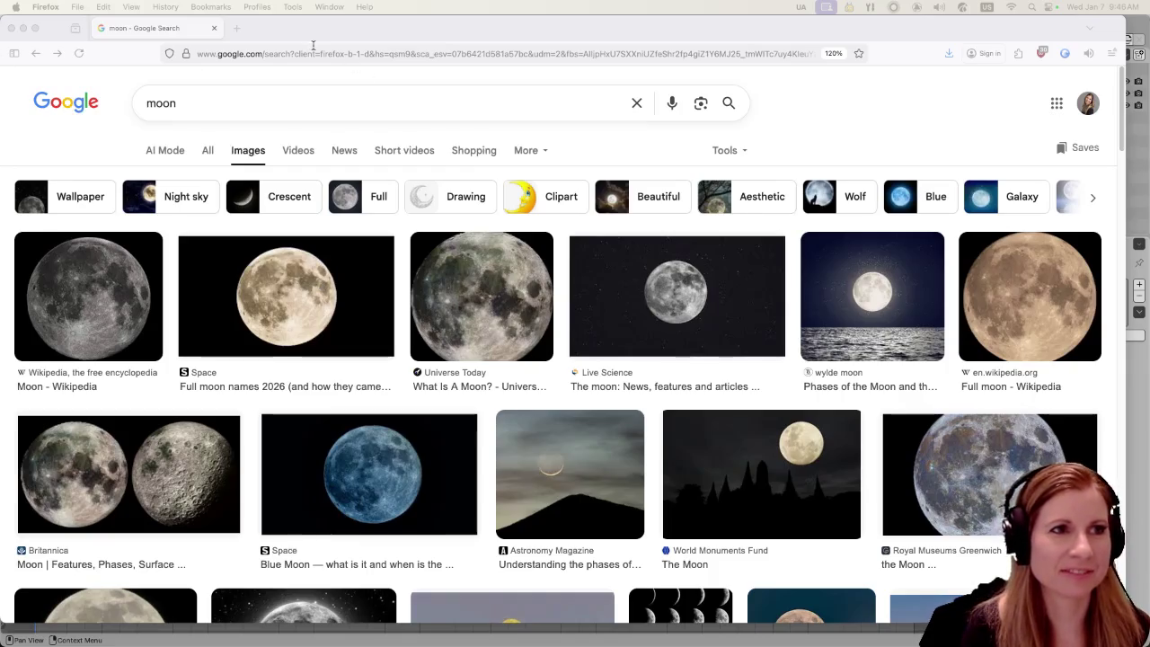
drag(291, 33, 427, 32)
key(super+m)
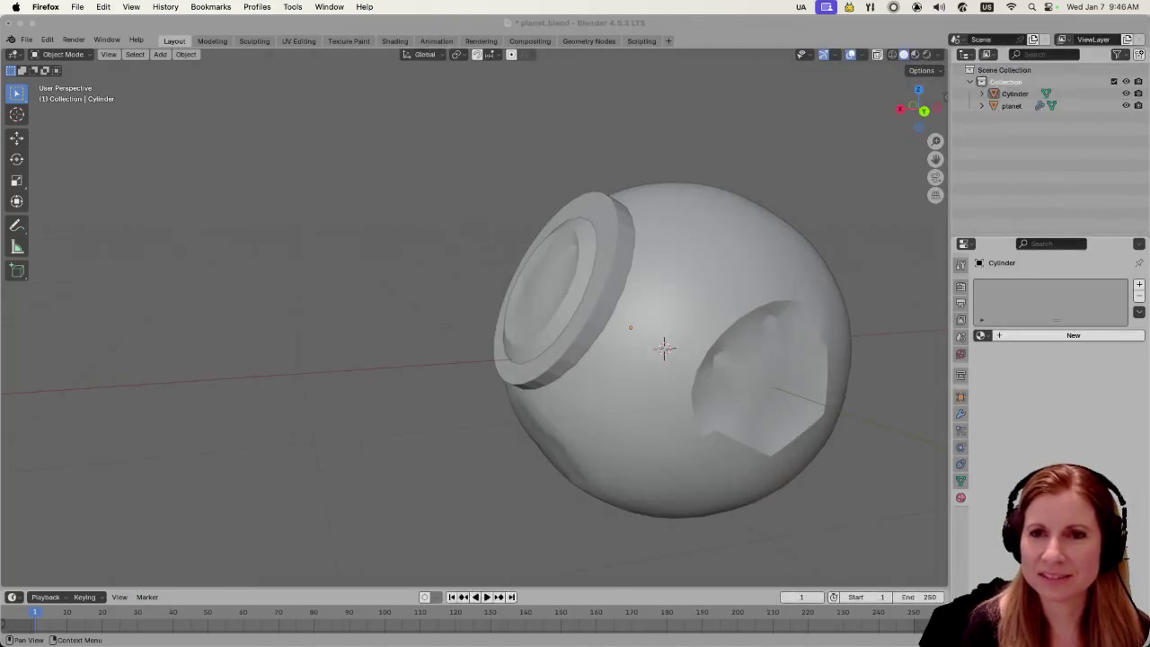
mouse_move(577, 644)
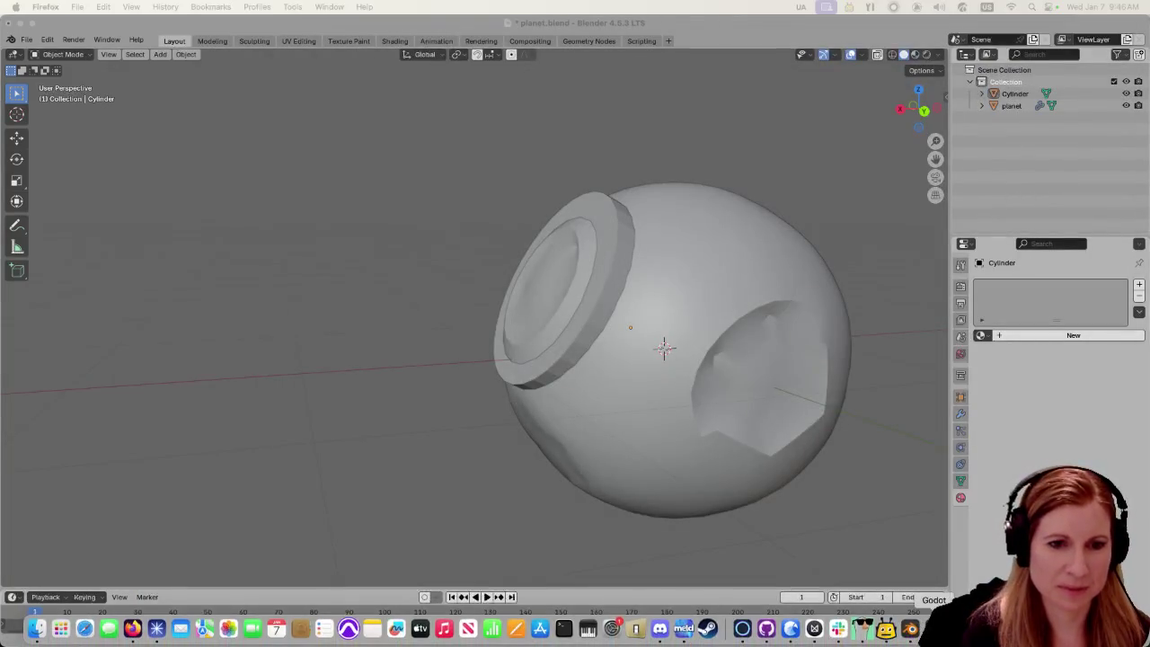
click(933, 628)
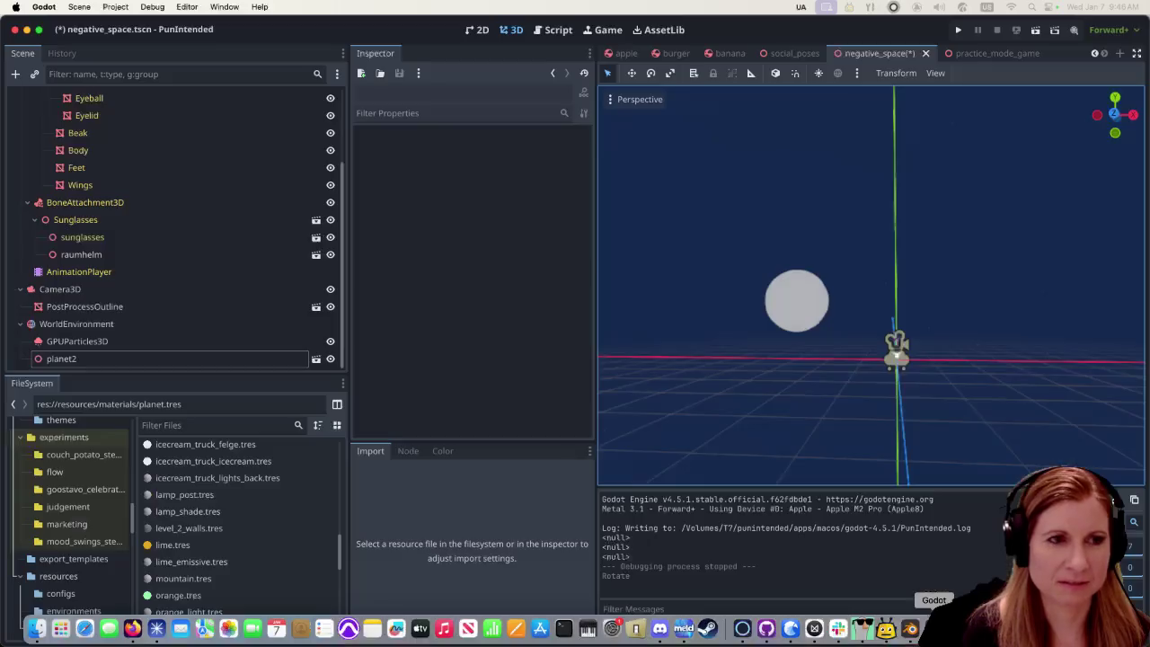
Select planet2, open planet.tres and view the Albedo texture's new-resource options
click(827, 308)
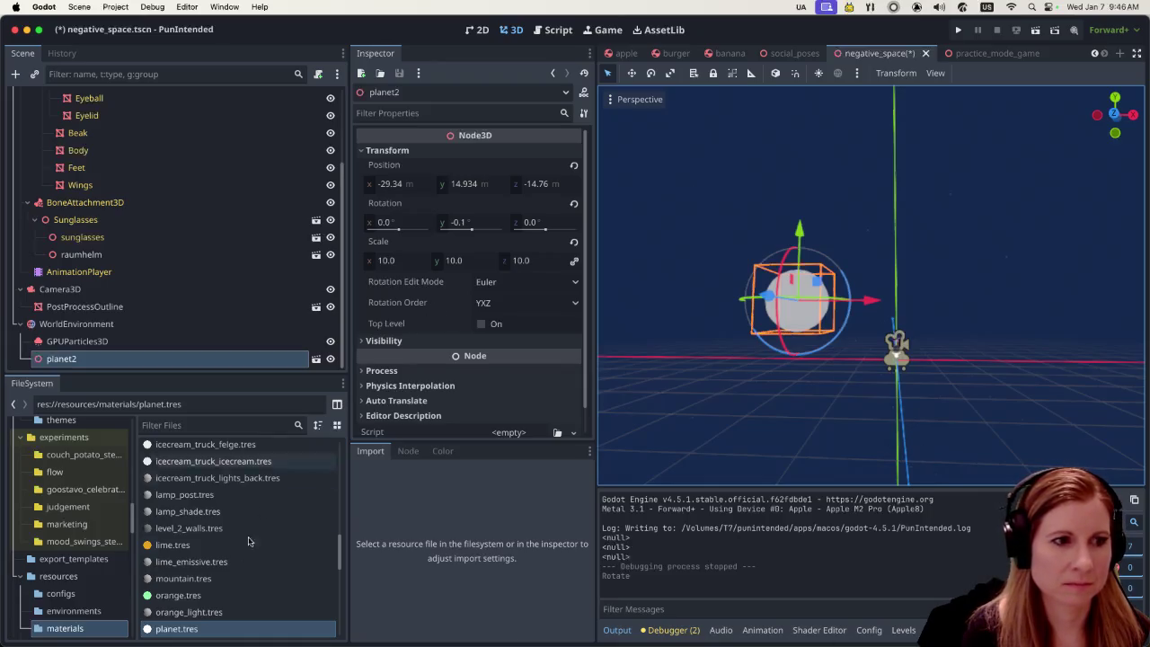
click(199, 630)
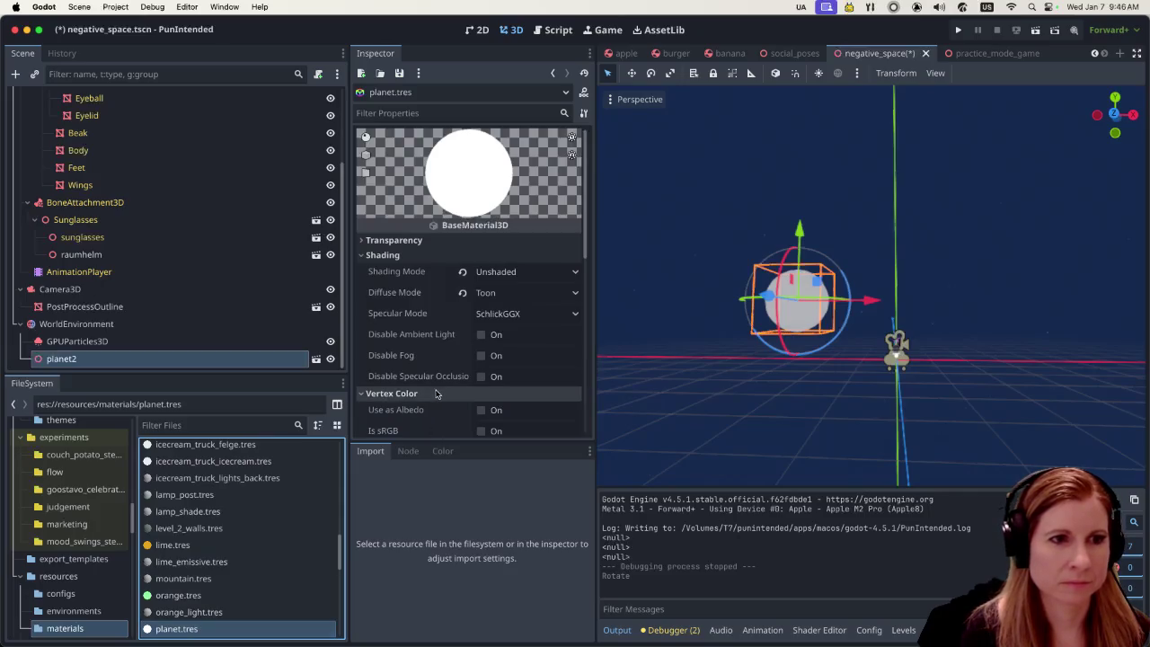
scroll(466, 340, down, 3)
scroll(467, 339, down, 5)
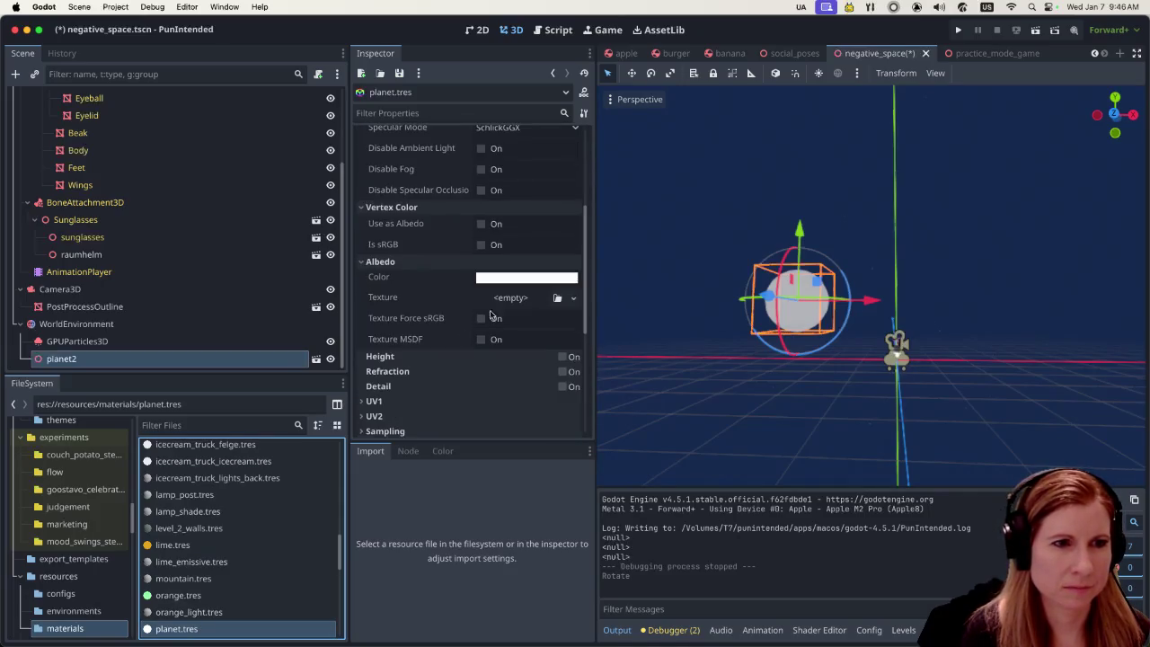
click(514, 298)
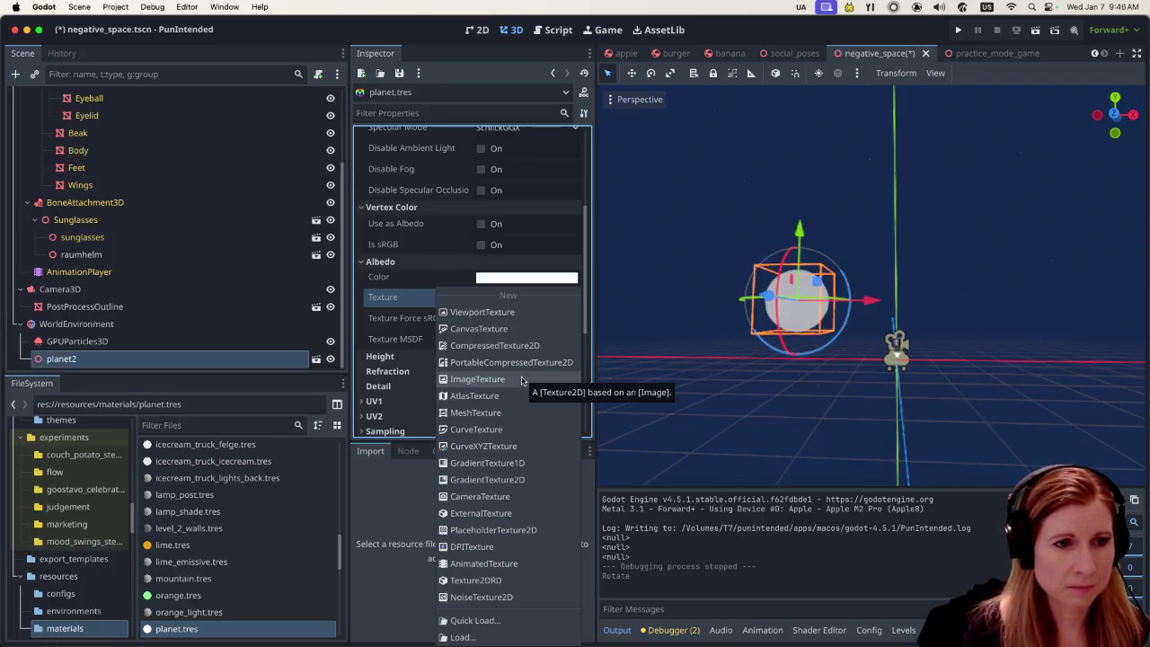
key(super+Tab)
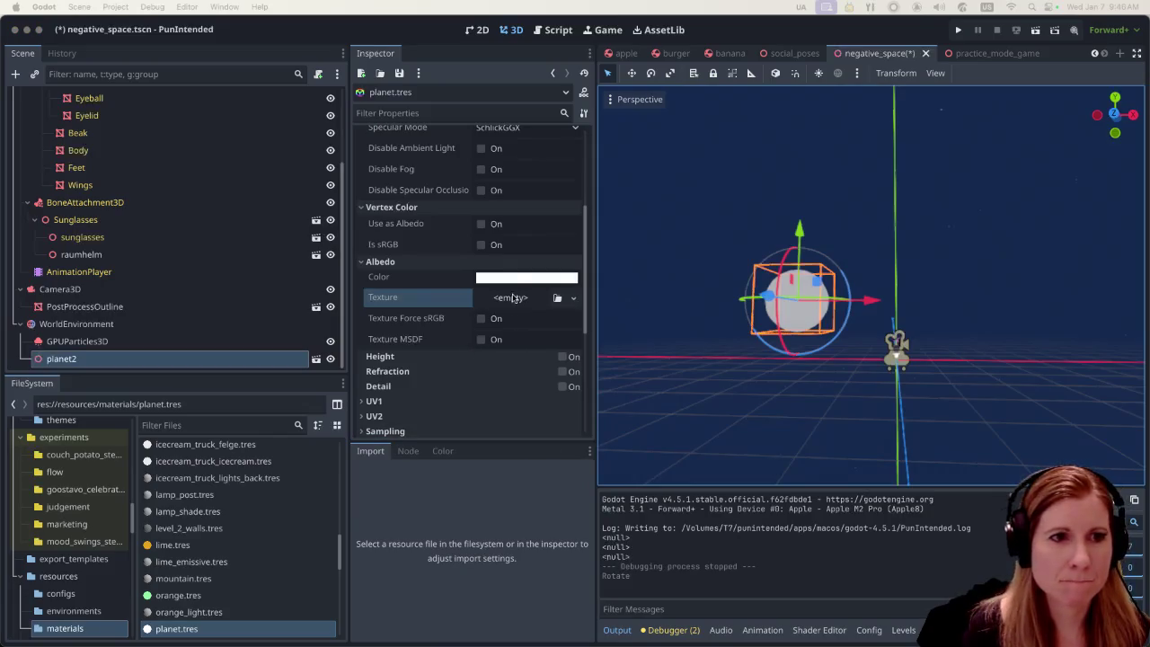
Set the planet.tres Albedo Texture to a new NoiseTexture2D and inspect the magenta sphere
click(513, 286)
click(406, 302)
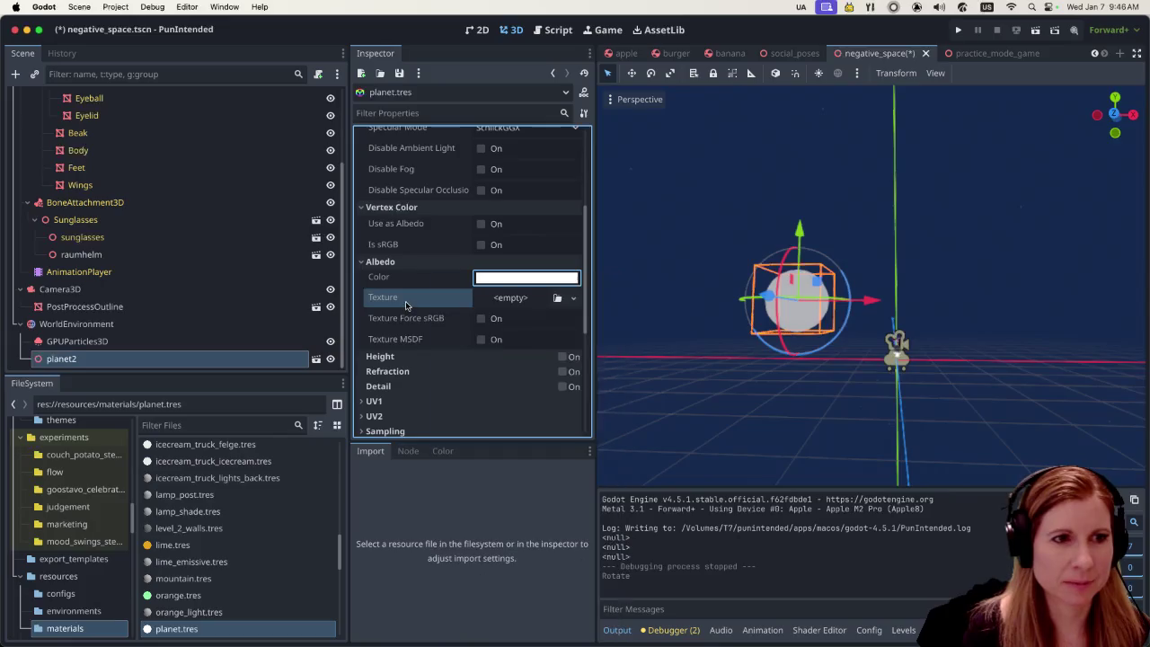
click(514, 302)
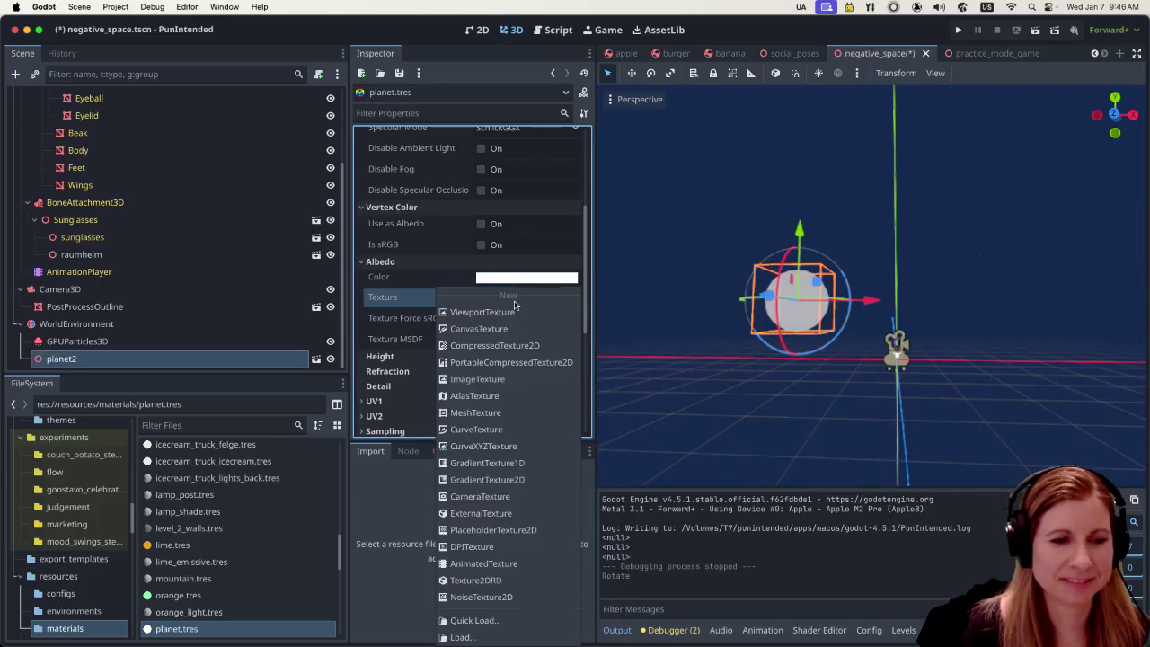
click(513, 596)
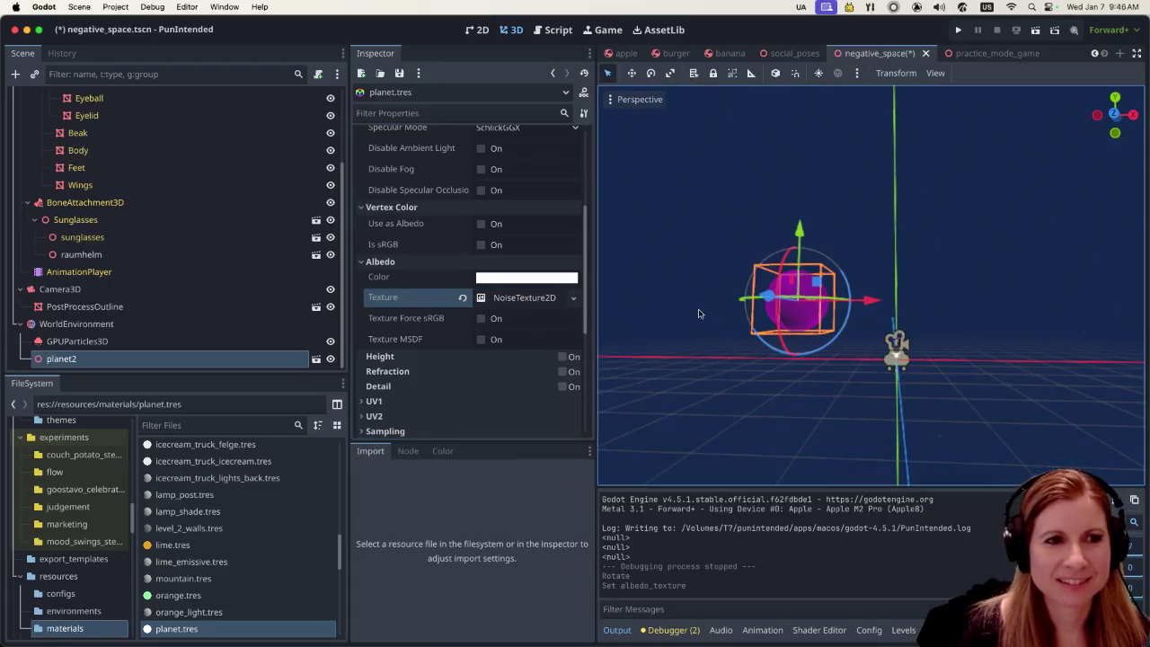
scroll(853, 355, up, 5)
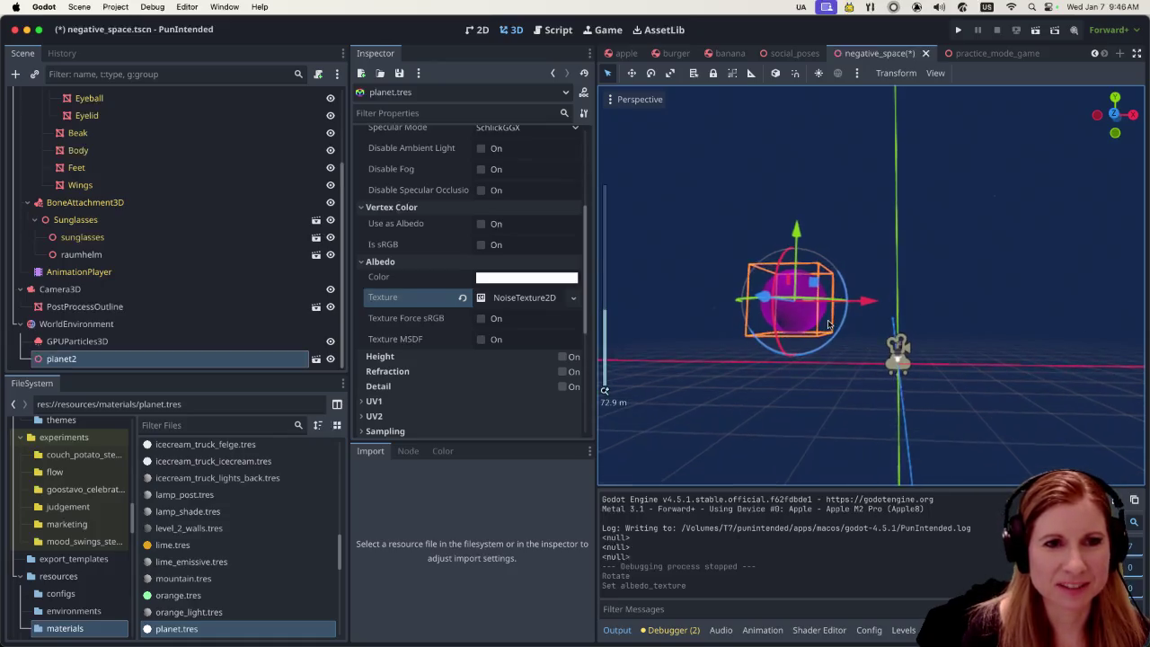
scroll(800, 355, down, 2)
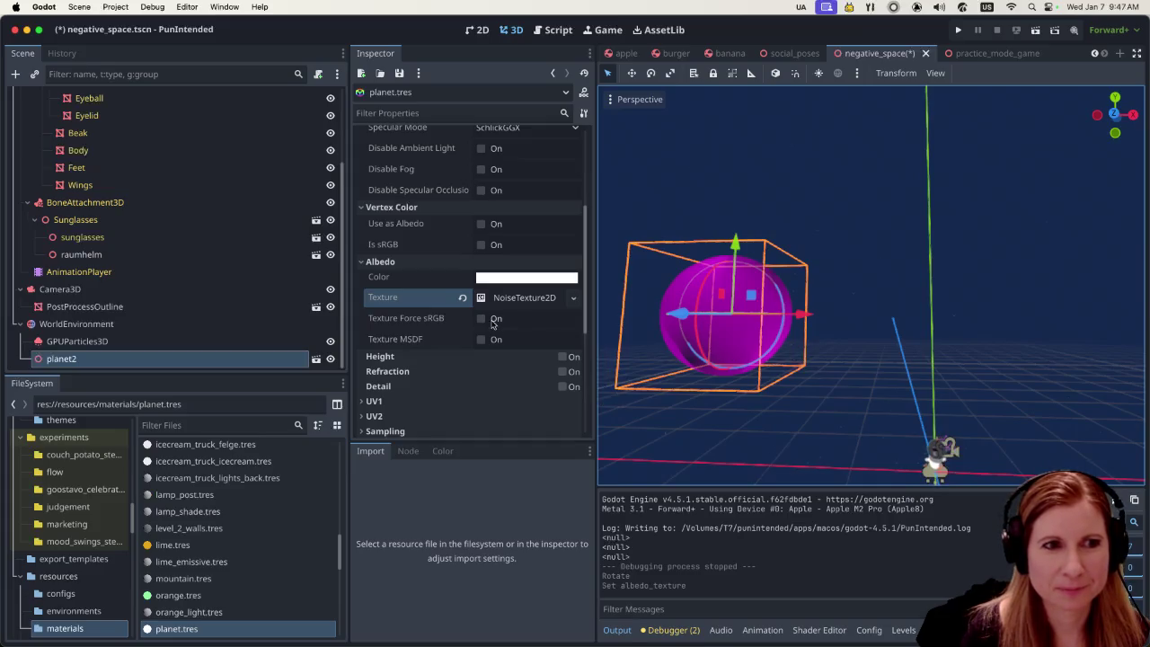
scroll(486, 333, up, 1)
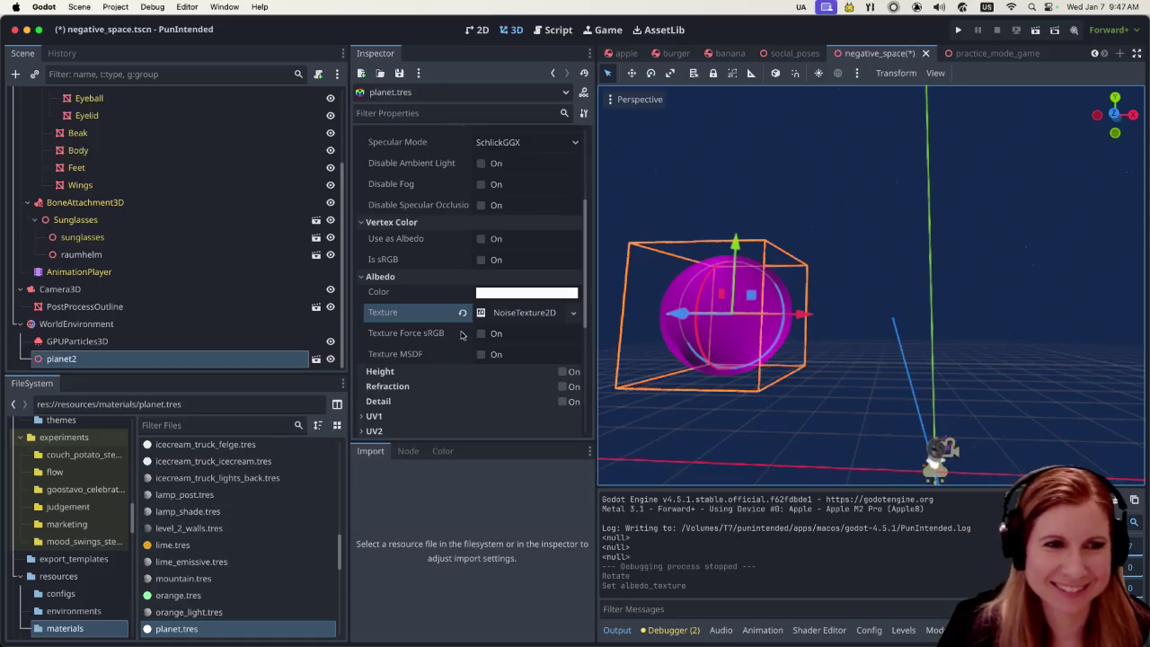
click(575, 314)
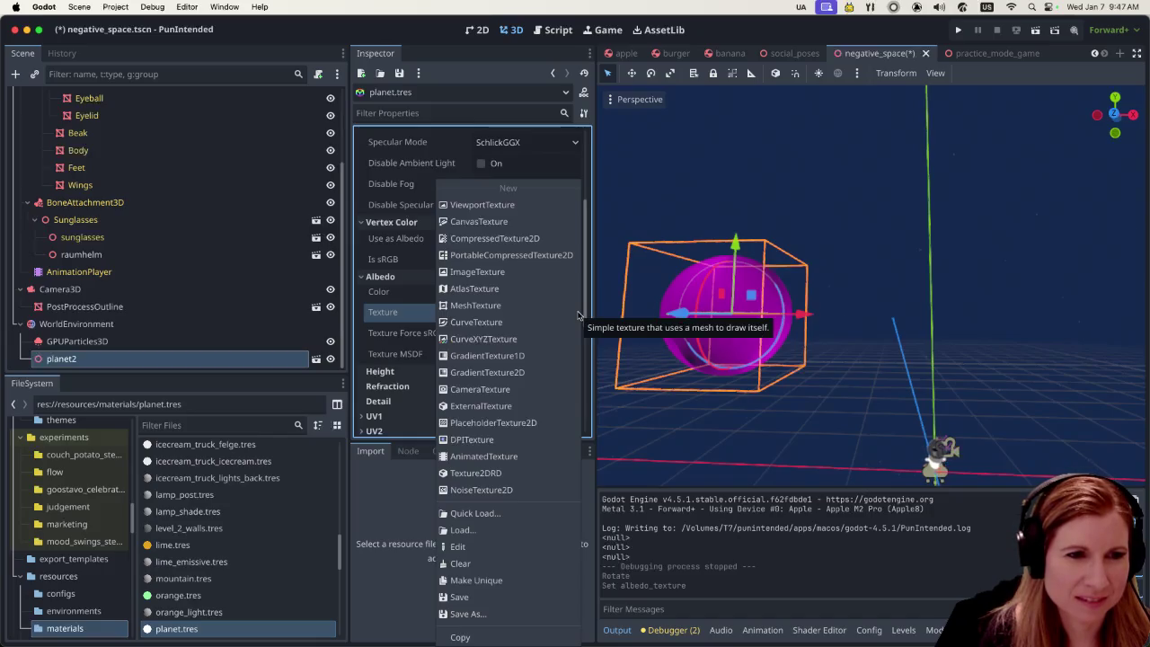
Expand the NoiseTexture2D settings and browse the Noise resource options without choosing
click(403, 309)
click(504, 314)
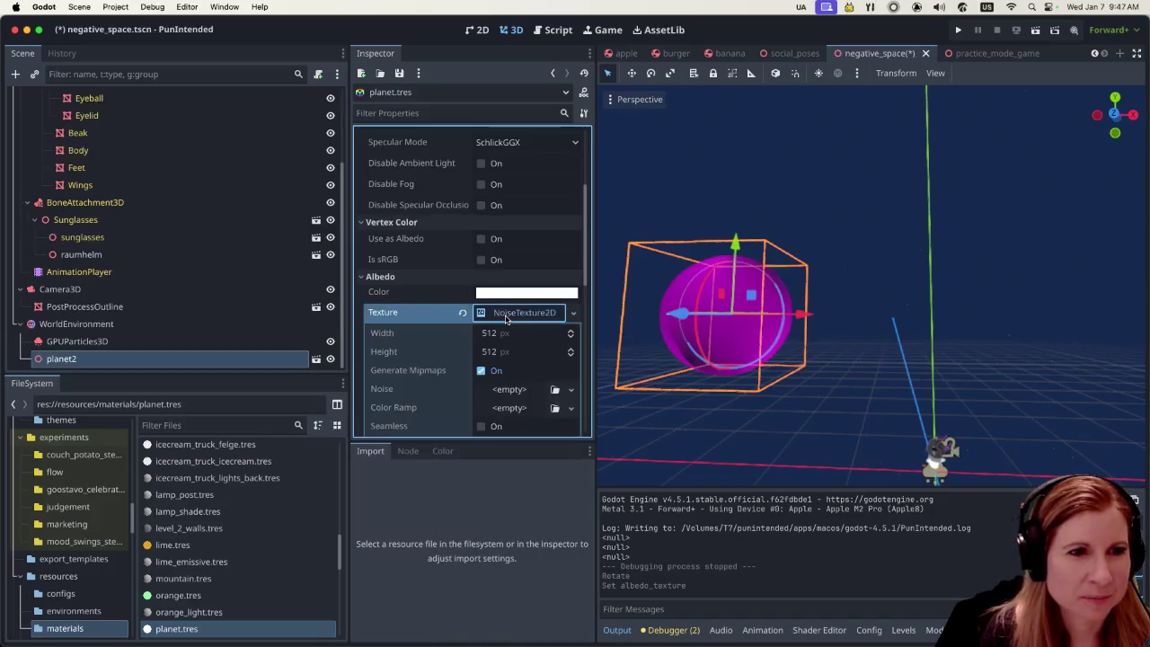
scroll(485, 373, down, 3)
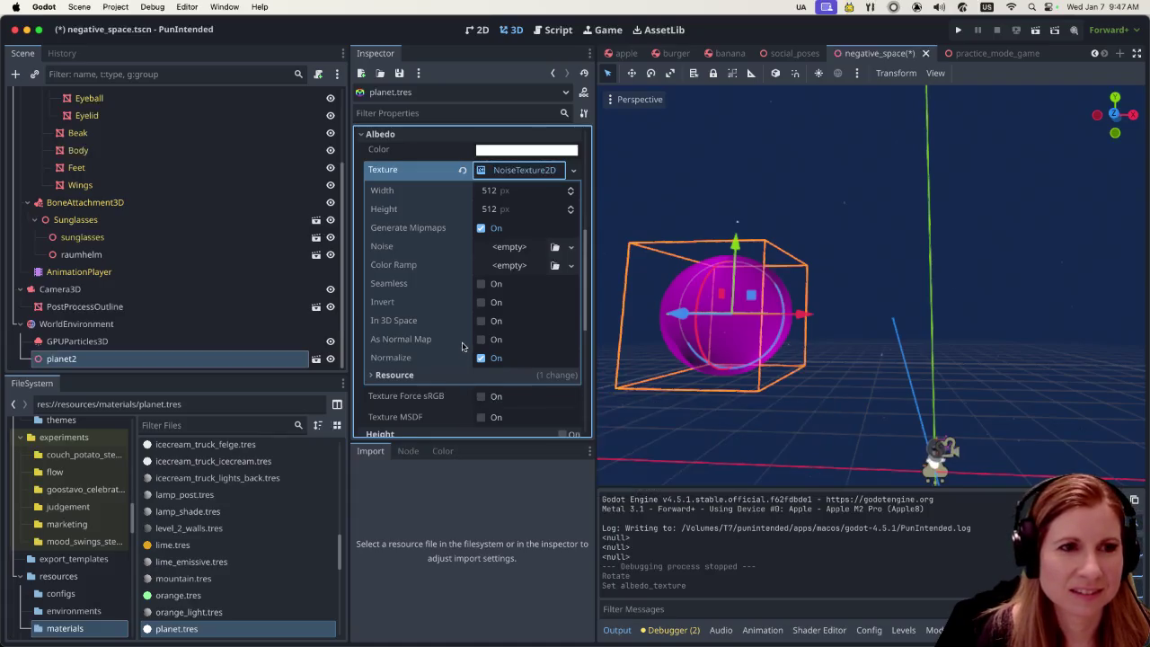
scroll(462, 346, down, 3)
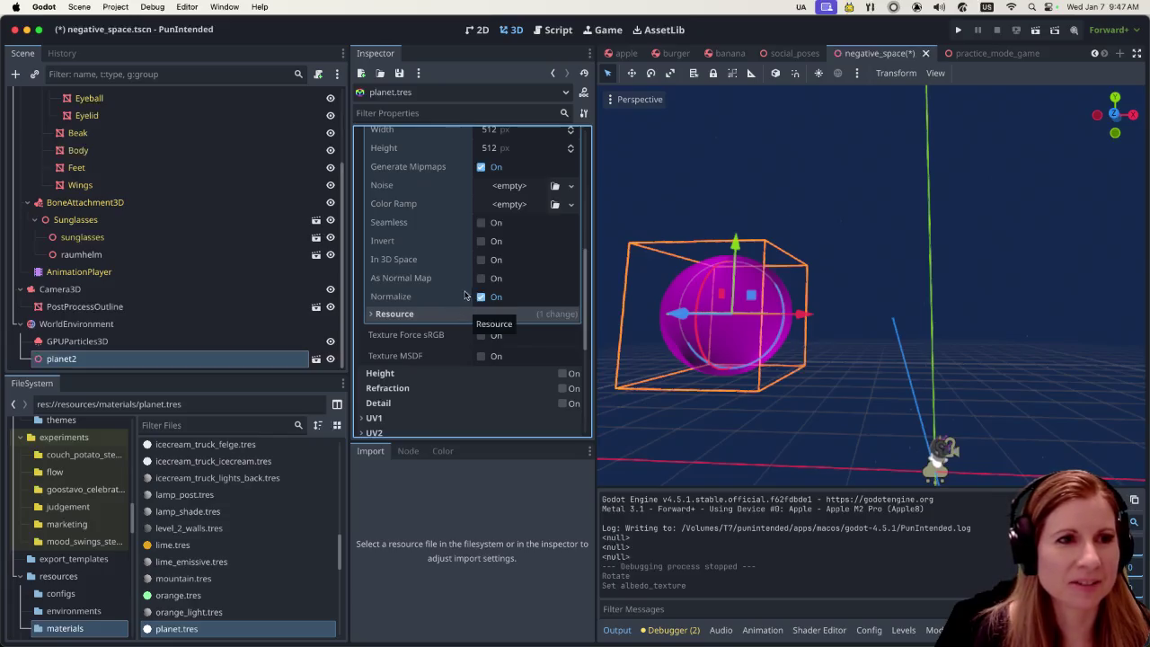
click(525, 187)
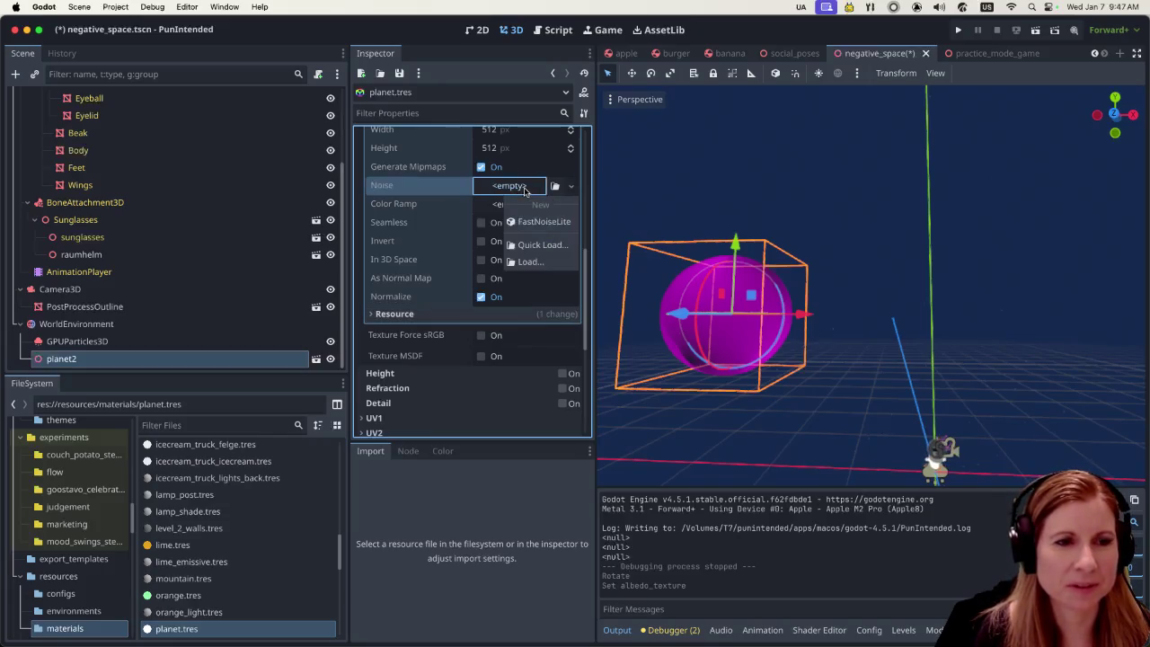
click(571, 186)
click(571, 186)
click(571, 186)
click(506, 186)
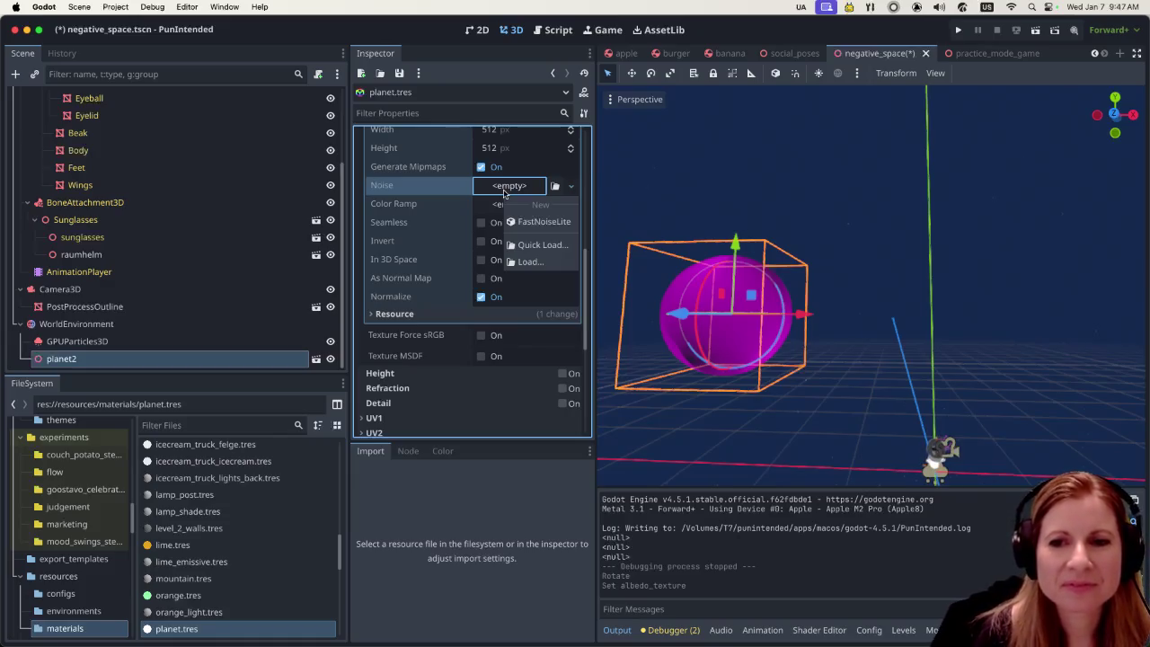
click(504, 192)
scroll(477, 216, up, 2)
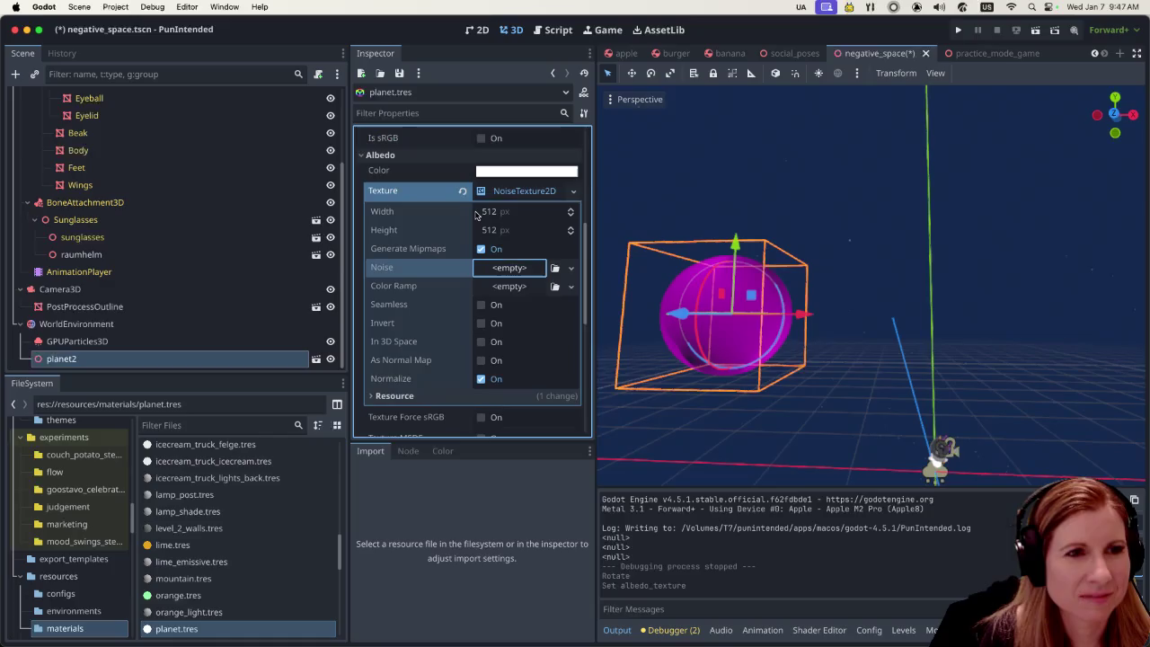
Create a new FastNoiseLite in the Noise field, giving the sphere grey mottling
click(501, 287)
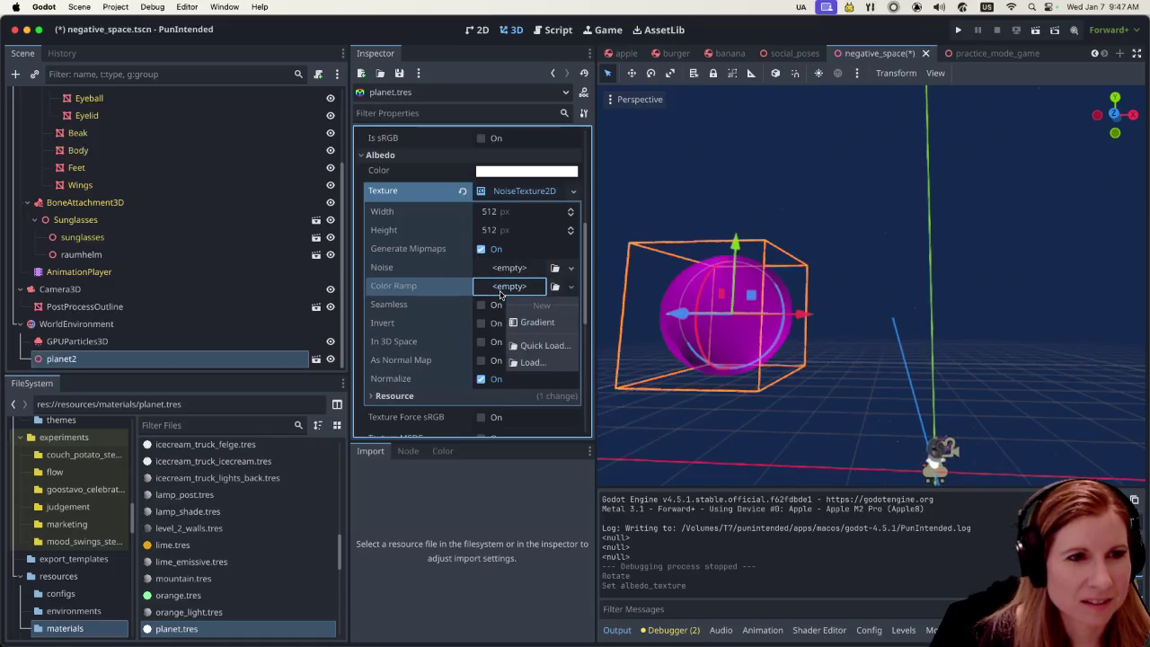
click(506, 267)
click(506, 268)
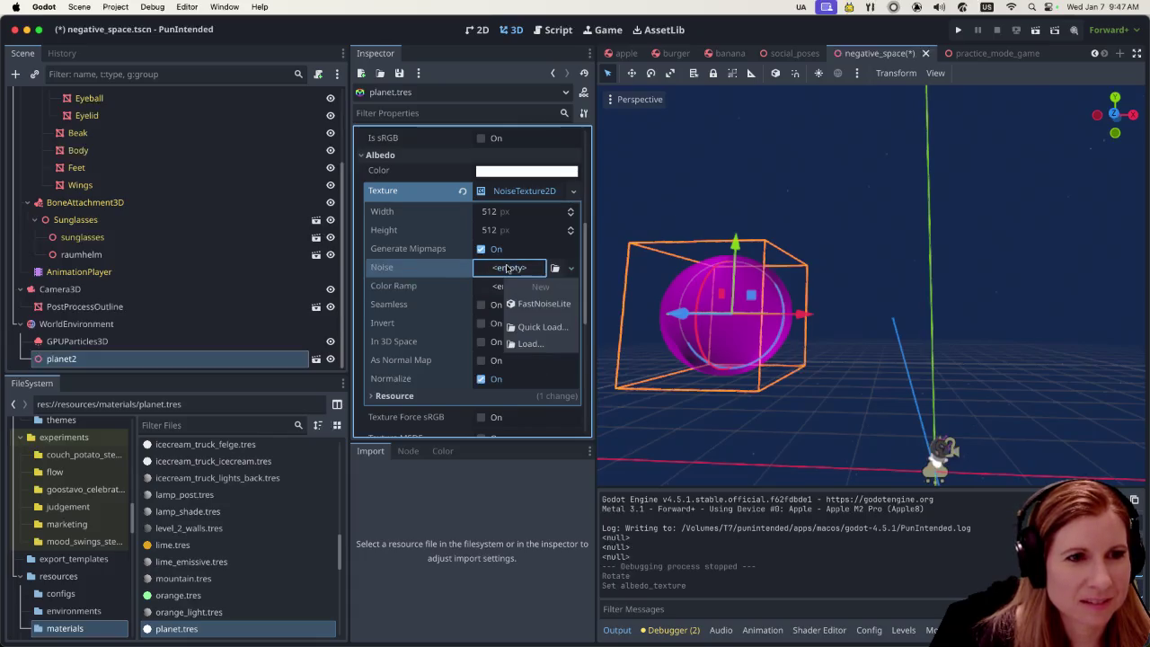
click(527, 304)
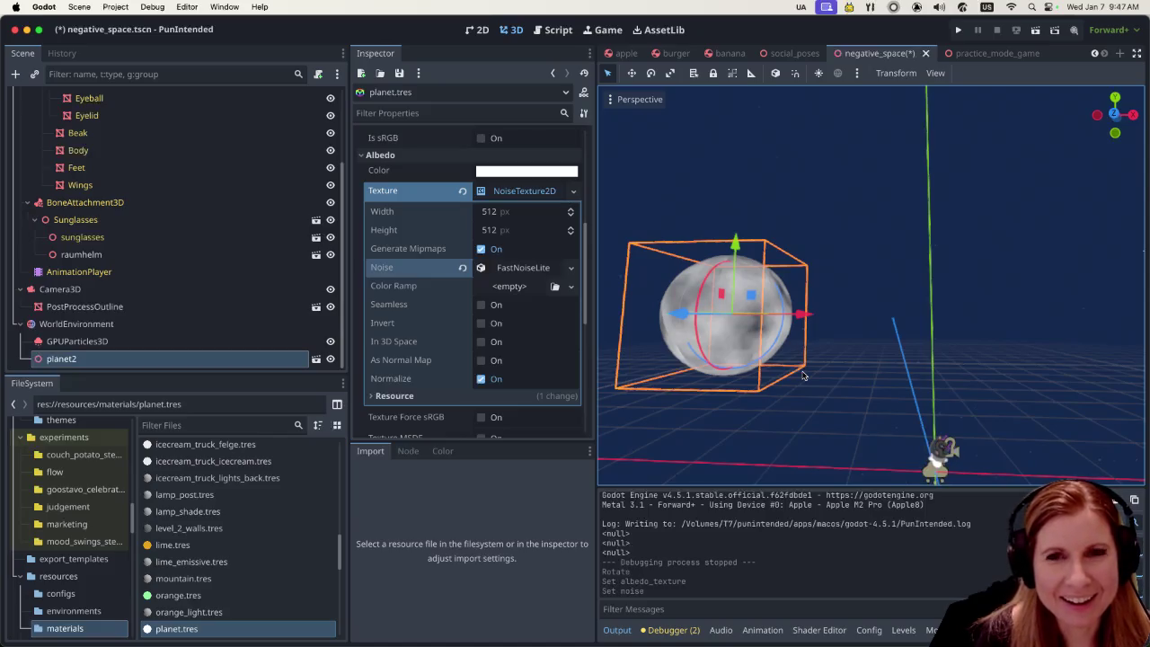
scroll(781, 382, down, 4)
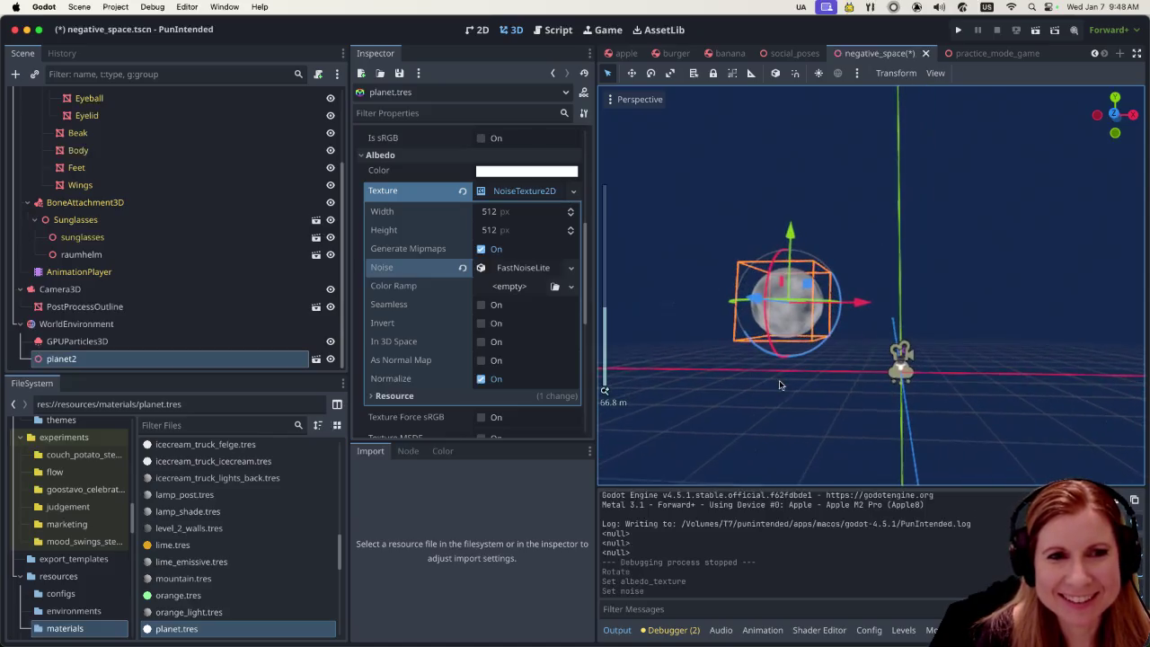
scroll(867, 413, up, 5)
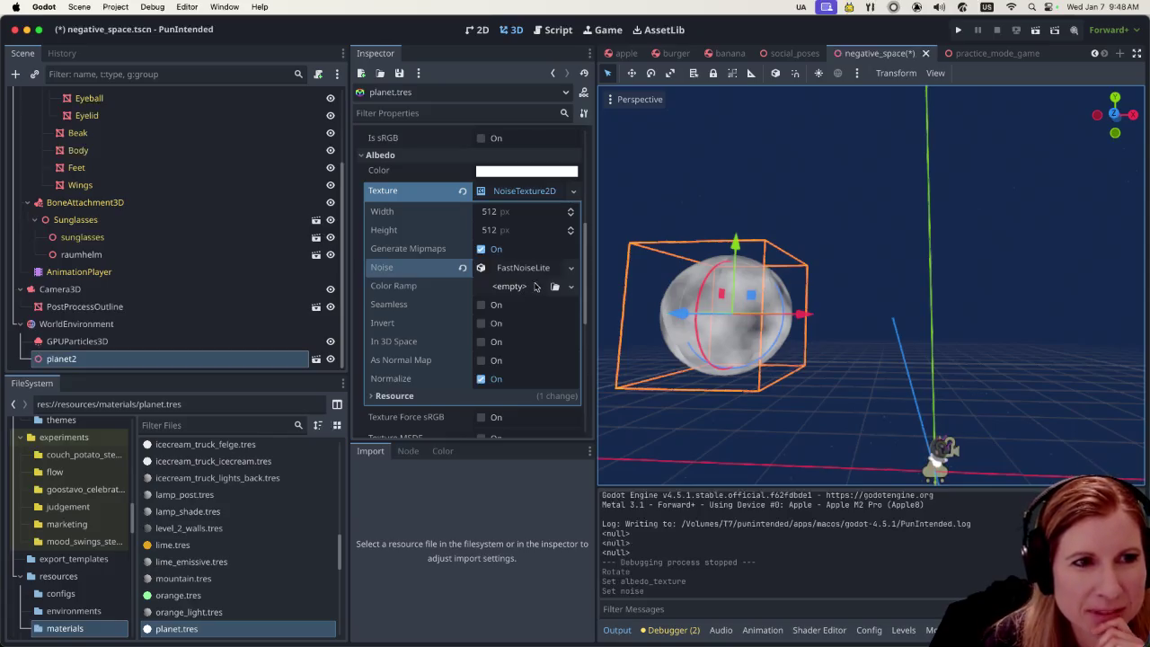
scroll(525, 287, up, 2)
scroll(526, 294, down, 1)
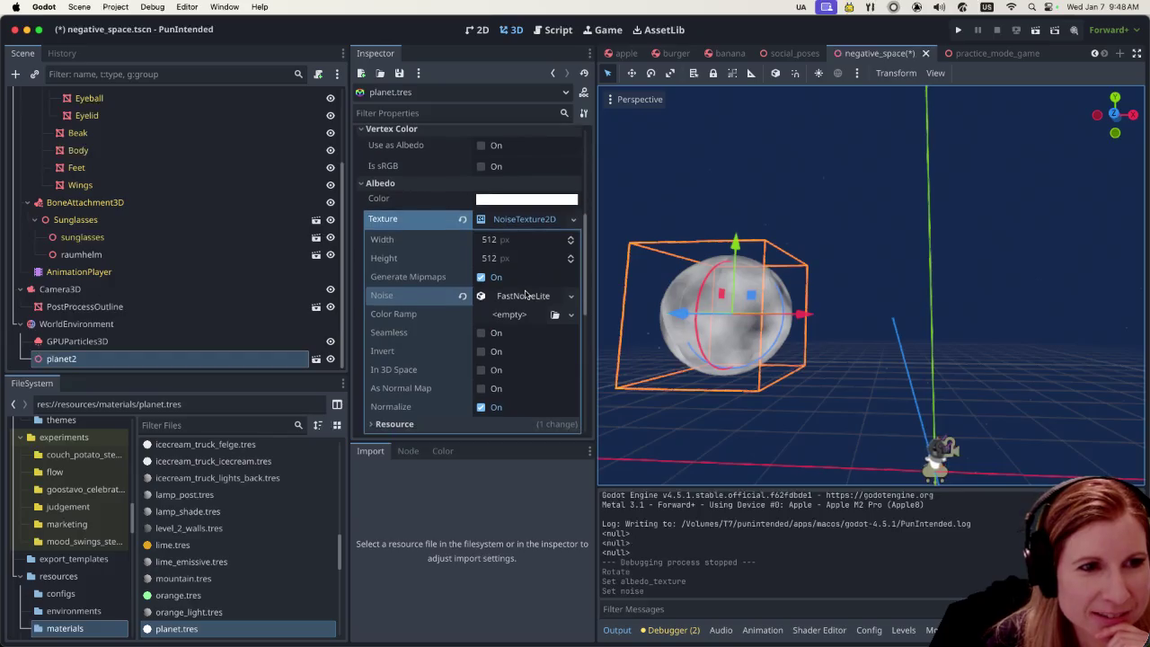
double_click(481, 321)
click(480, 342)
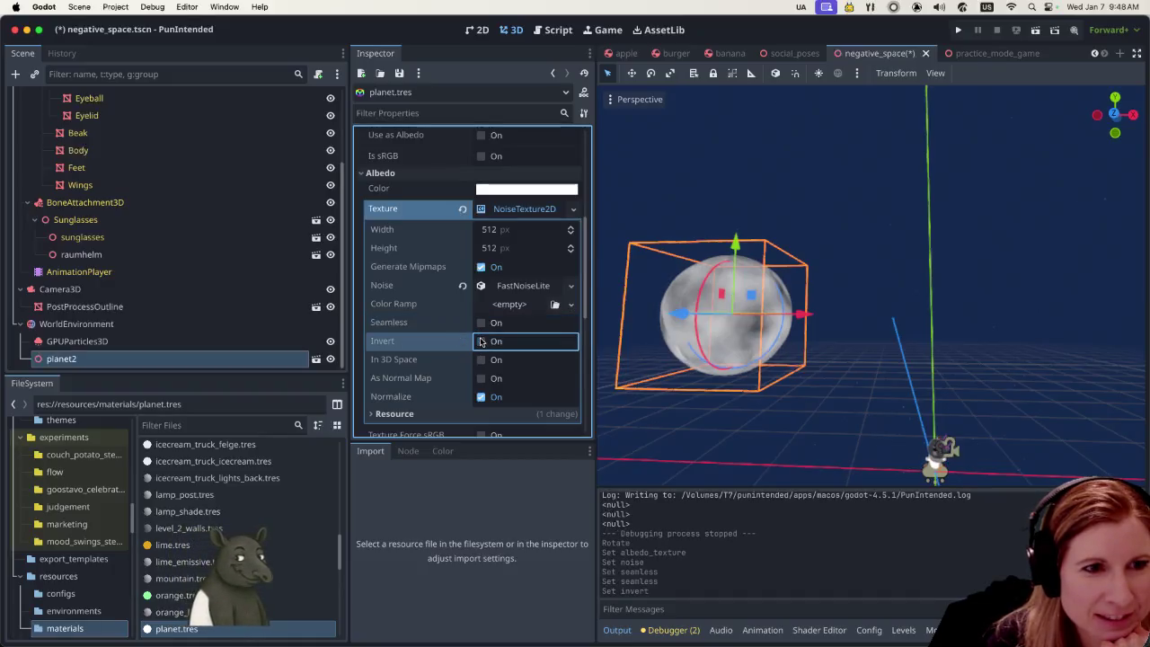
click(481, 359)
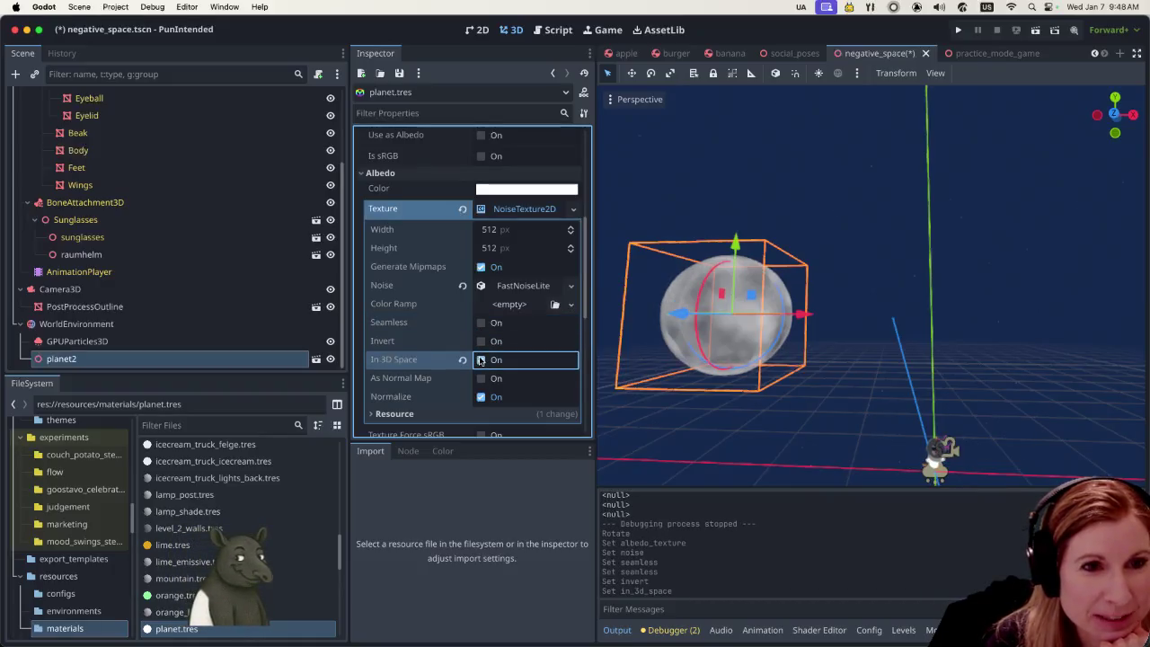
click(481, 359)
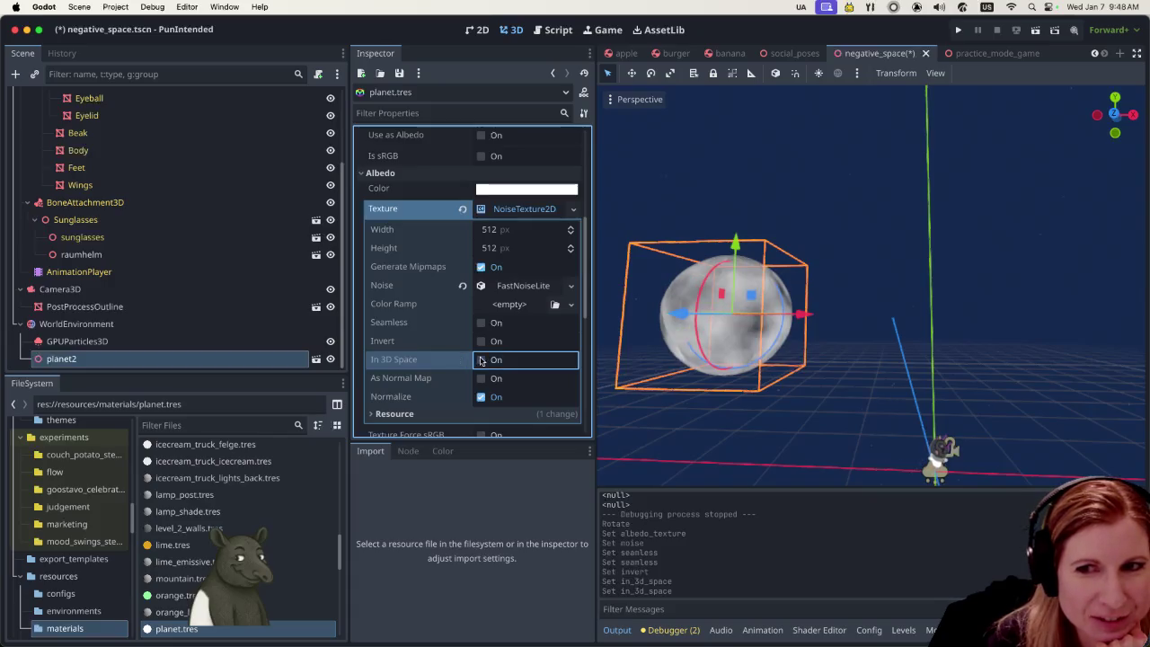
click(480, 378)
click(480, 378)
scroll(438, 380, down, 3)
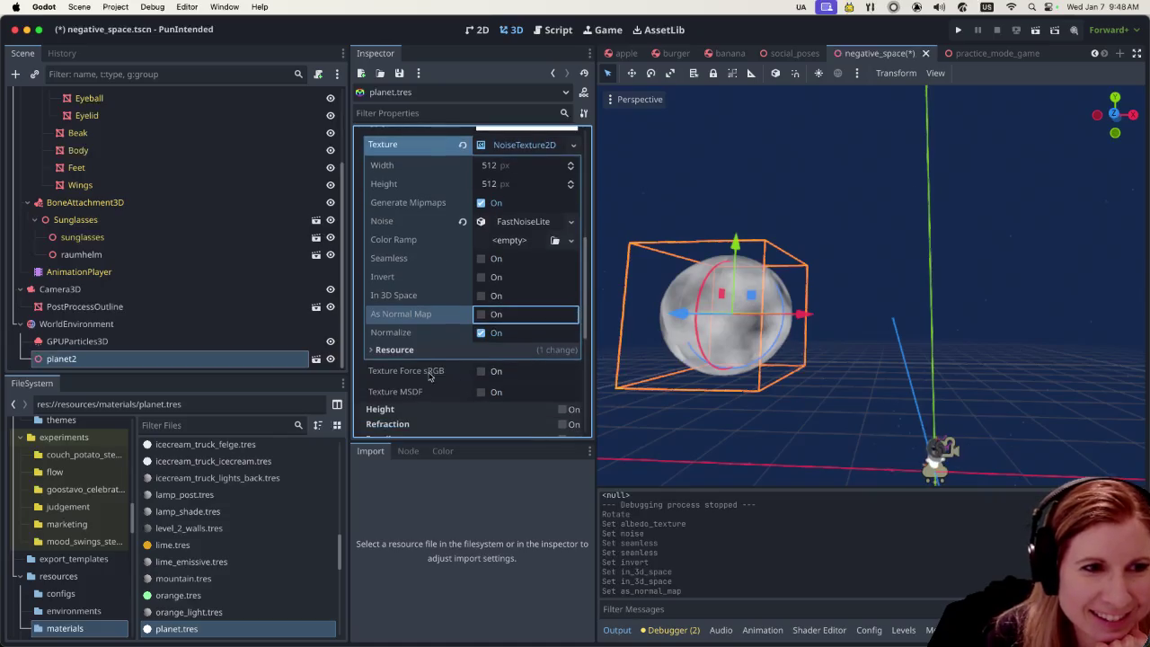
click(365, 352)
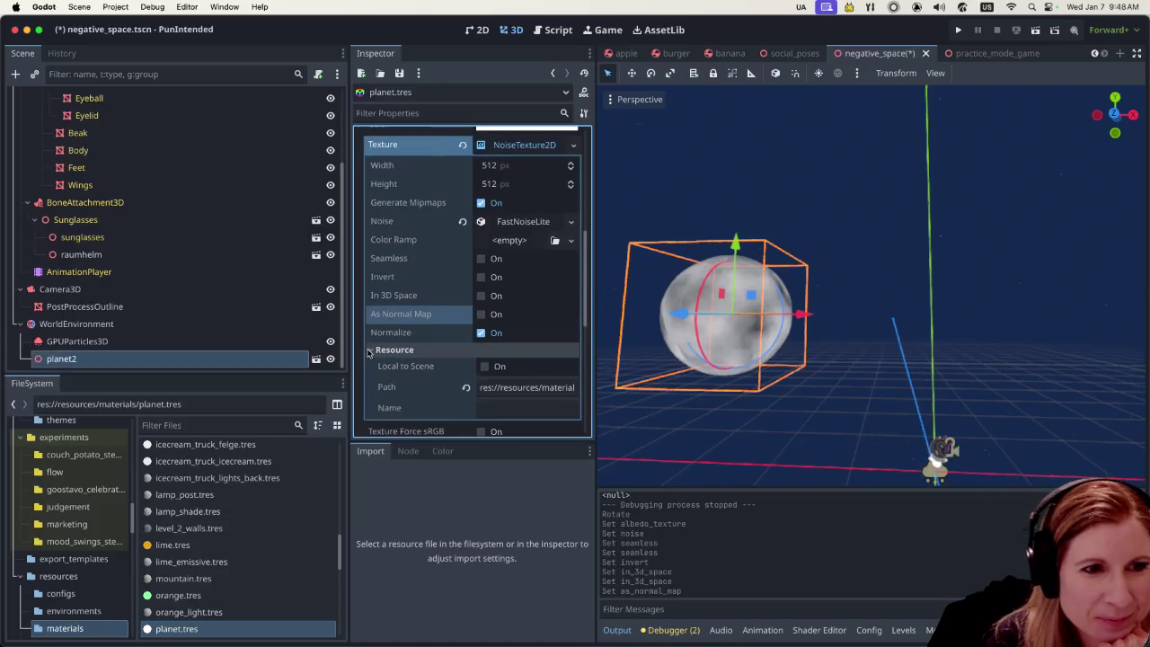
click(365, 351)
scroll(476, 364, down, 5)
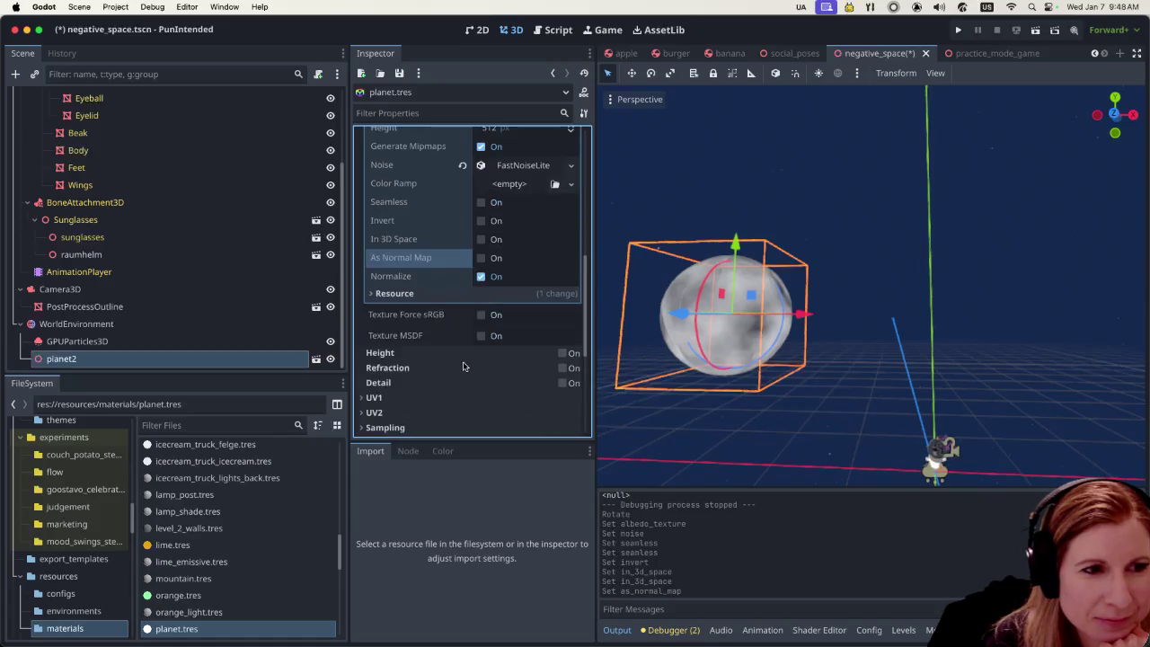
scroll(463, 365, down, 2)
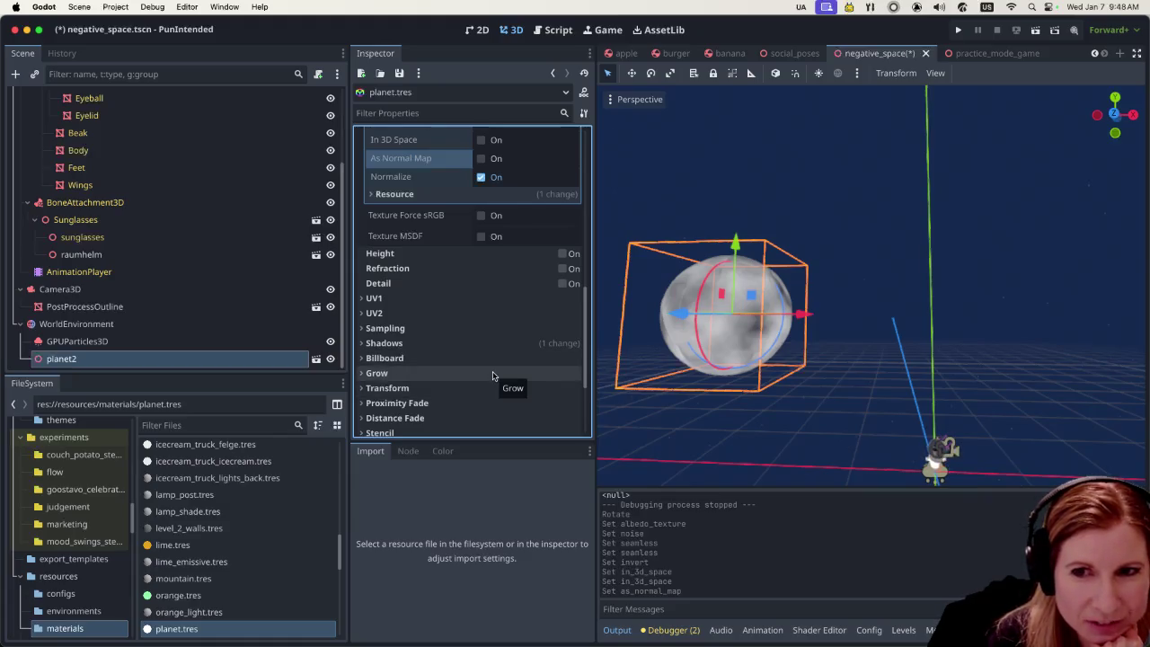
scroll(492, 376, up, 9)
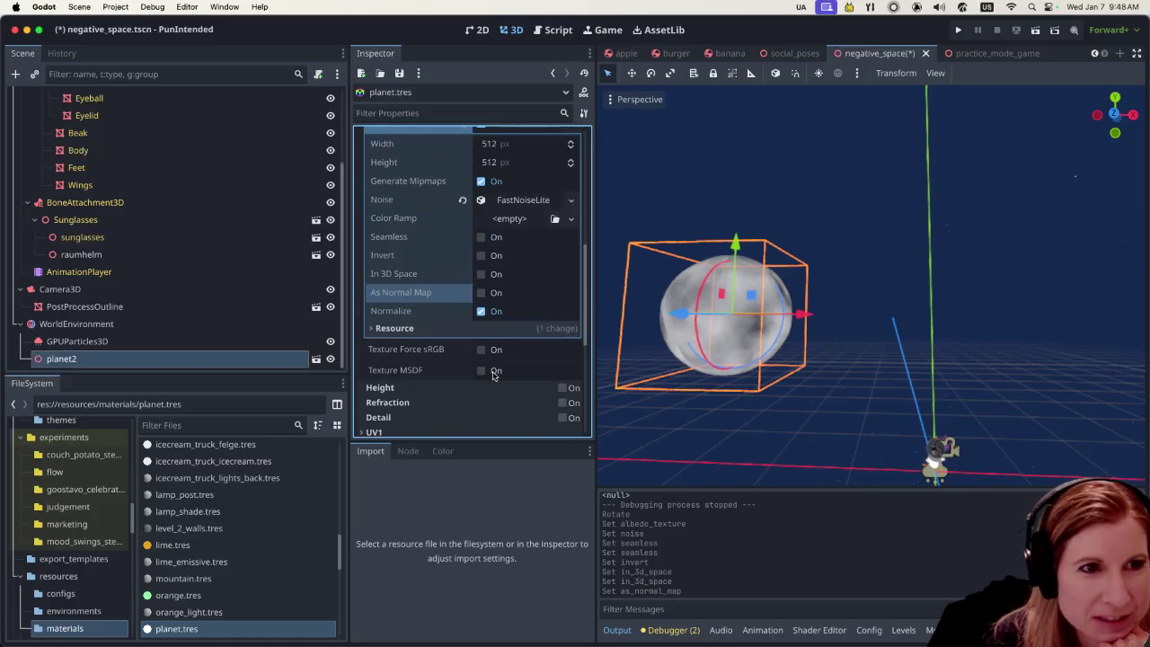
Add a new Gradient colour ramp, insert a middle point, drag it left, and select a point's colour
click(509, 283)
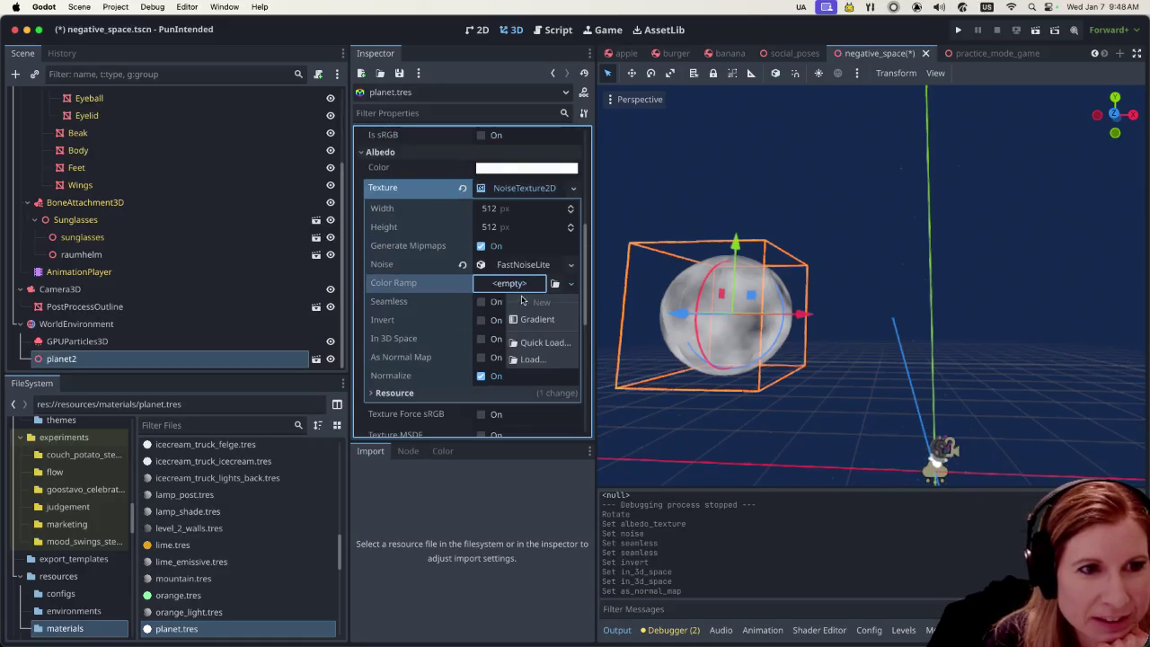
click(521, 315)
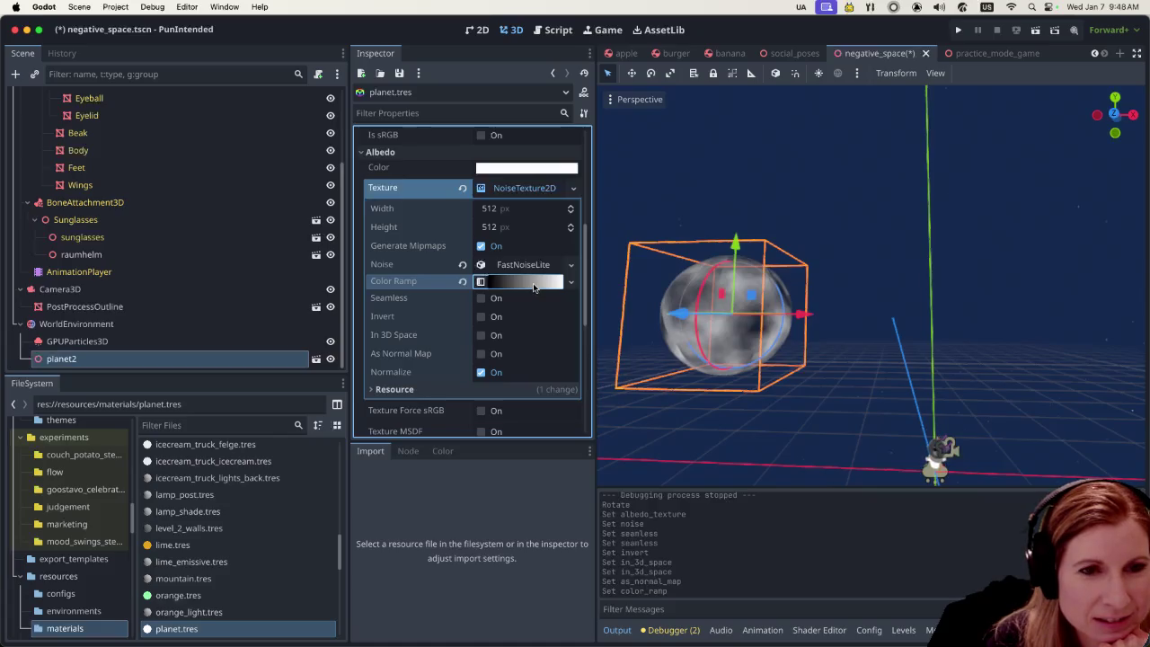
click(530, 284)
click(437, 331)
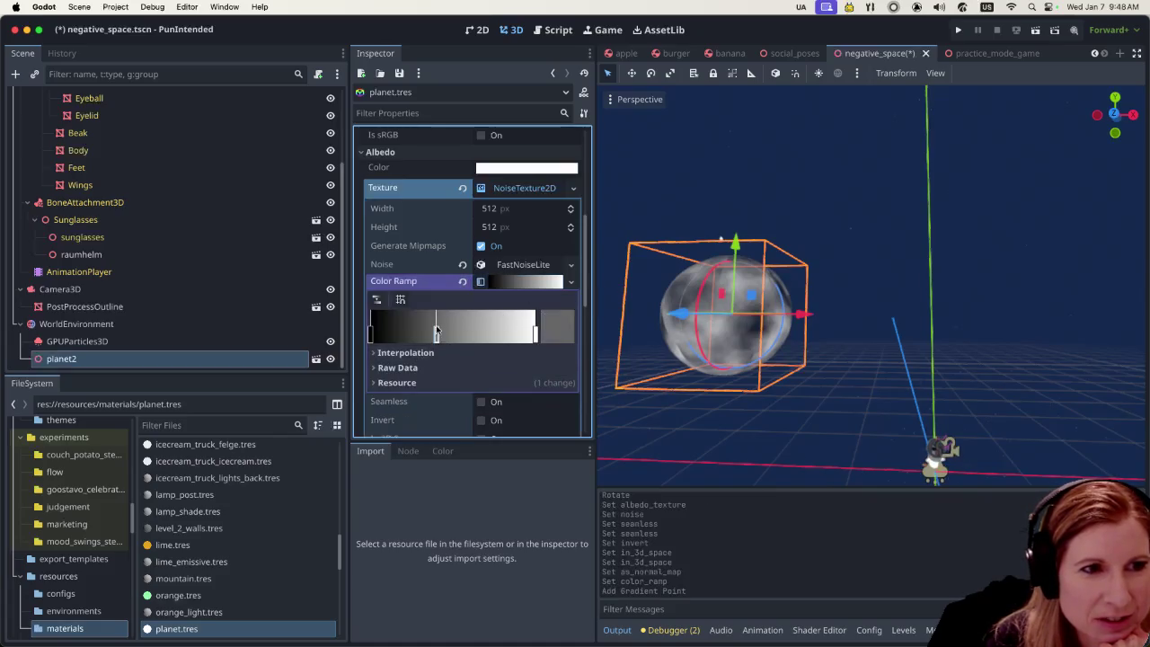
mouse_move(447, 330)
mouse_down()
mouse_move(481, 330)
mouse_move(402, 334)
mouse_move(425, 351)
mouse_up()
scroll(449, 342, down, 1)
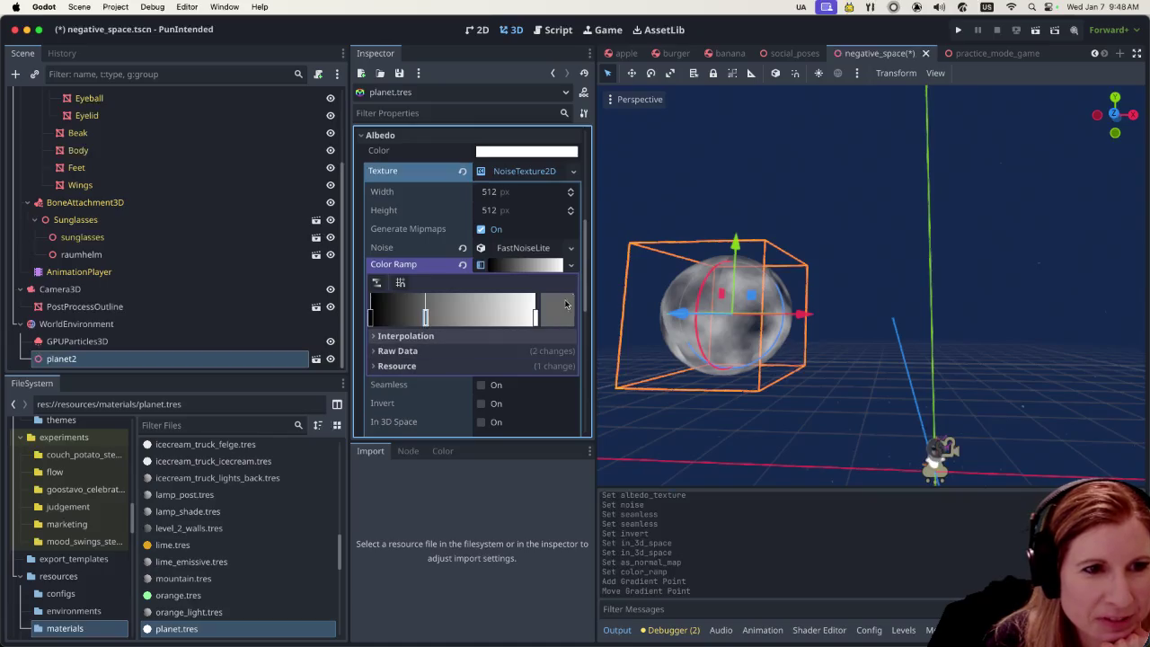
click(559, 311)
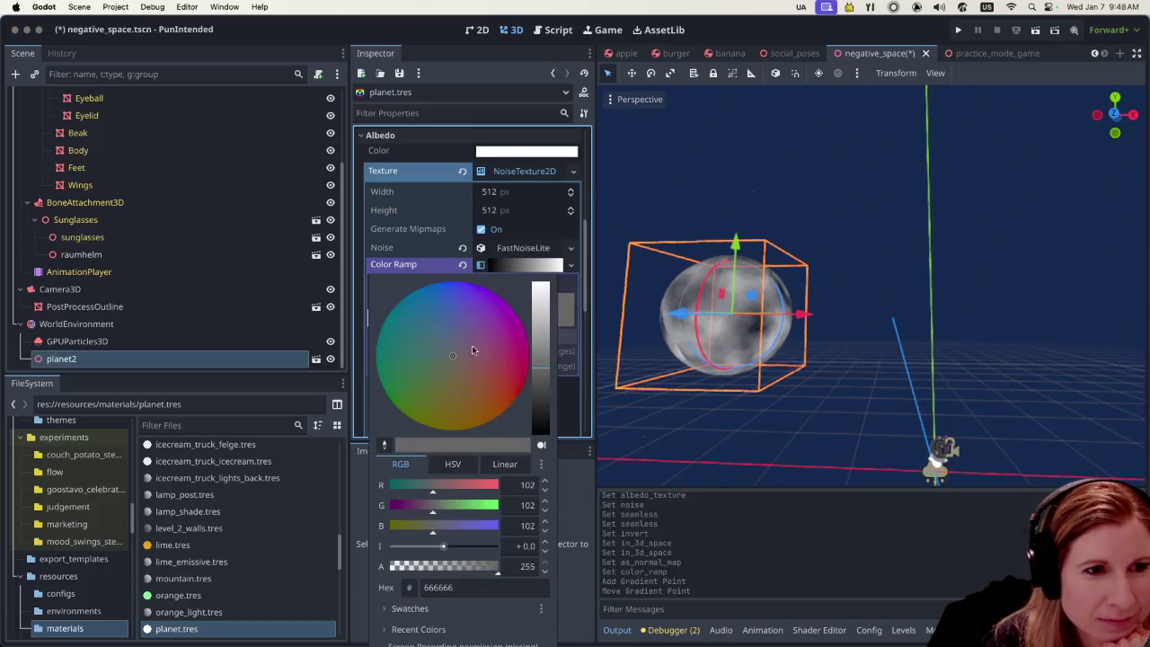
Try purple, pink, lavender, grey and slate swatches on the gradient's colour points
click(411, 609)
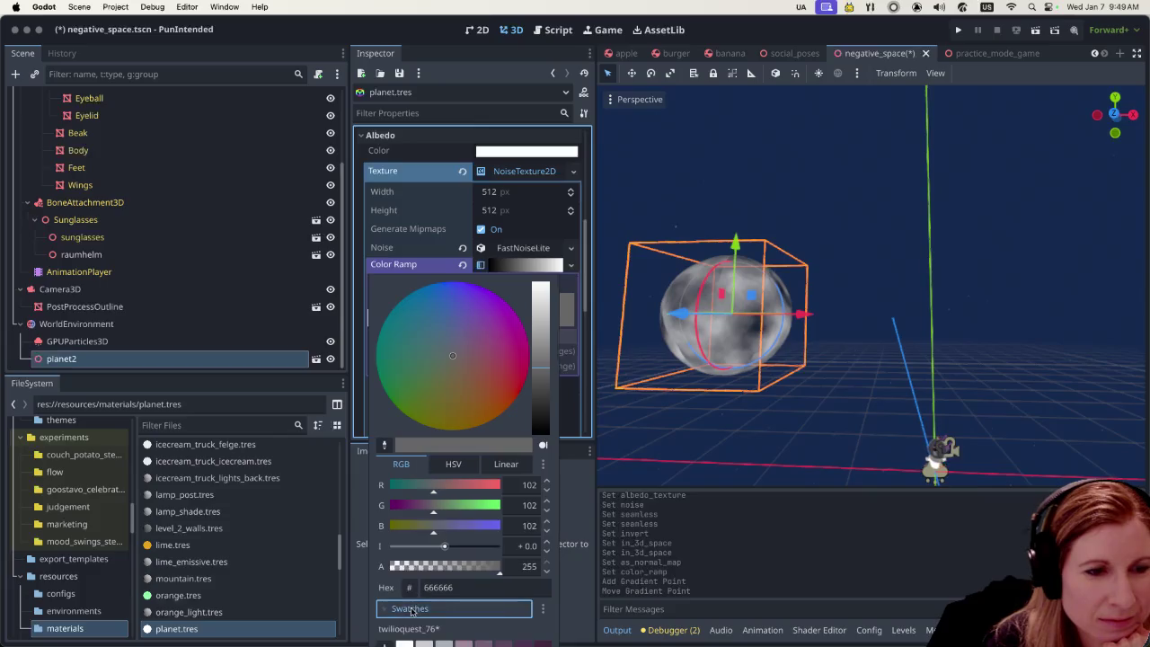
click(437, 532)
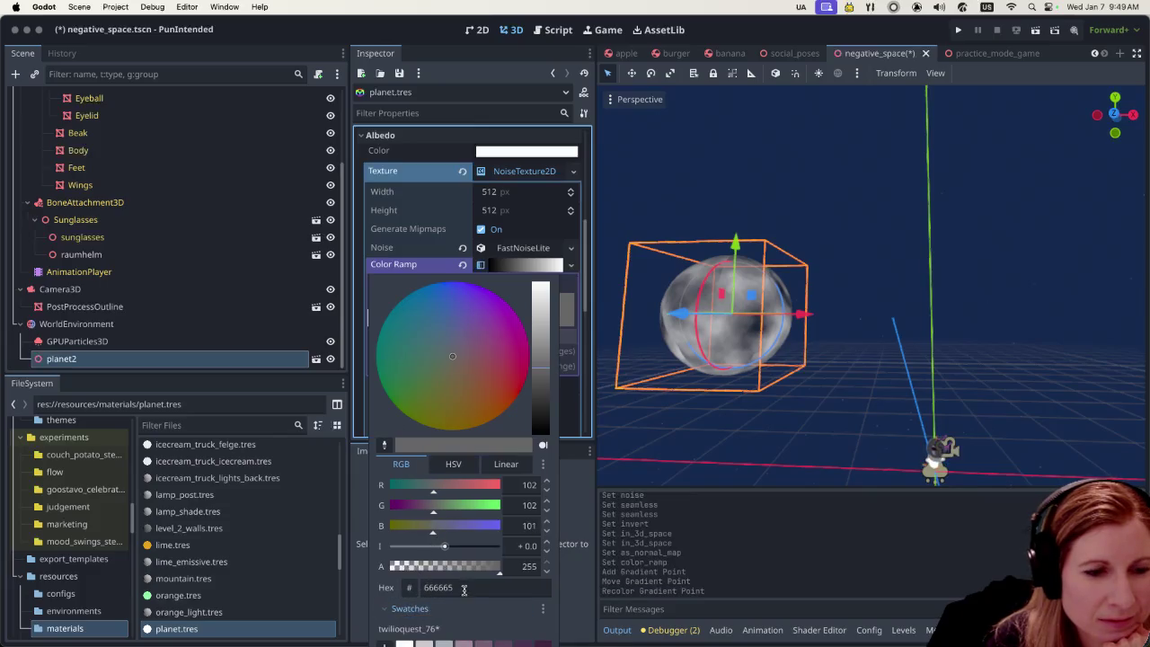
click(403, 251)
double_click(555, 310)
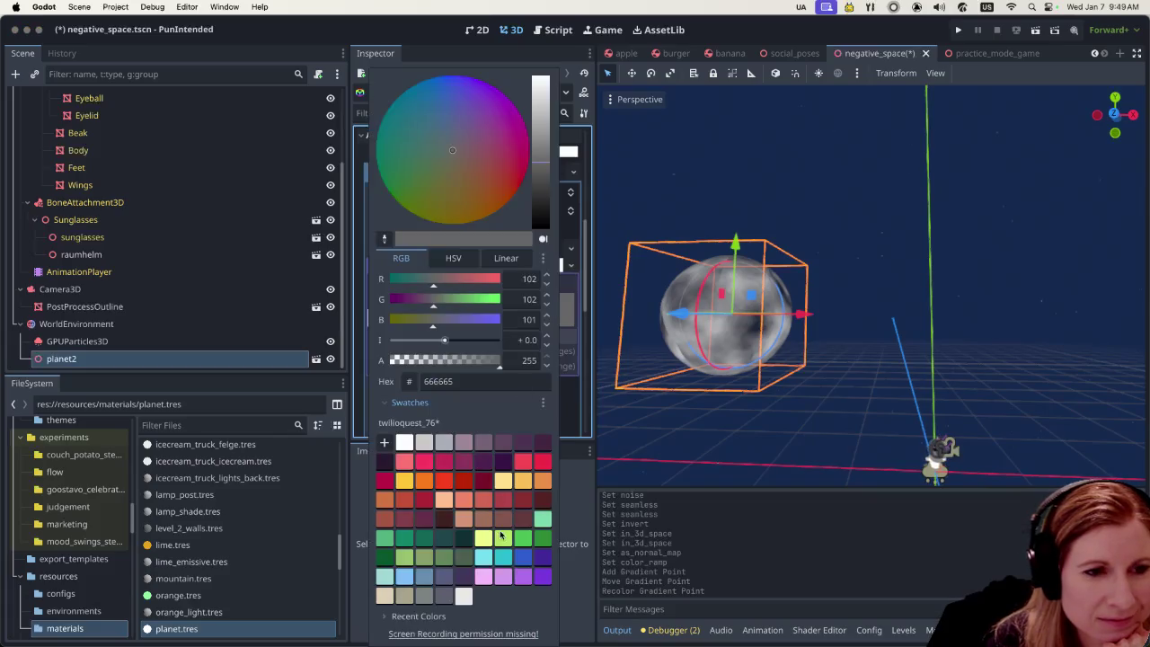
click(541, 559)
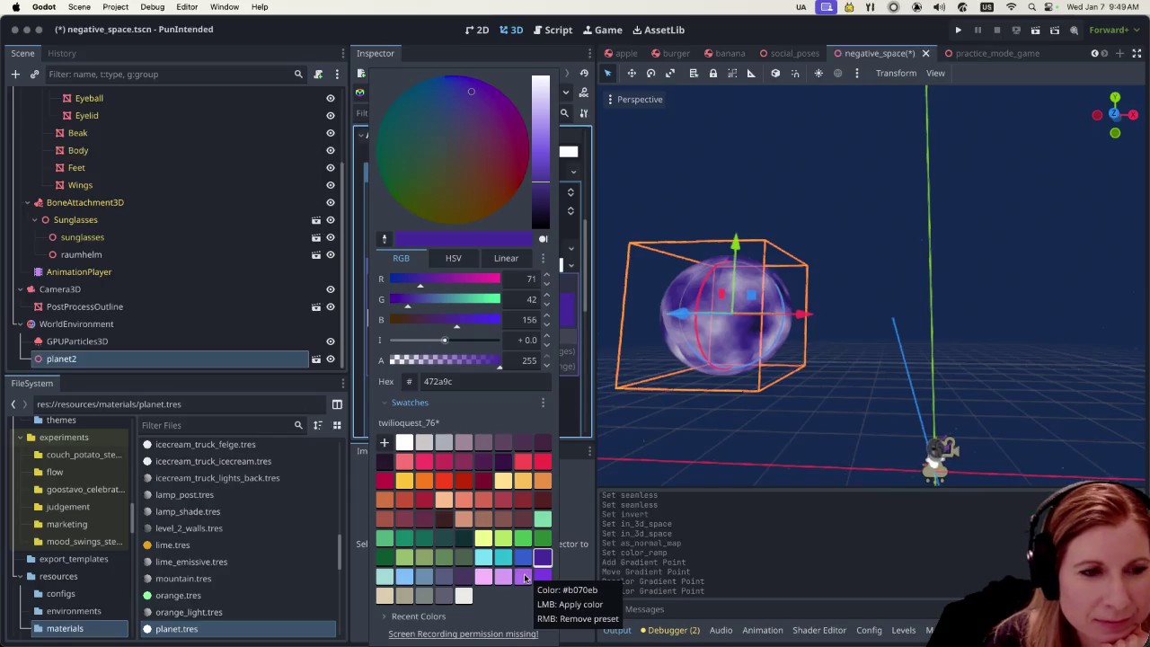
click(488, 579)
click(509, 581)
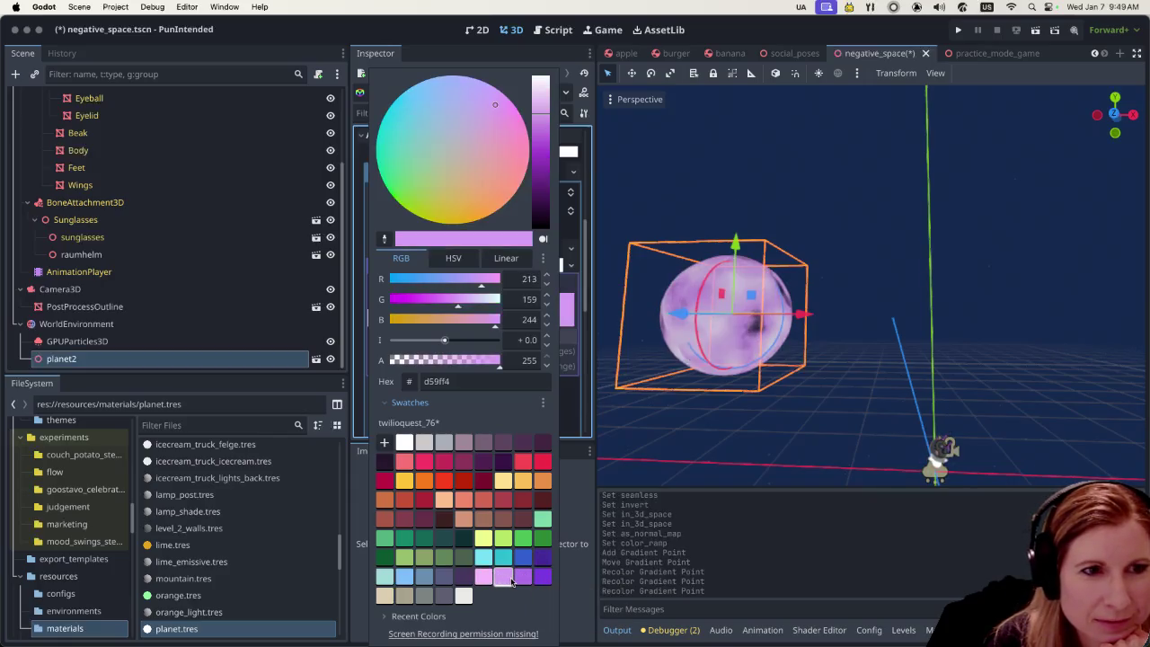
click(483, 578)
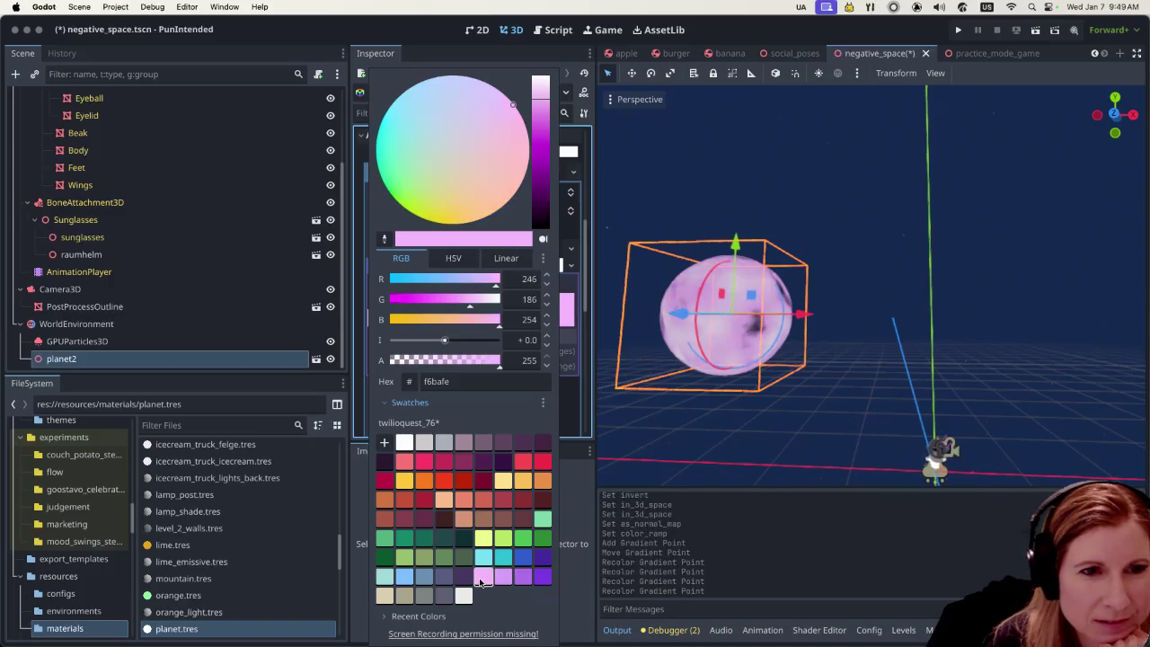
click(518, 582)
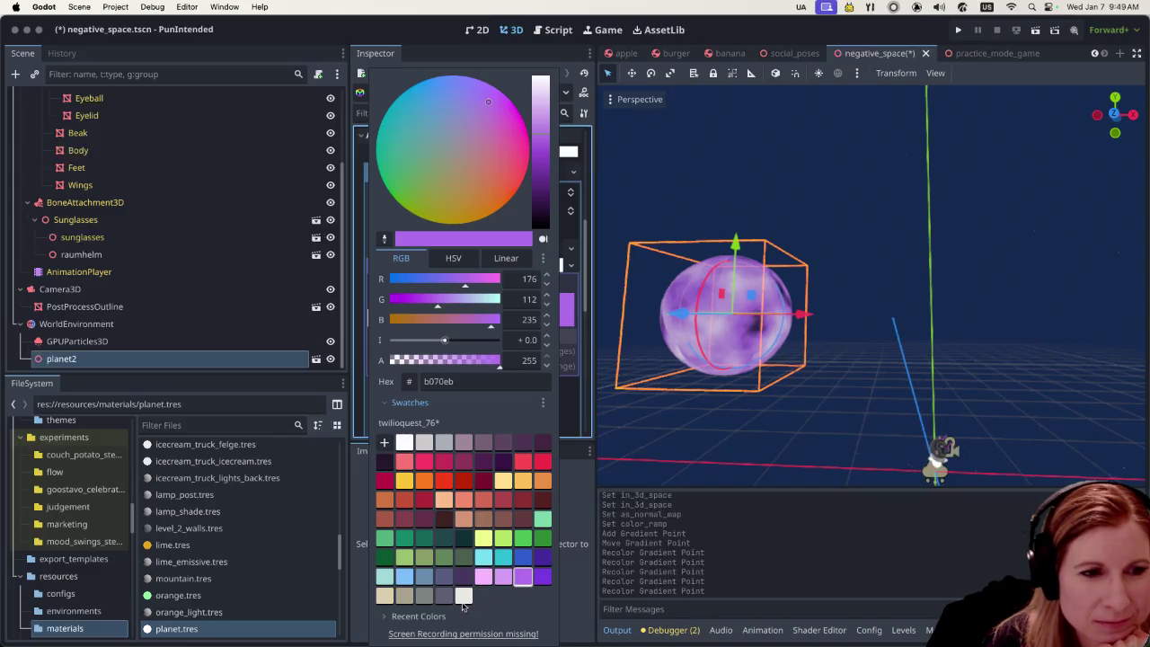
click(446, 597)
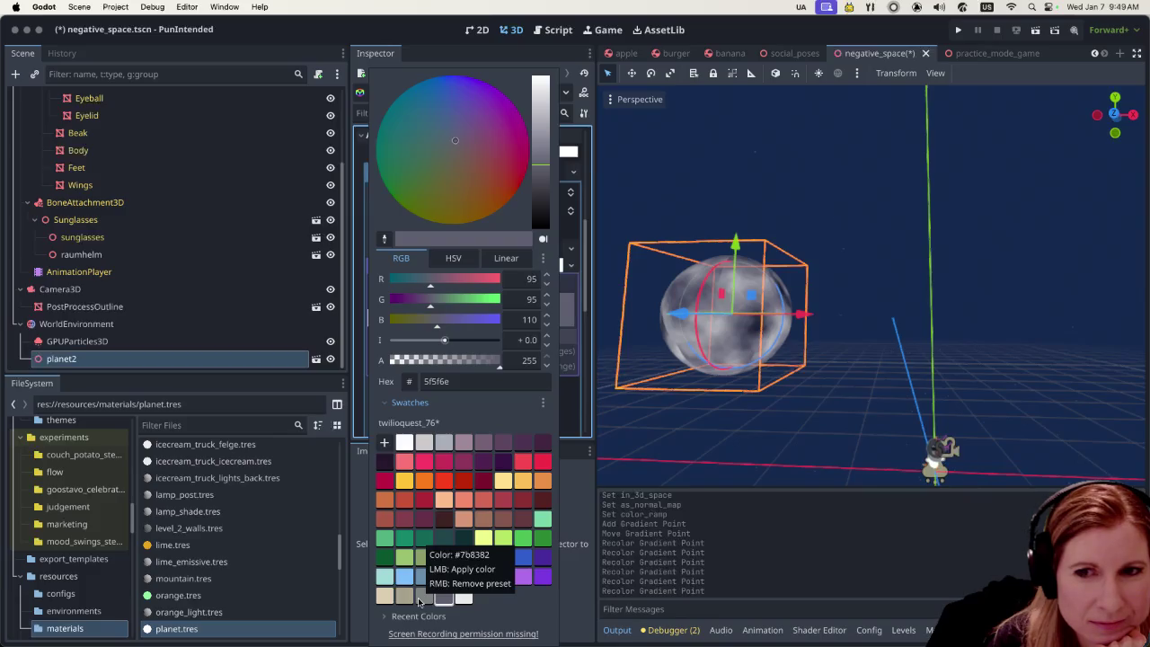
click(485, 578)
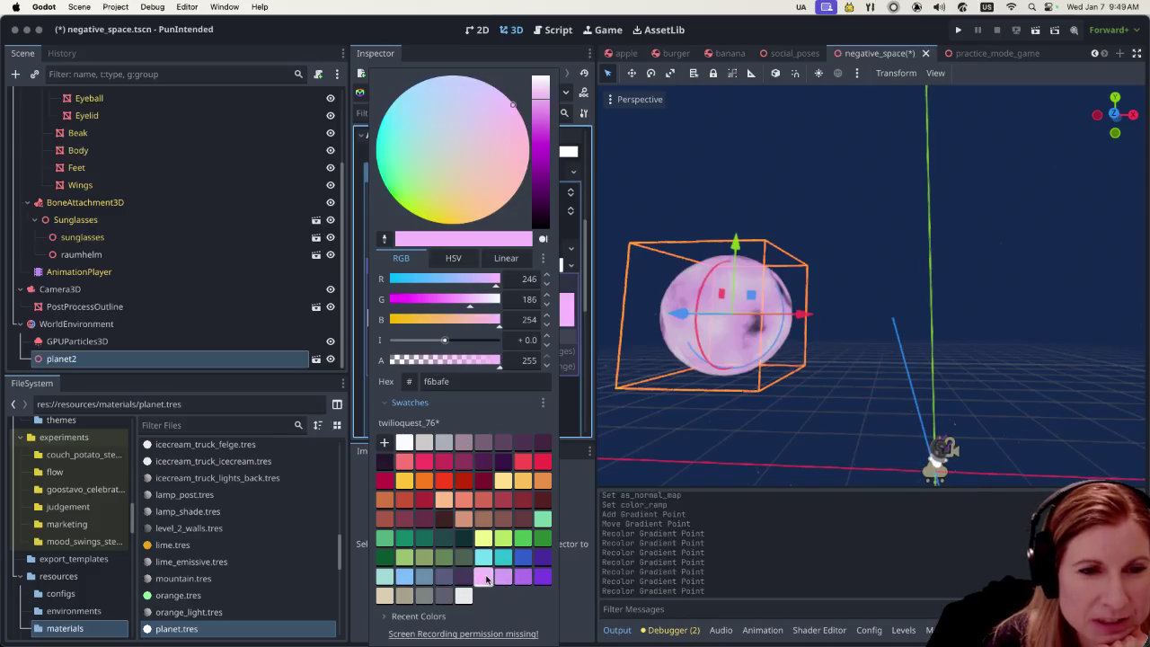
click(503, 579)
click(523, 578)
click(544, 579)
click(484, 576)
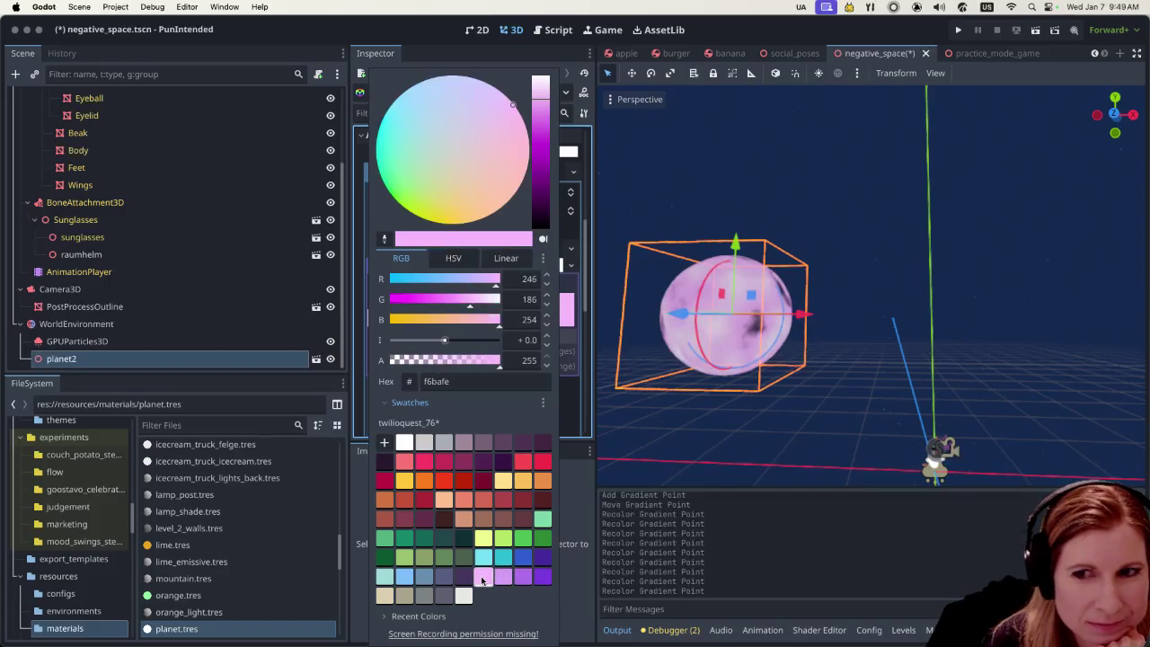
click(446, 580)
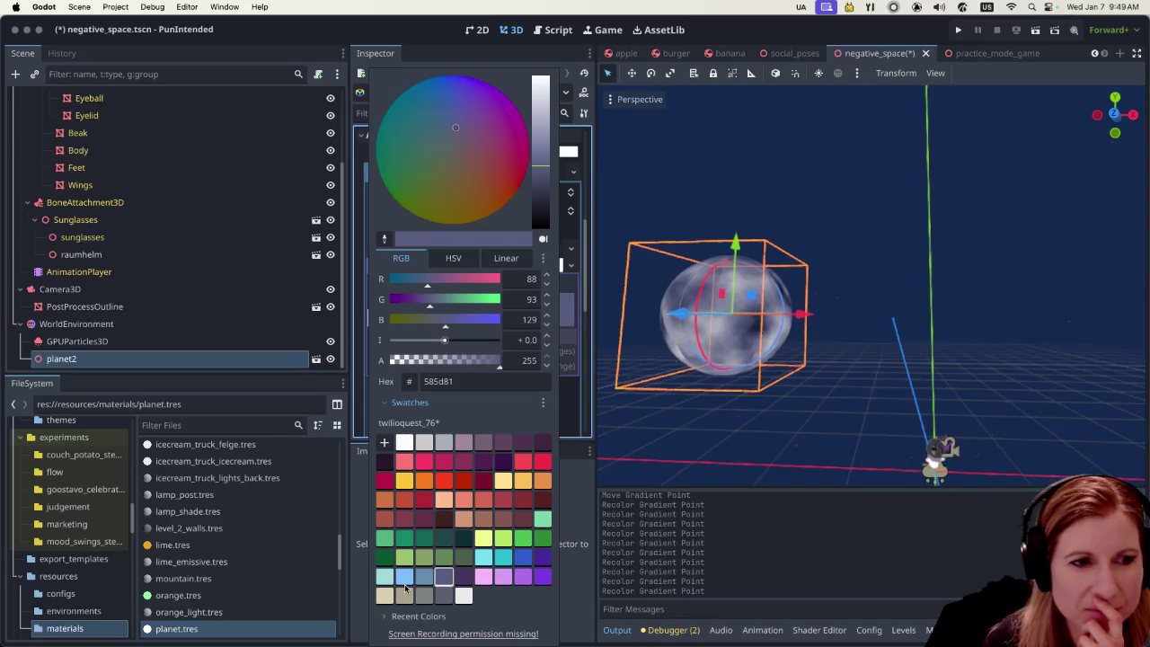
Settle the gradient point on dark teal #22474c after trying light blue and greens
click(405, 582)
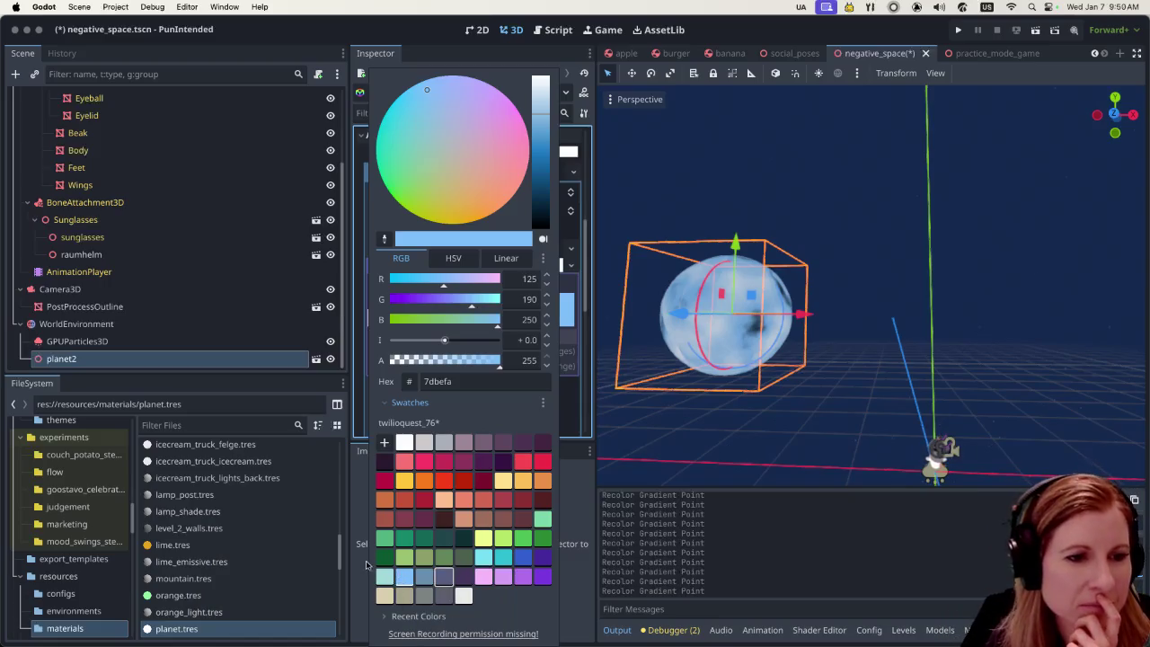
click(382, 558)
click(426, 539)
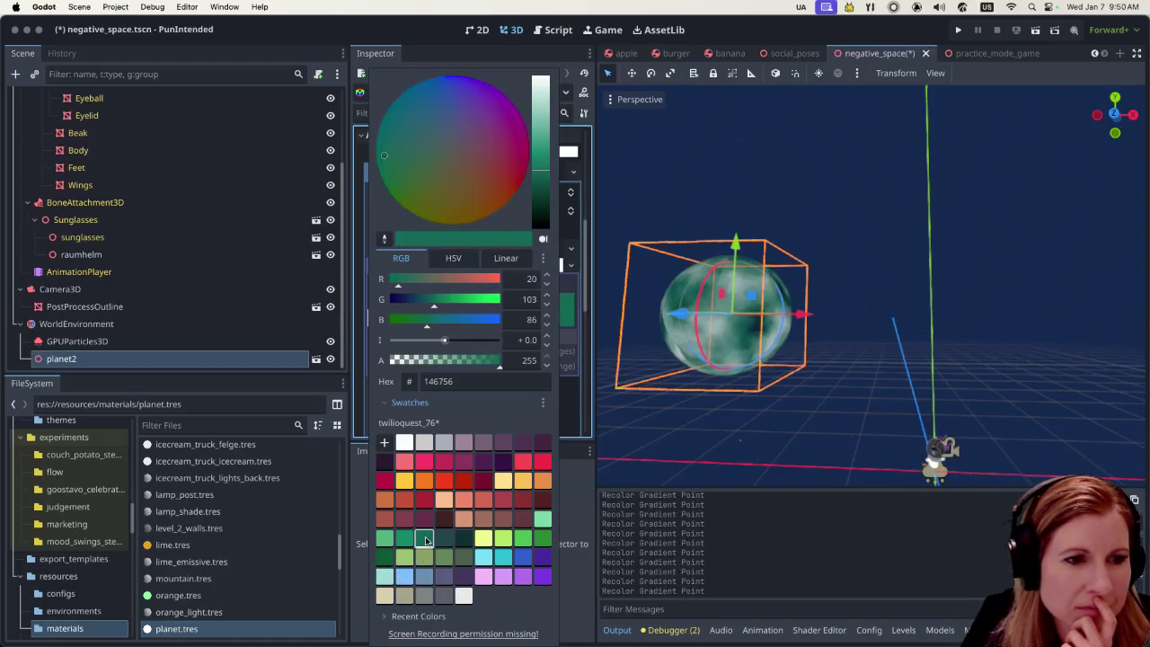
click(443, 538)
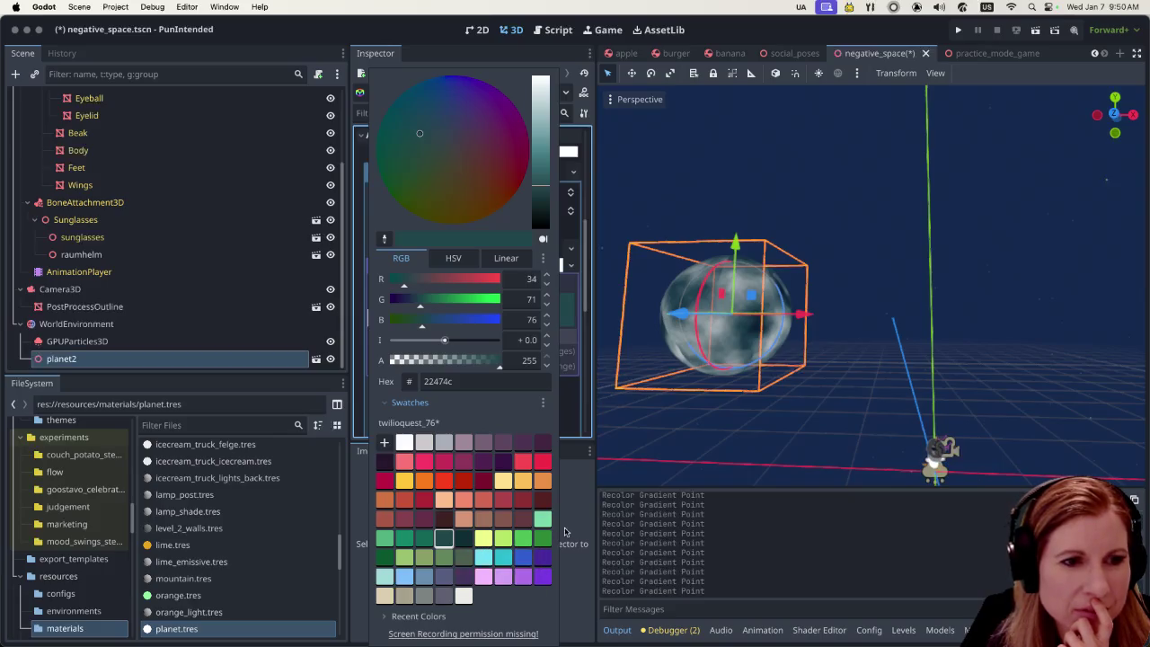
click(573, 514)
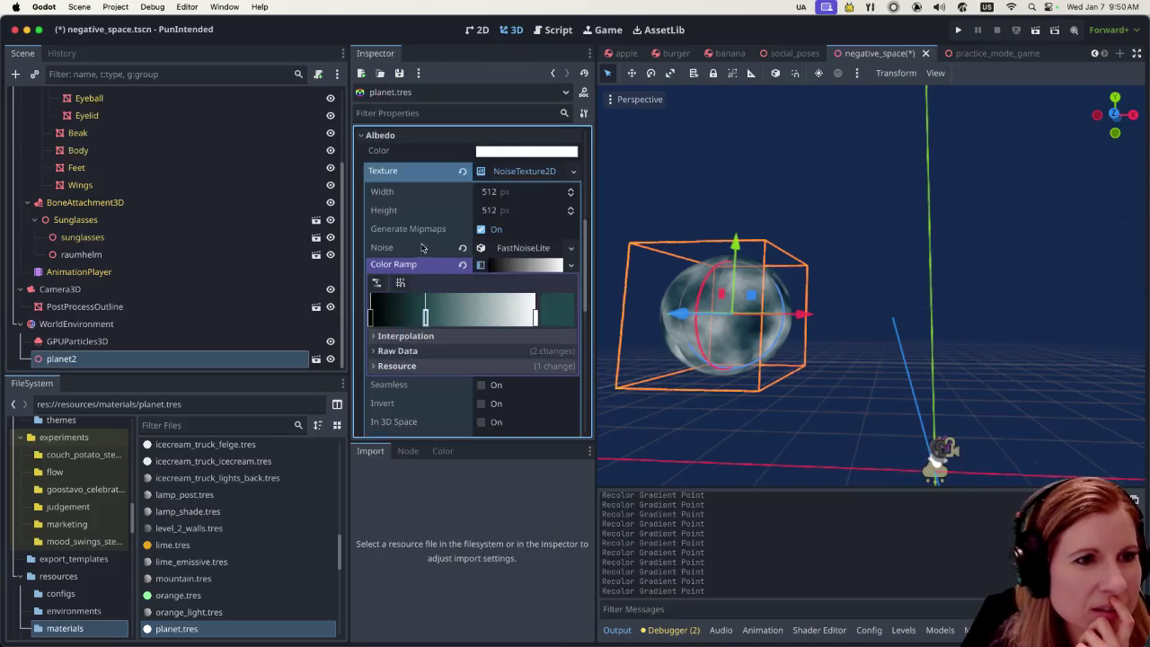
Try pink, lavender, purple and pink-red swatches on another gradient point
click(559, 318)
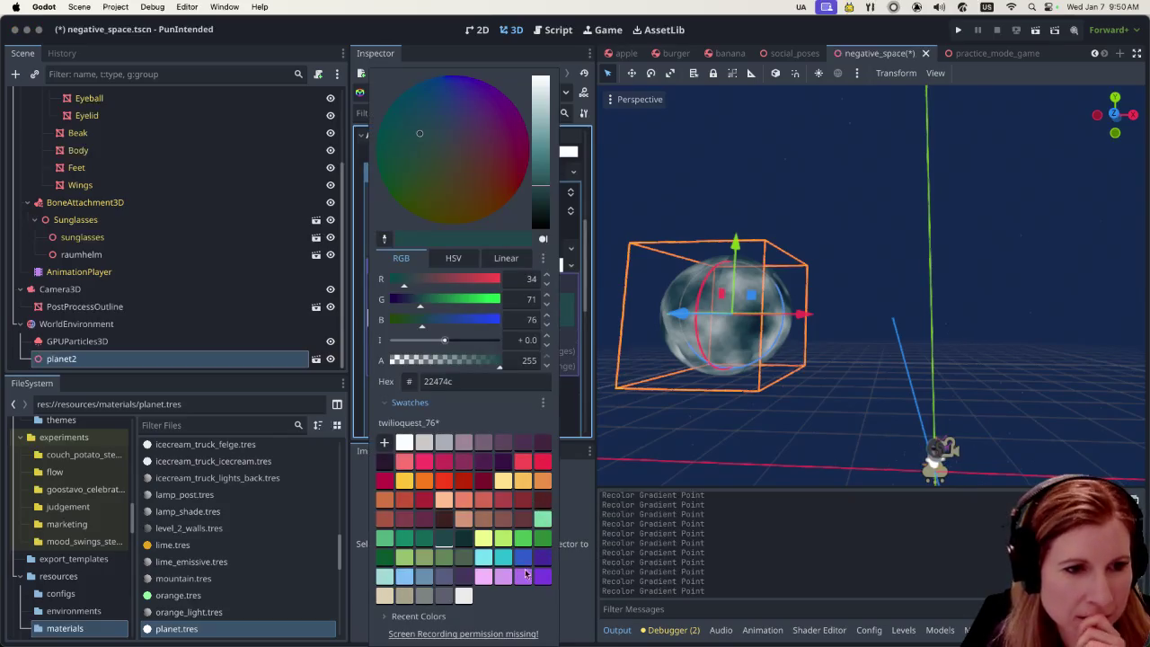
click(485, 577)
click(501, 580)
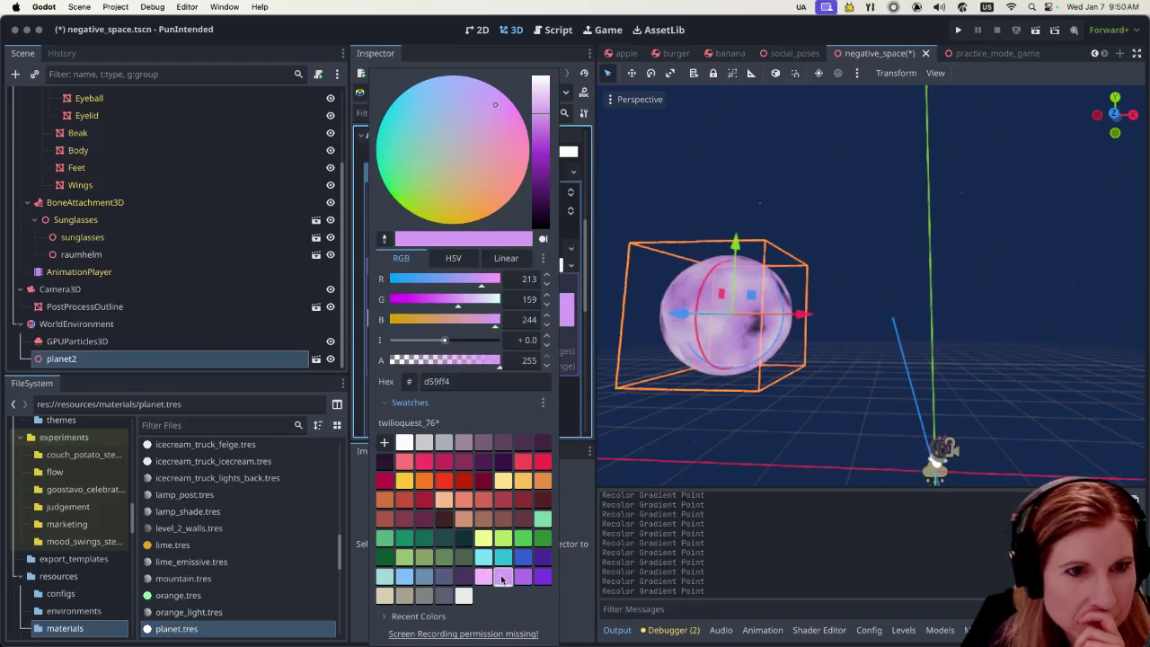
click(526, 577)
click(545, 578)
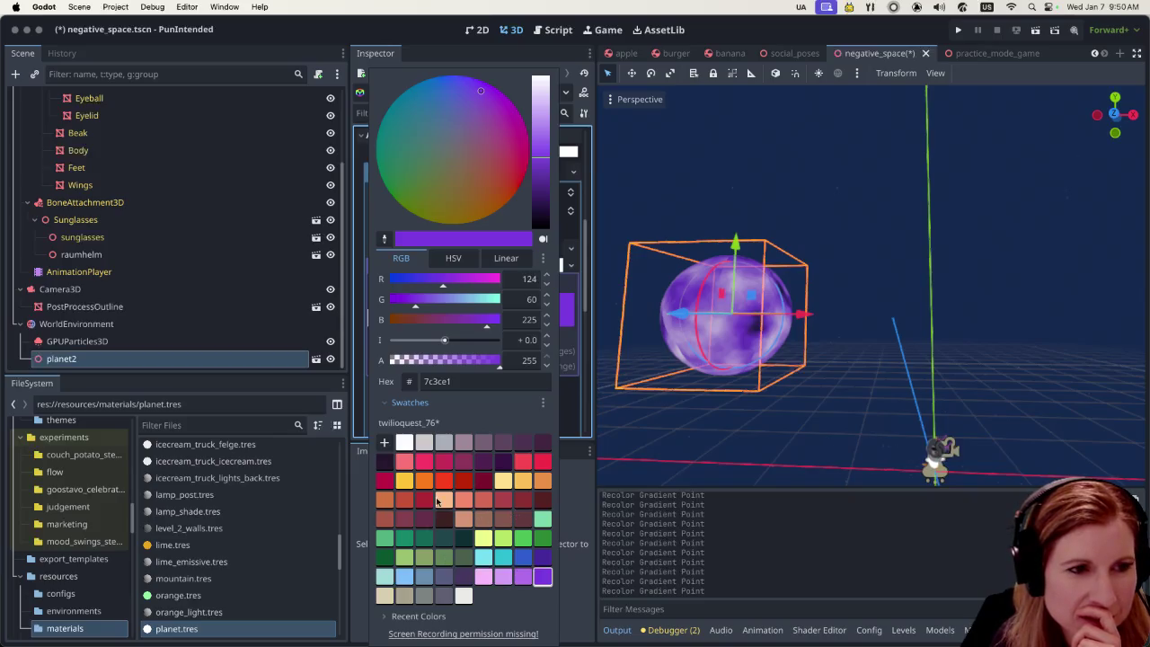
click(403, 462)
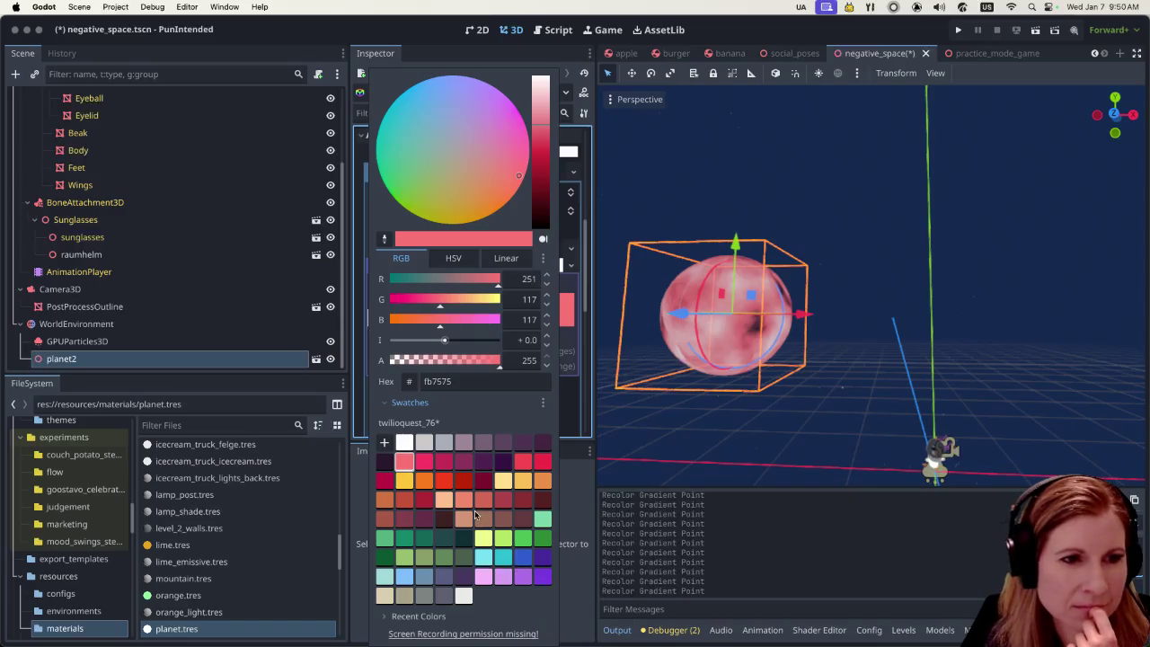
Set that point to blue-grey #668faf and slide the middle gradient point left
click(425, 578)
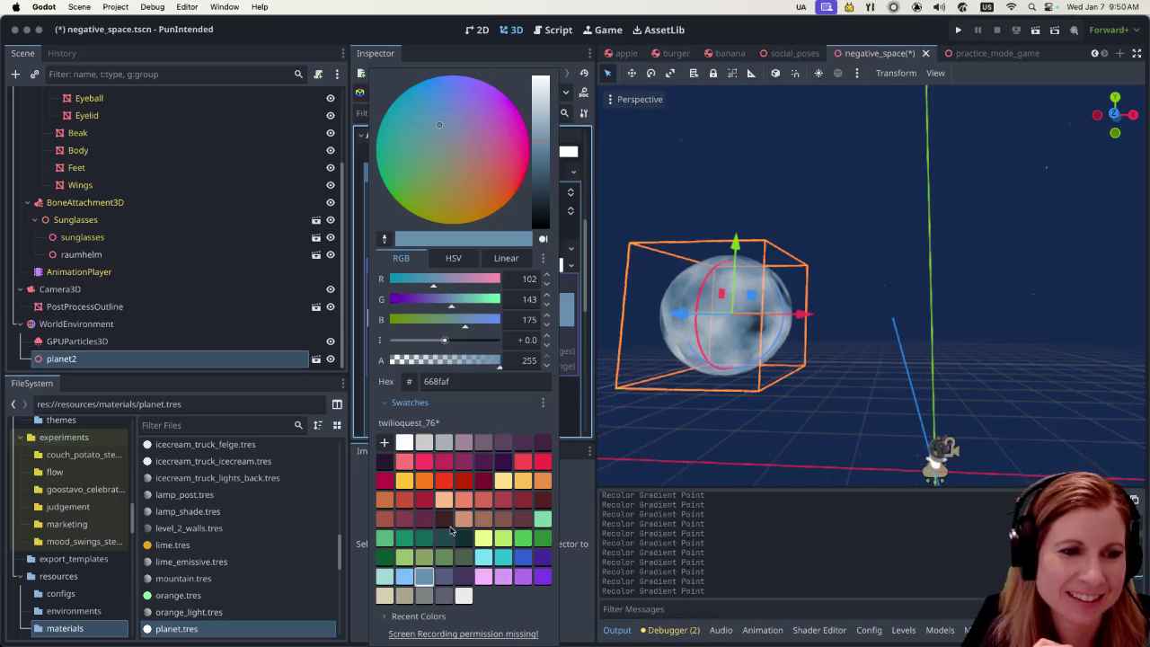
click(447, 540)
click(418, 580)
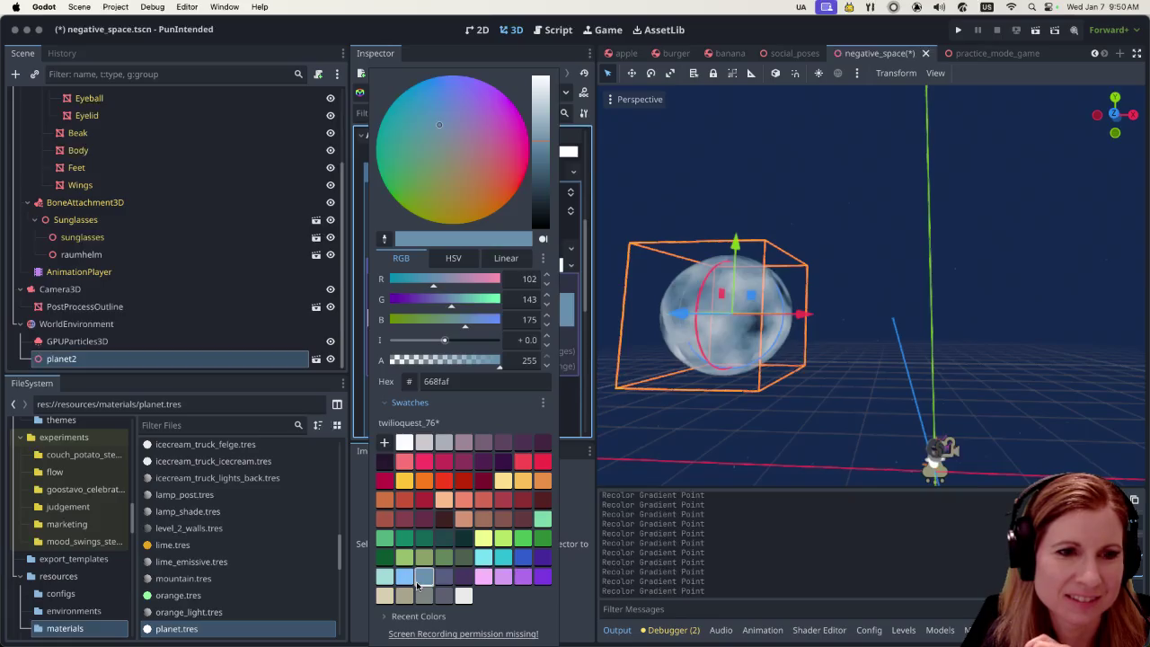
click(447, 577)
click(424, 577)
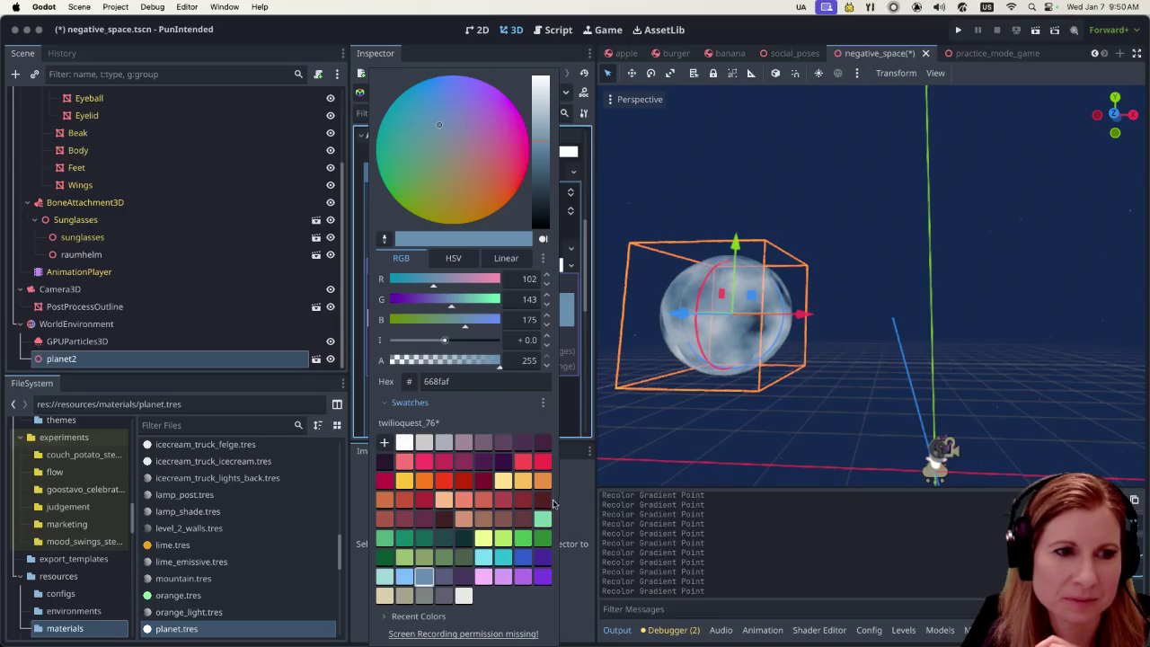
click(572, 505)
mouse_move(426, 322)
mouse_down()
mouse_move(389, 334)
mouse_move(512, 329)
mouse_move(415, 332)
mouse_up()
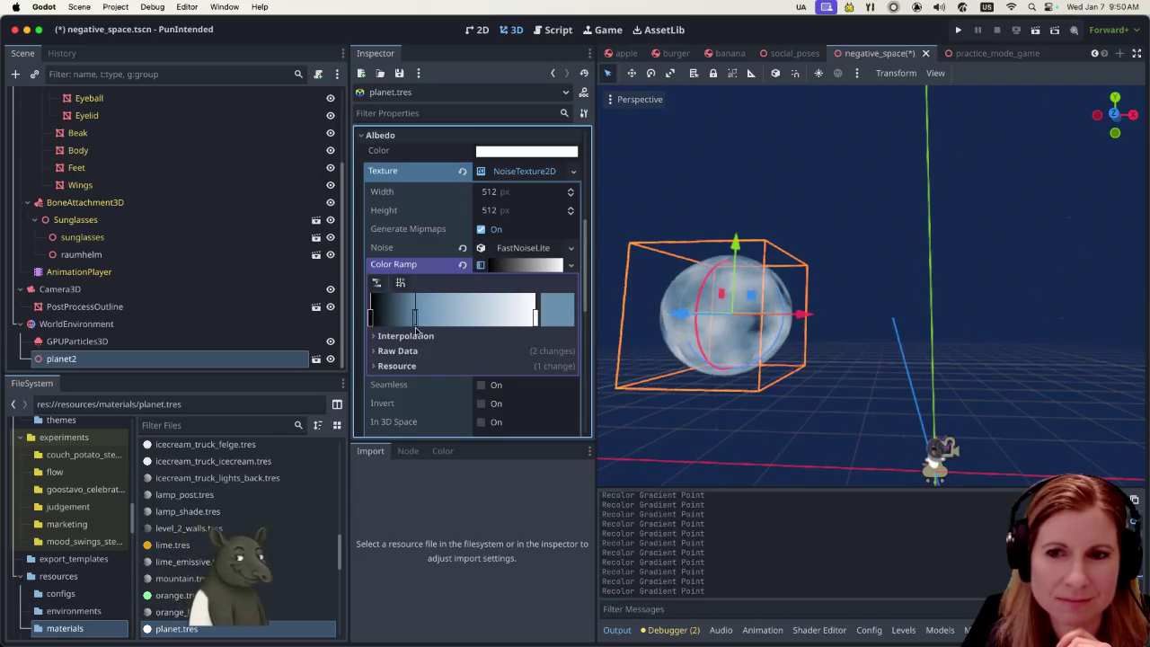
drag(416, 330, 416, 332)
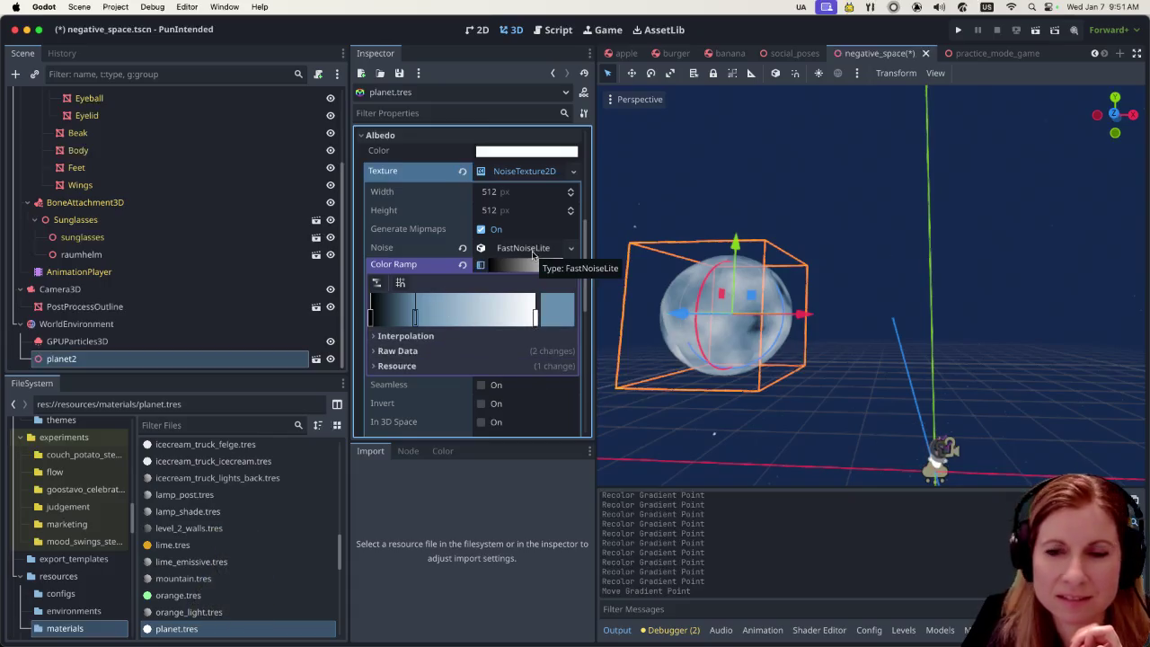
Expand the FastNoiseLite settings to show its preview, Simplex Smooth type and 0.01 frequency
click(530, 247)
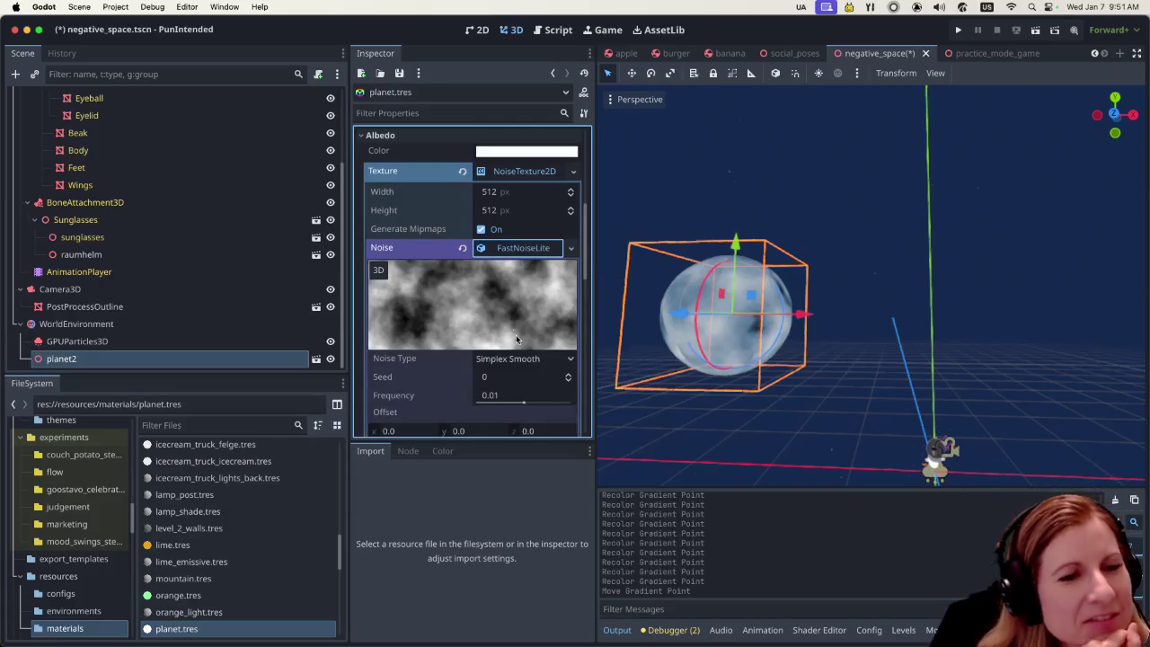
scroll(517, 310, down, 2)
scroll(517, 311, down, 1)
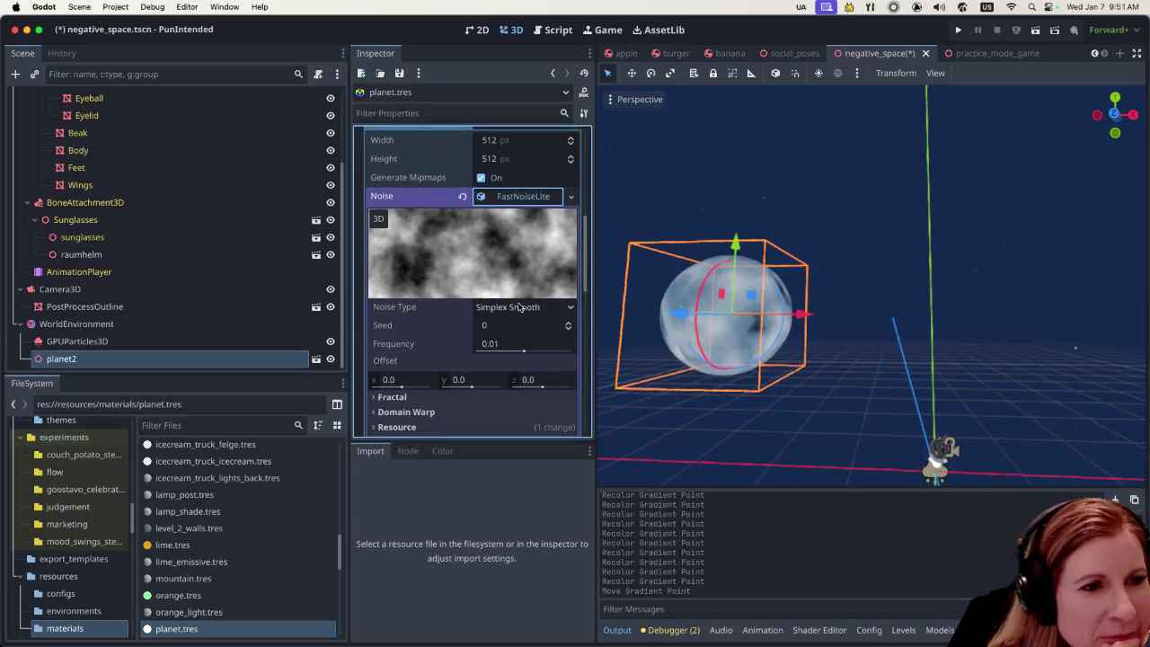
scroll(518, 307, down, 1)
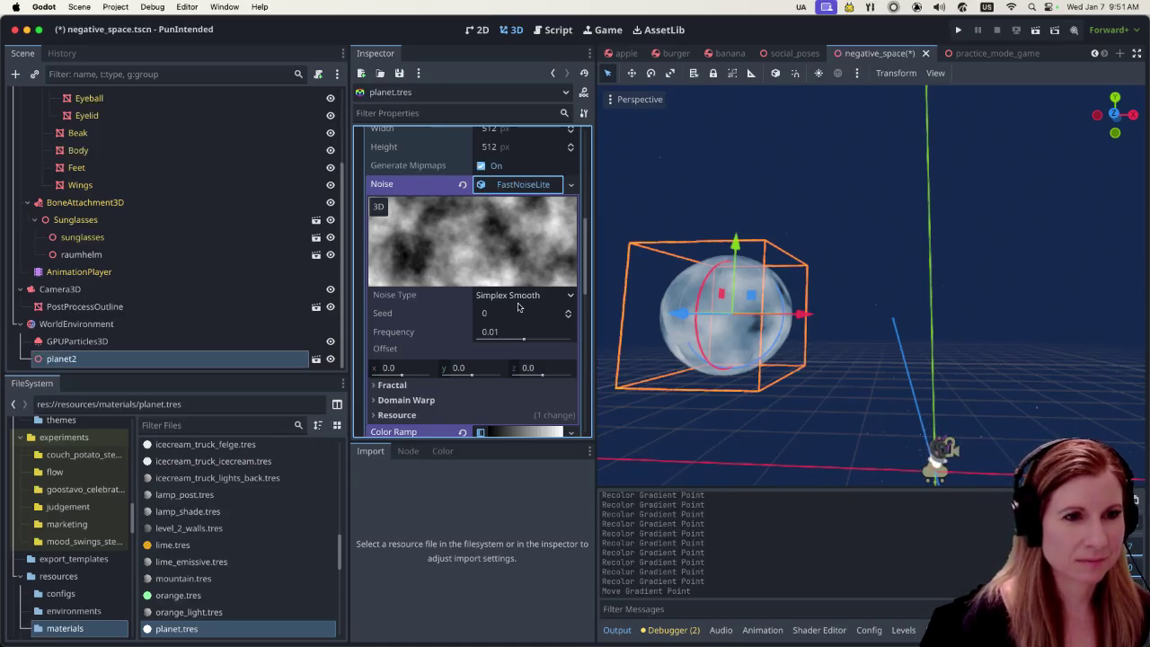
click(522, 300)
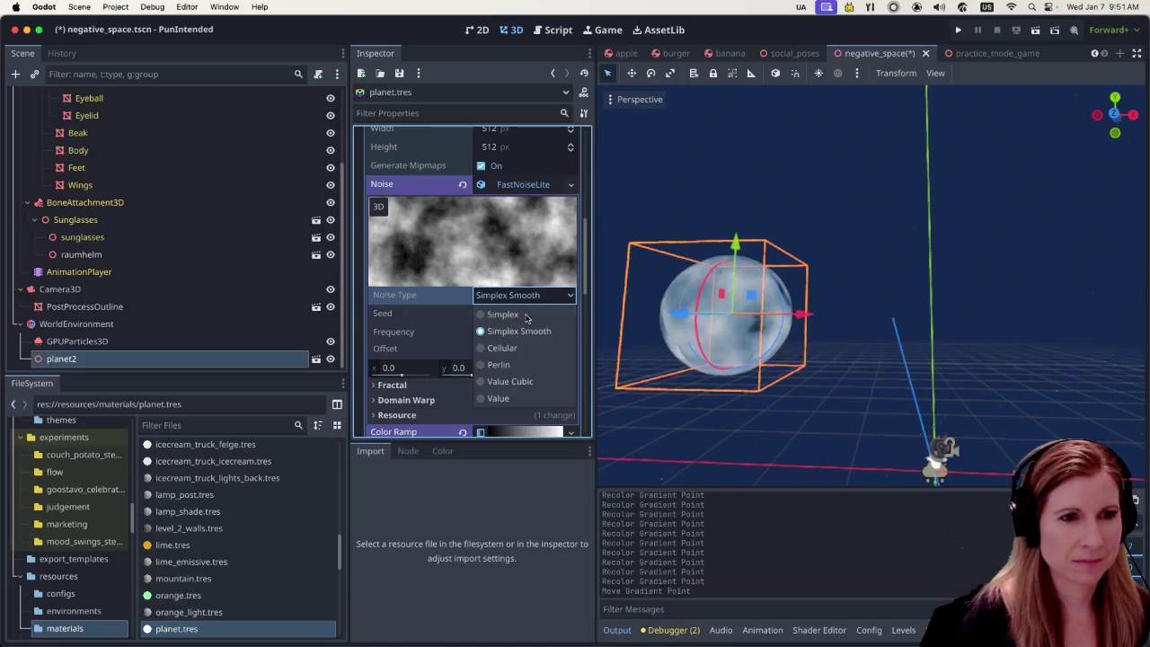
Change the noise type to Perlin and set Frequency to 0.0179
click(503, 365)
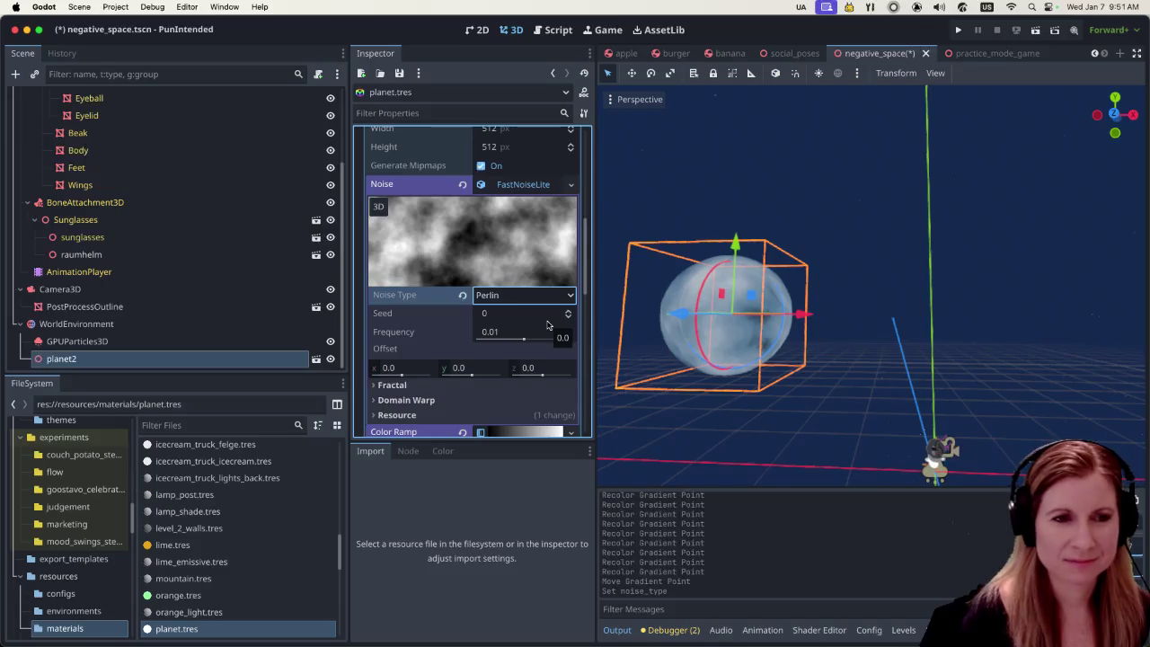
mouse_move(524, 340)
mouse_down()
mouse_move(557, 343)
mouse_move(528, 339)
mouse_up()
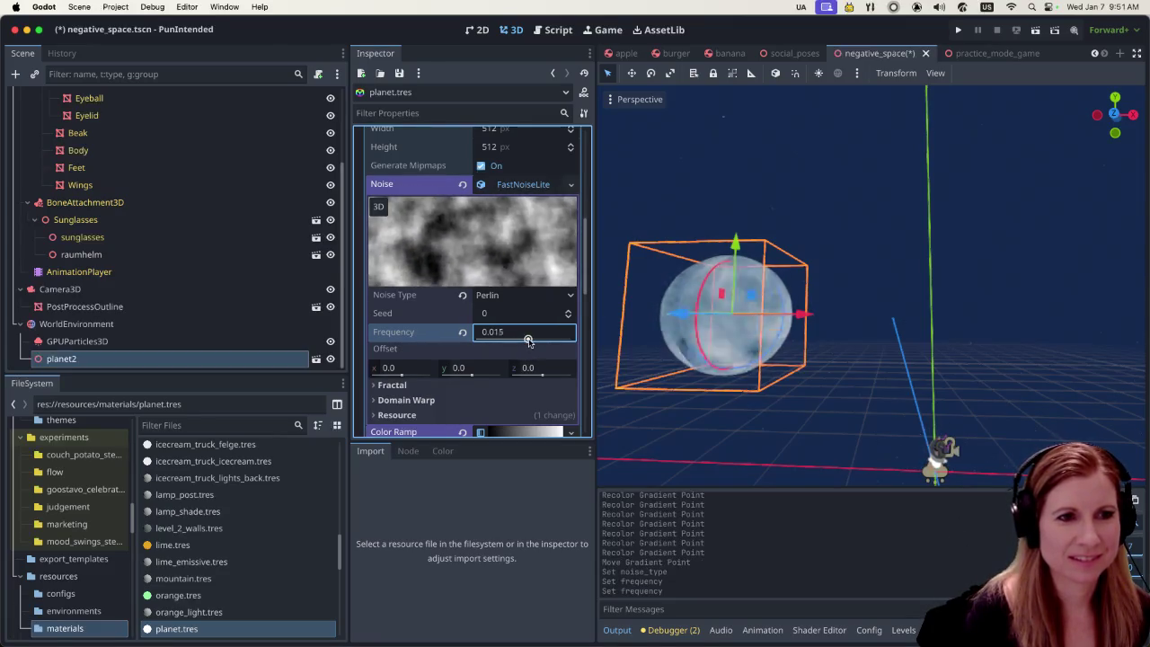
click(462, 332)
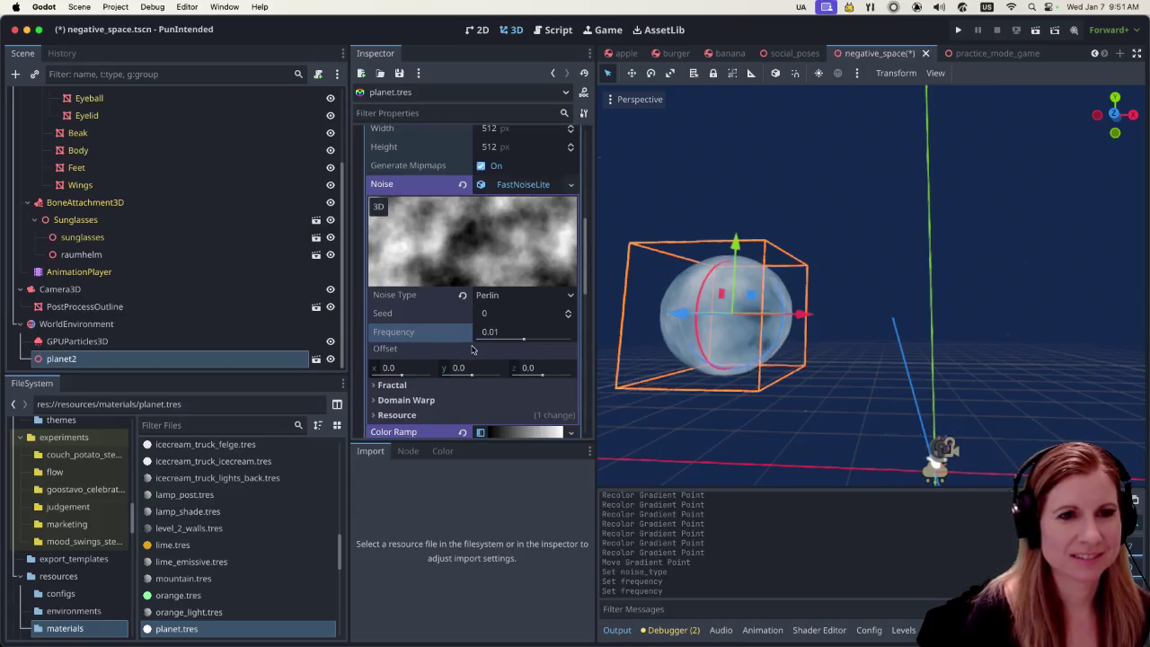
drag(526, 342, 528, 339)
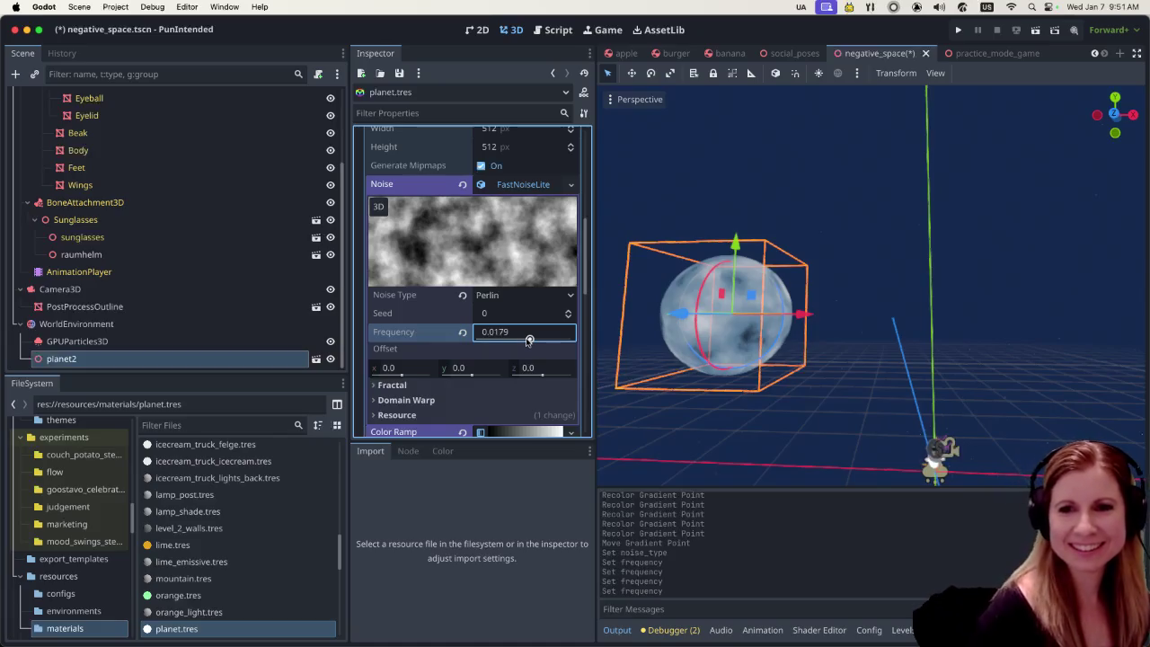
scroll(467, 359, down, 1)
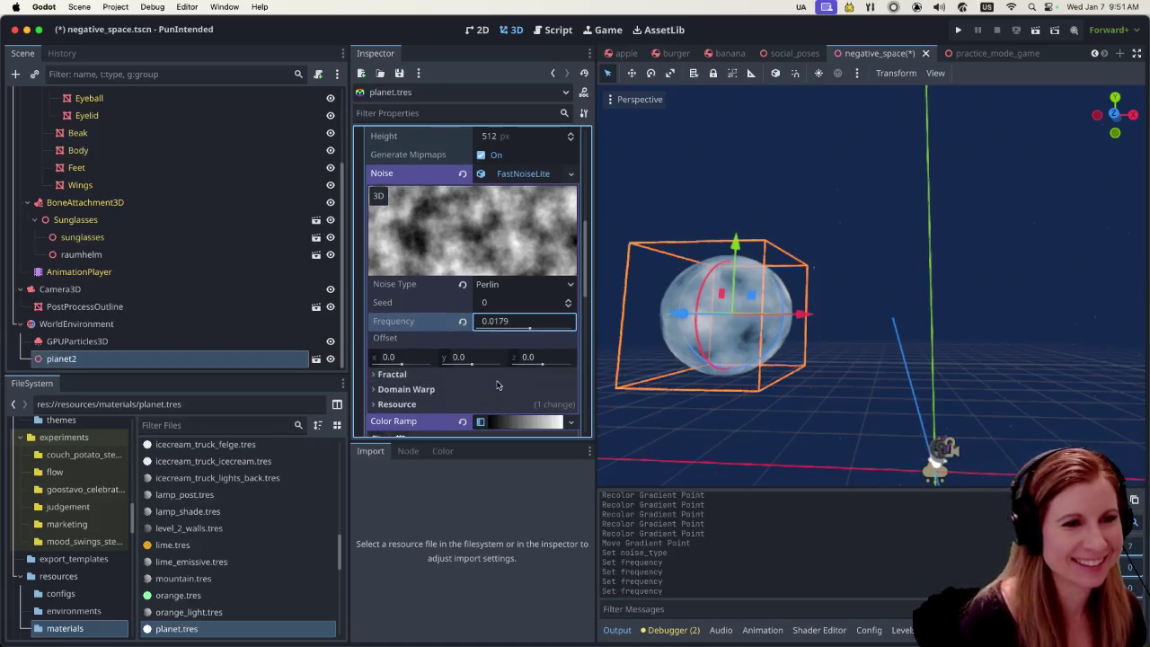
Expand the Fractal and Domain Warp sections, then toggle domain warp on and off to compare
click(375, 374)
scroll(411, 363, down, 3)
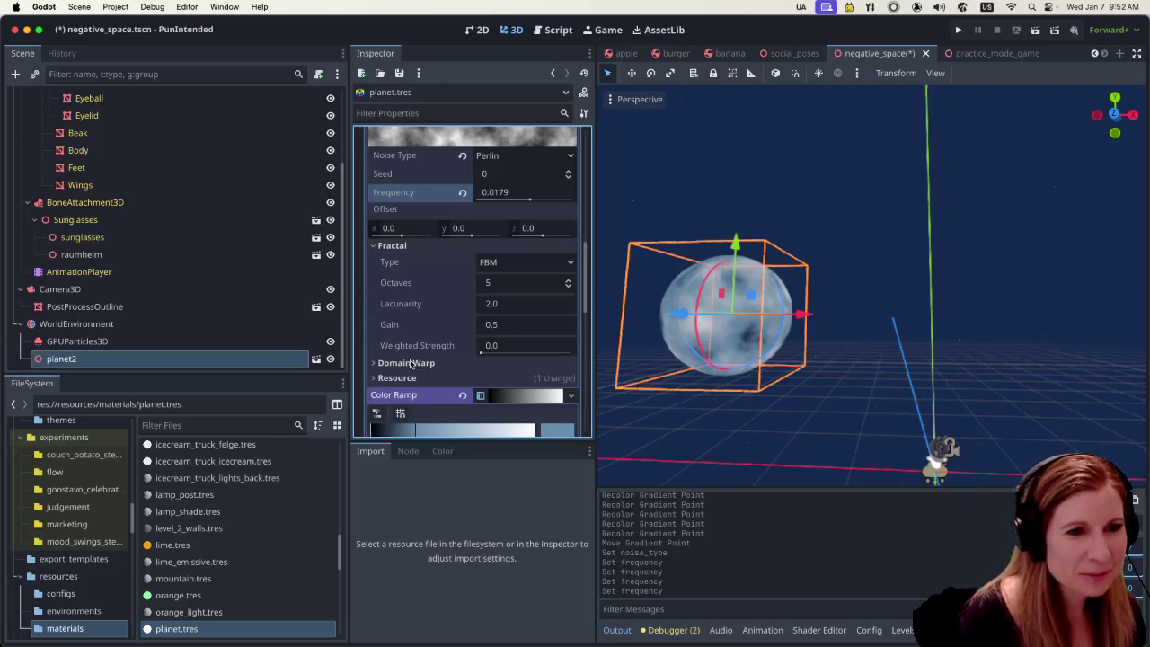
click(411, 363)
scroll(369, 332, down, 2)
click(375, 334)
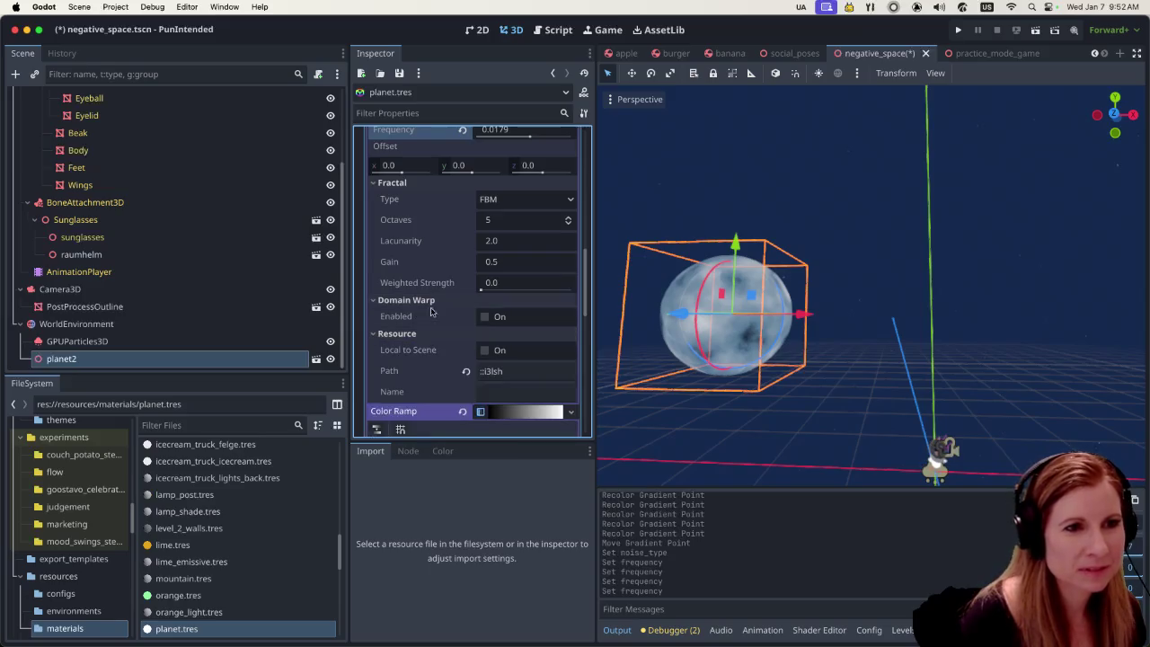
click(484, 317)
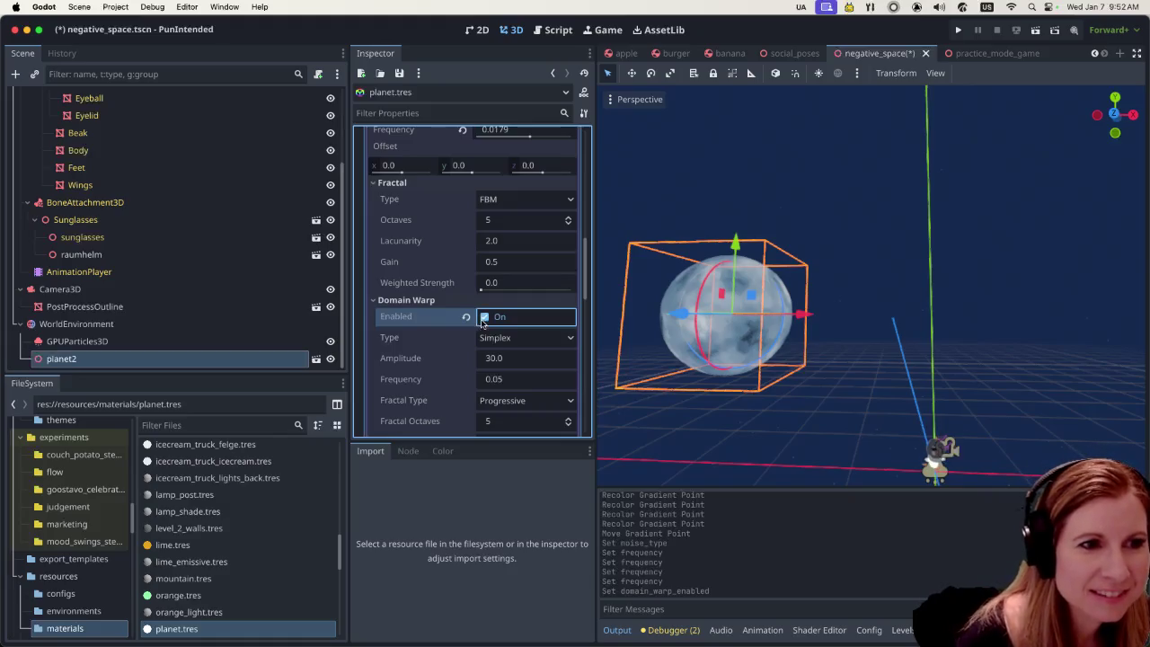
click(484, 318)
click(484, 318)
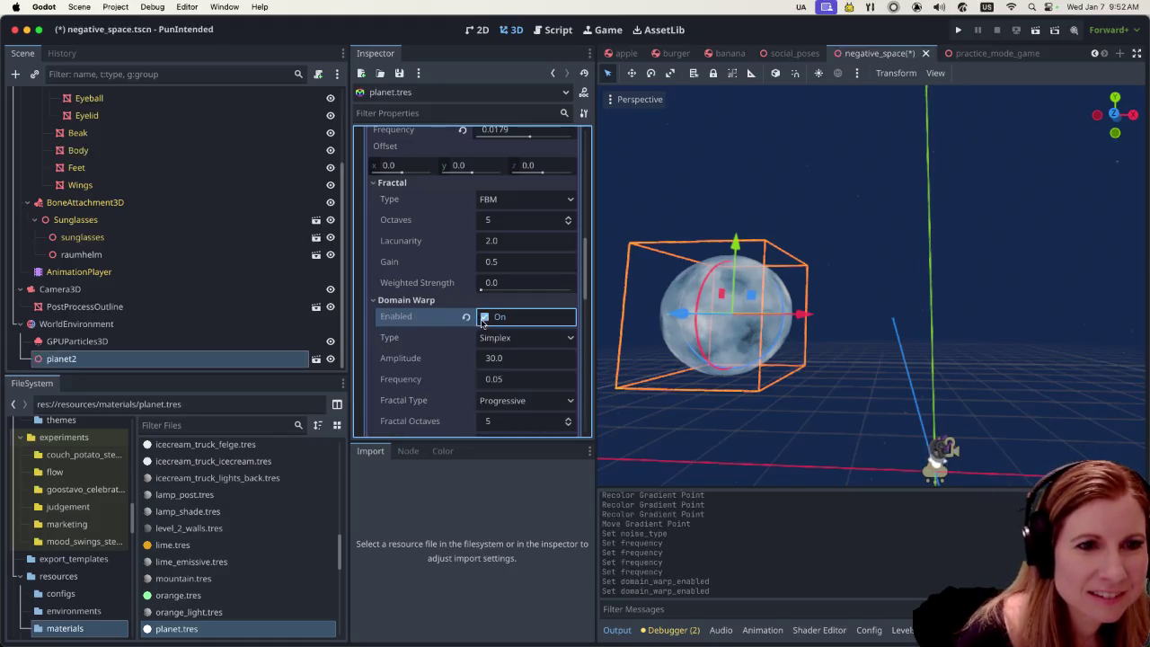
click(484, 318)
click(484, 318)
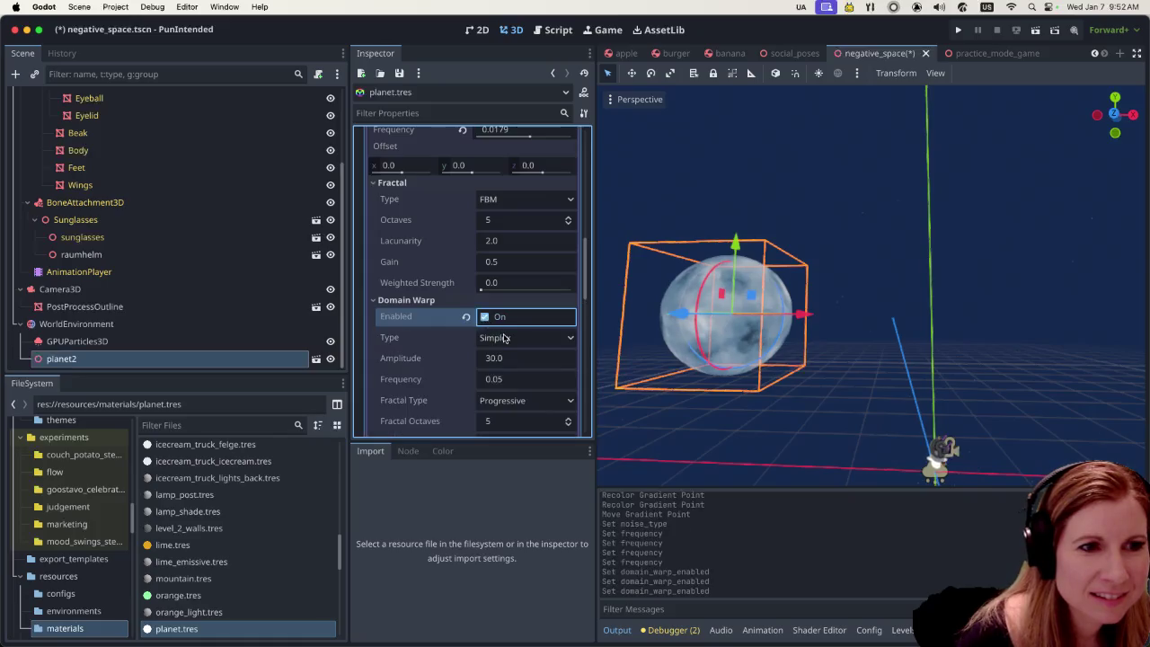
Try Basic Grid and Simplex Reduced warp types, settle on Simplex, then disable domain warp
click(504, 338)
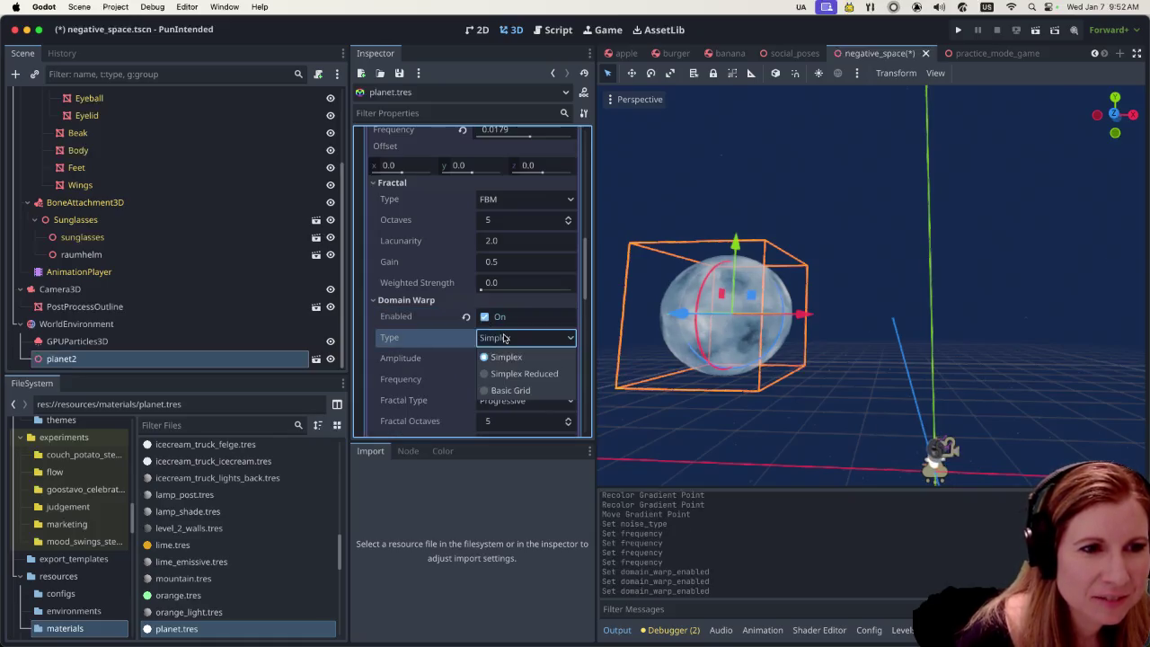
click(508, 390)
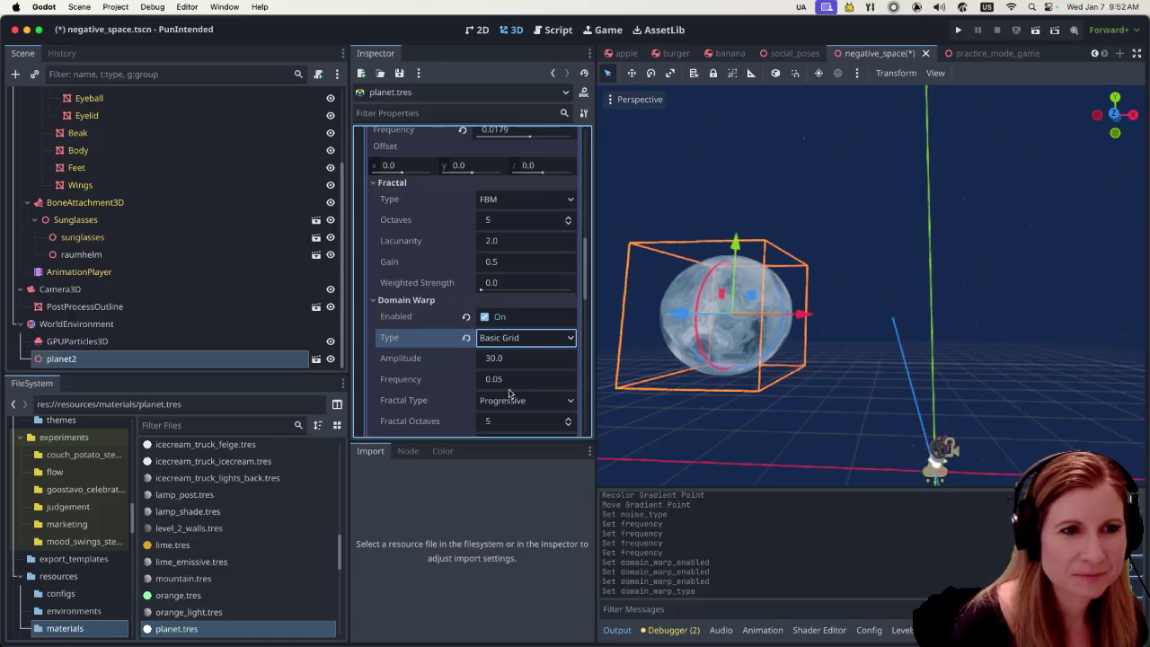
click(523, 340)
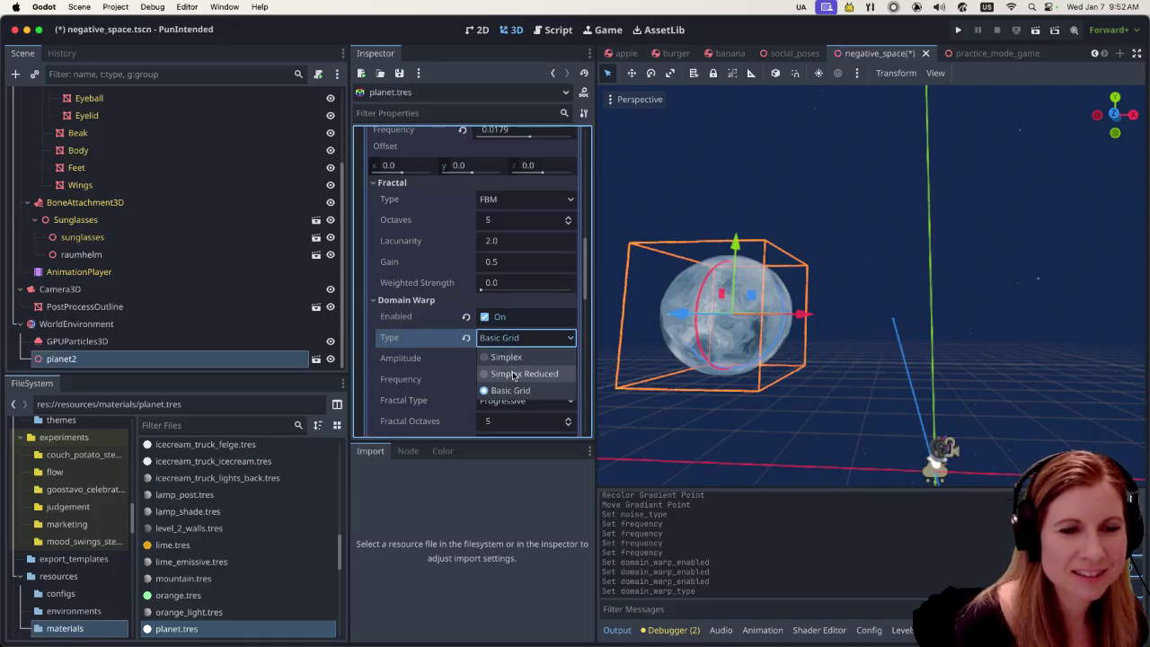
click(514, 374)
click(516, 341)
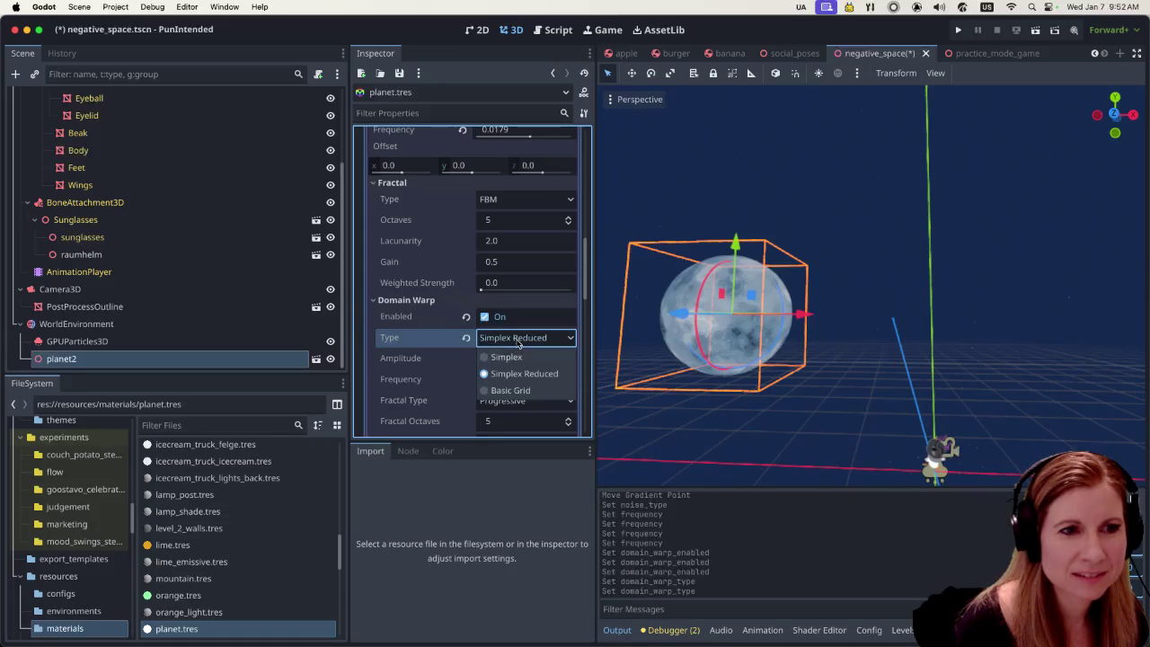
click(502, 357)
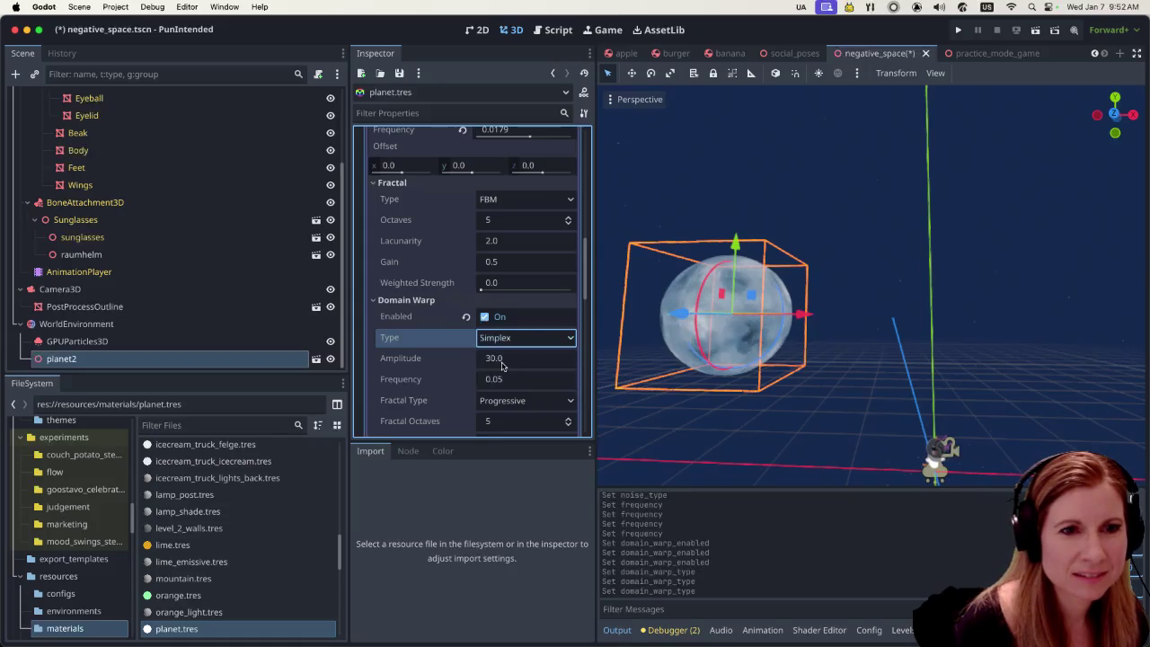
click(484, 317)
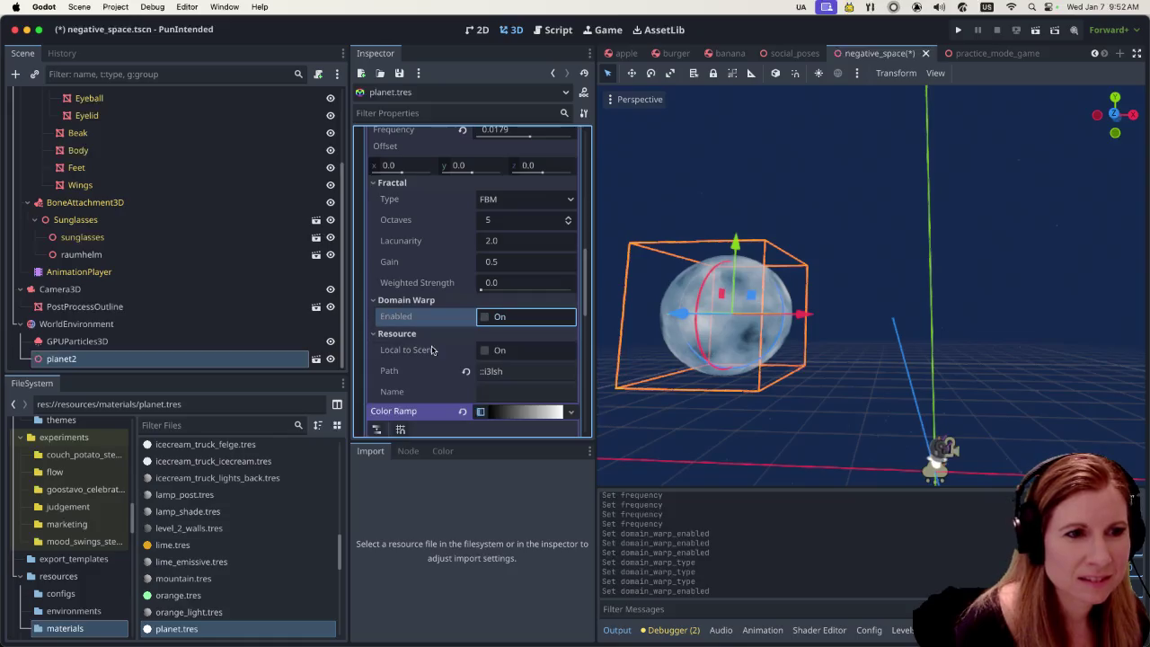
scroll(413, 334, down, 1)
scroll(412, 334, down, 1)
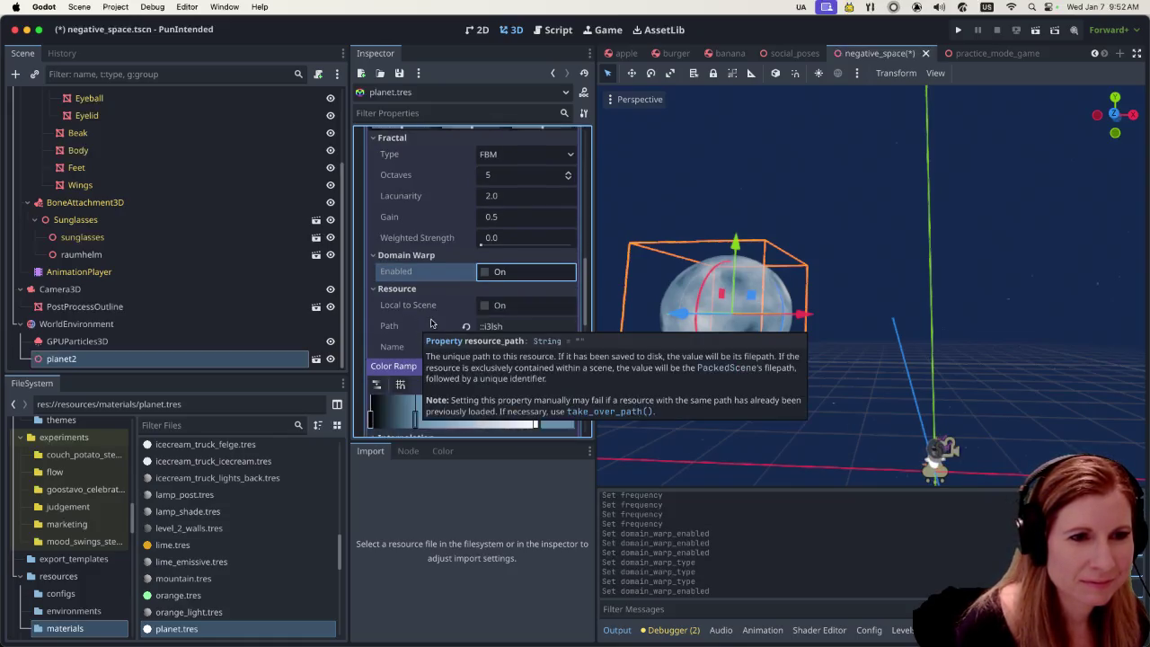
mouse_move(444, 321)
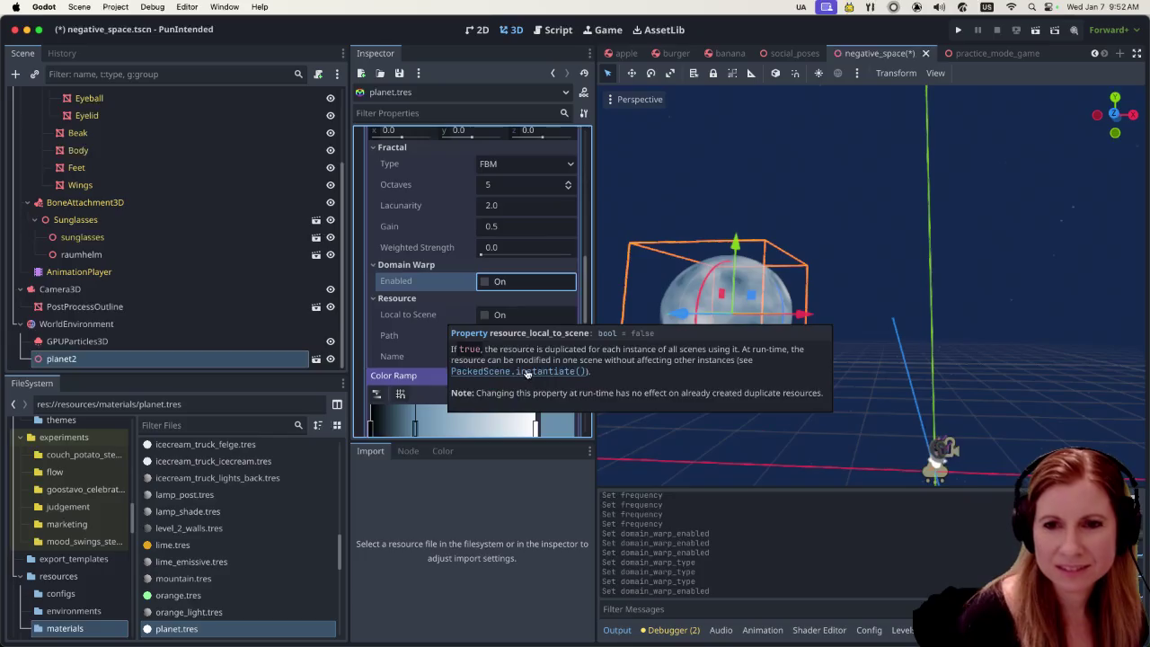
scroll(418, 256, up, 3)
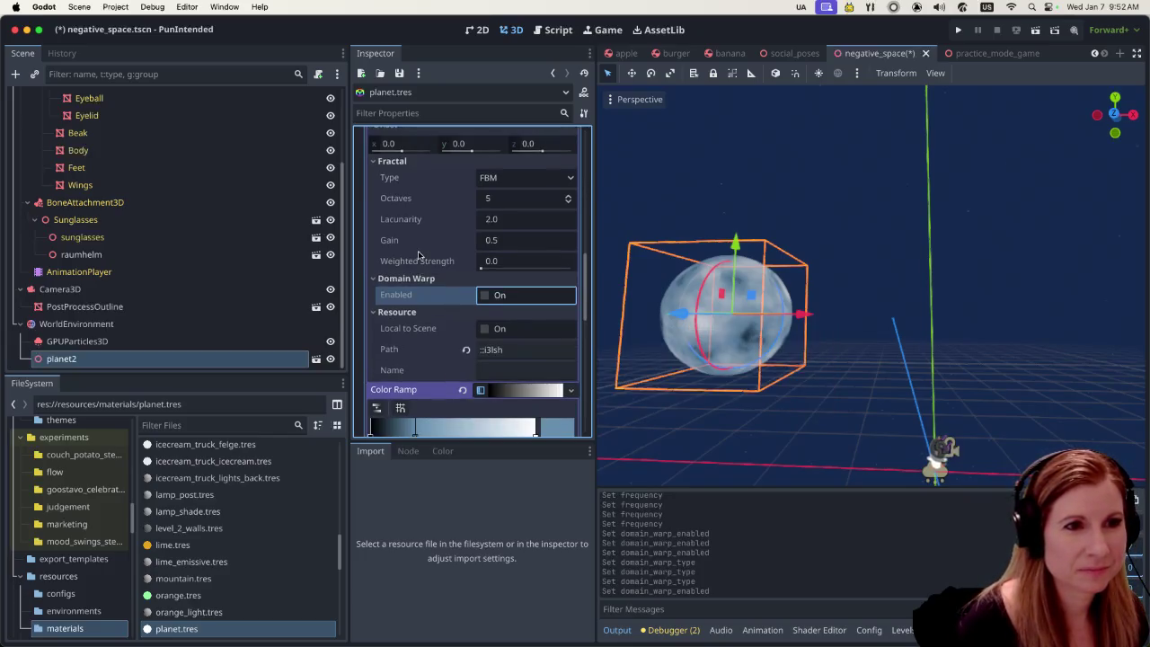
scroll(418, 256, up, 3)
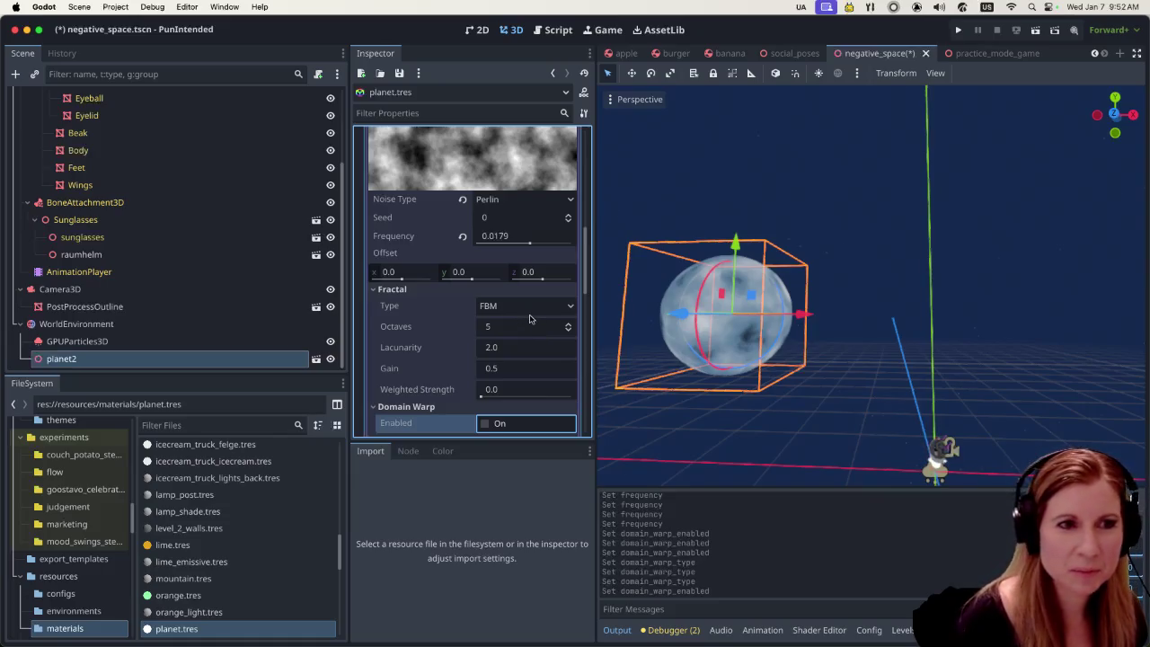
scroll(492, 331, down, 2)
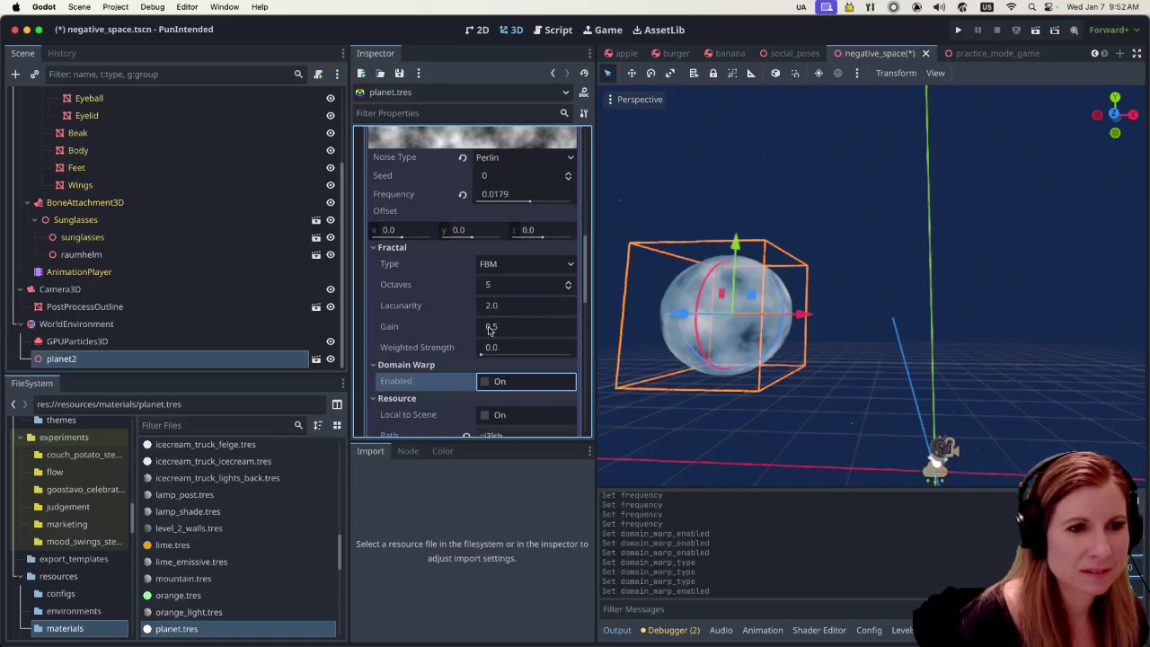
Enable domain warp and try warp fractal types Independent and None before returning to Progressive
click(484, 380)
scroll(401, 312, down, 2)
scroll(422, 319, down, 1)
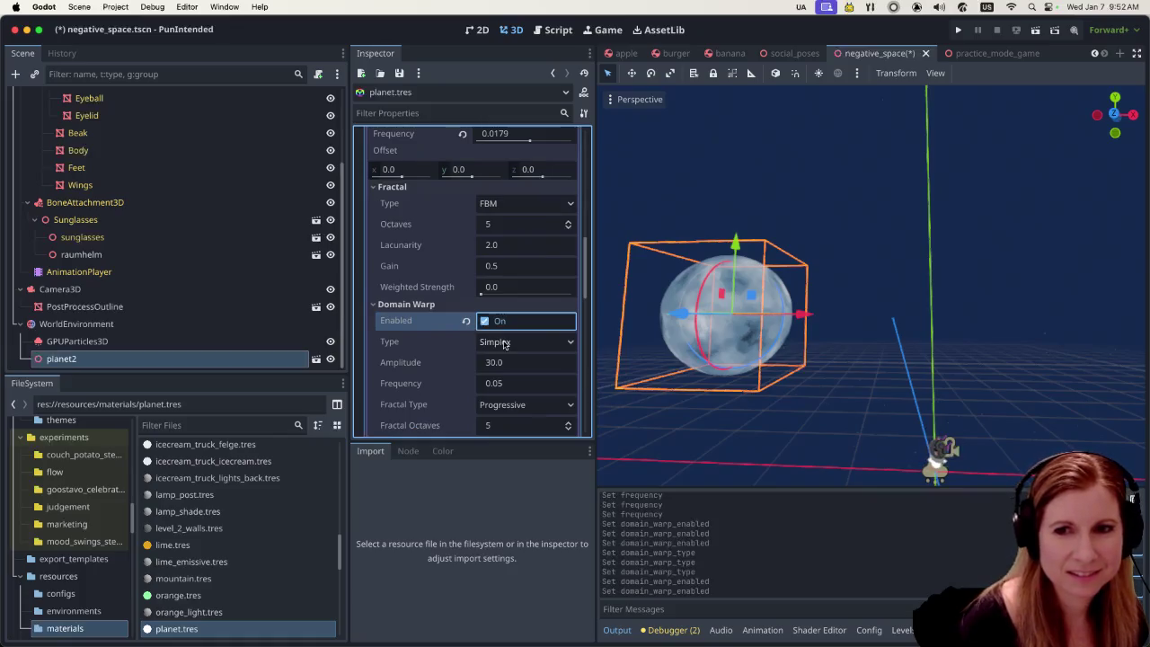
scroll(422, 353, down, 2)
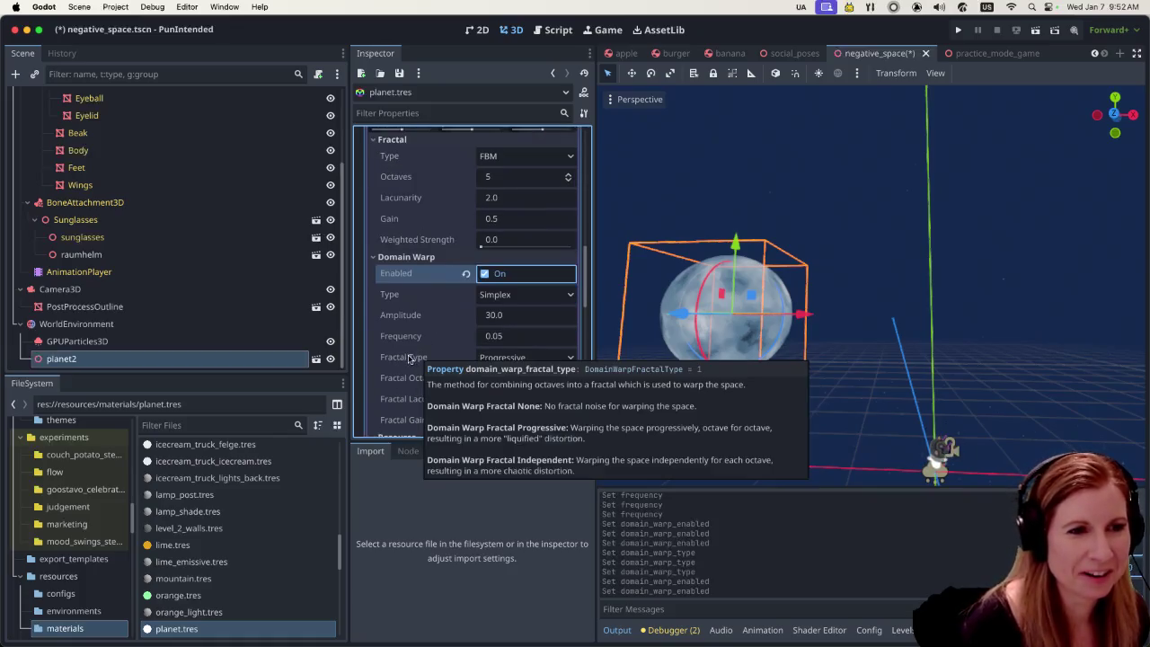
click(499, 357)
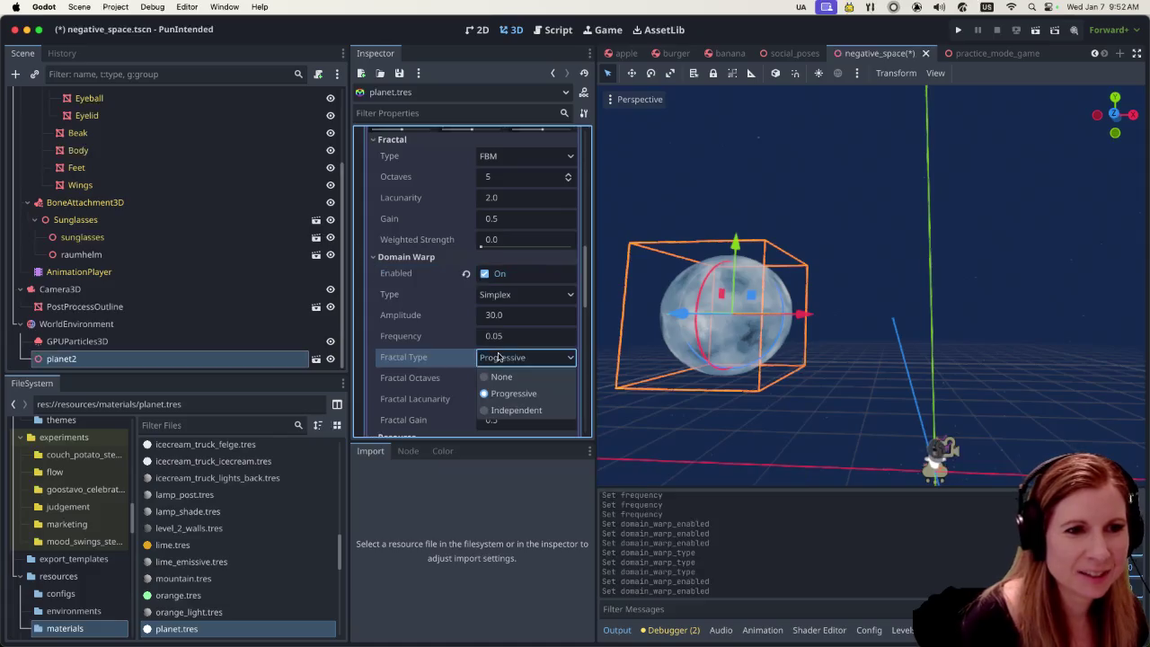
click(523, 414)
click(509, 364)
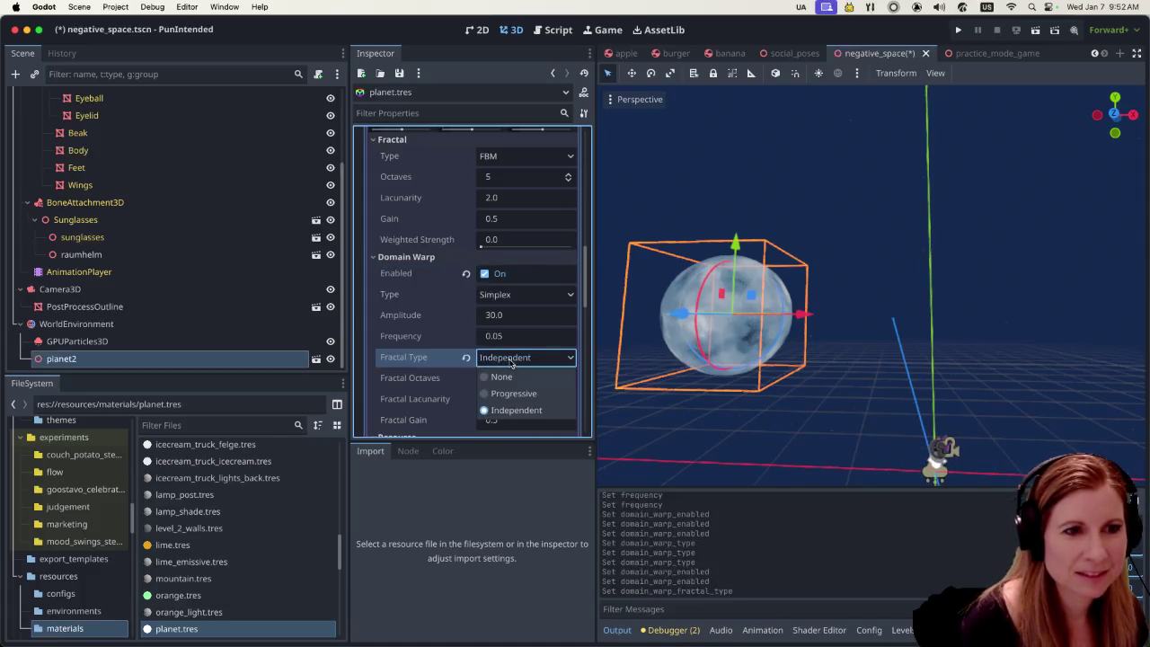
click(509, 376)
click(511, 359)
click(503, 395)
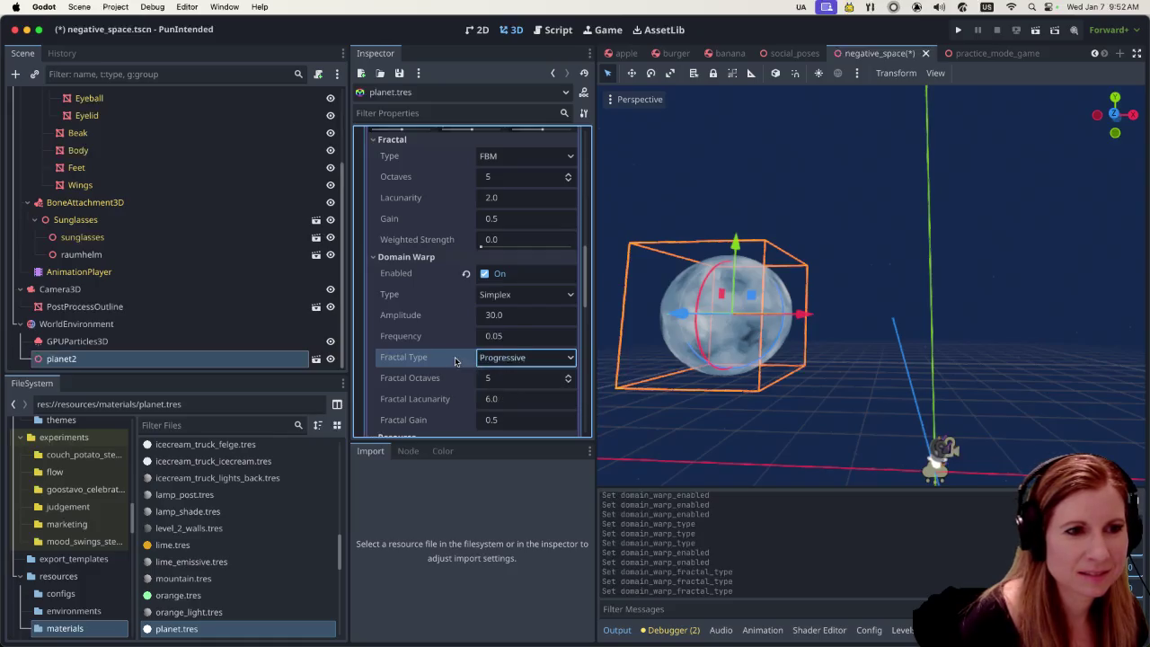
Raise the fractal Weighted Strength to 1.0
scroll(446, 339, down, 2)
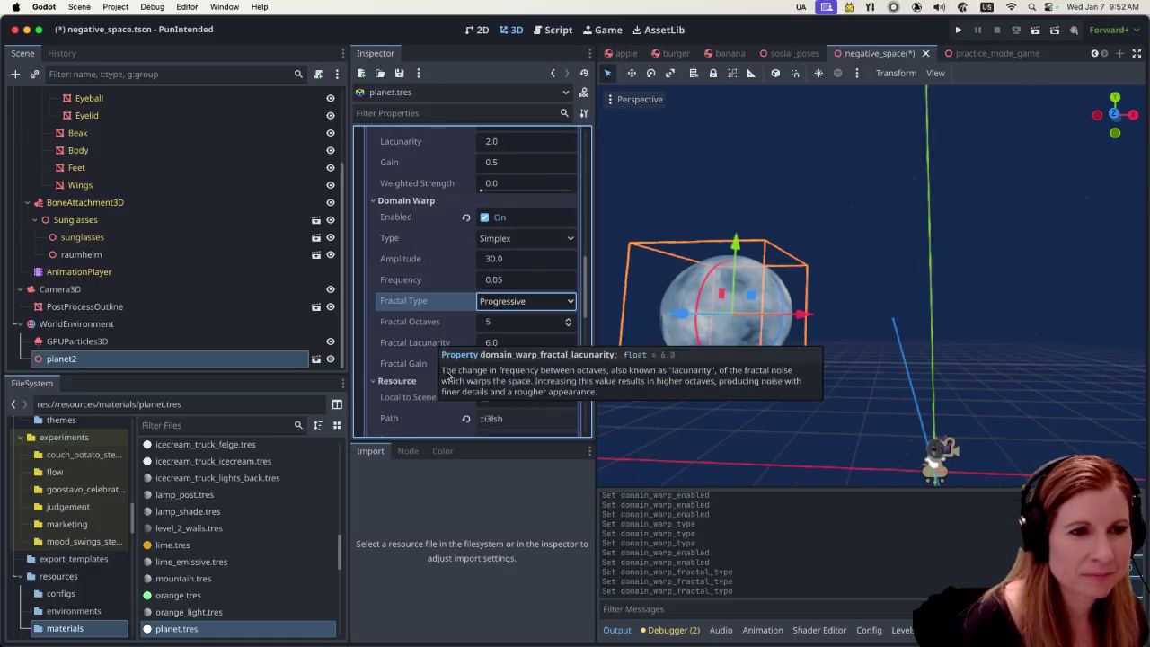
scroll(421, 346, up, 1)
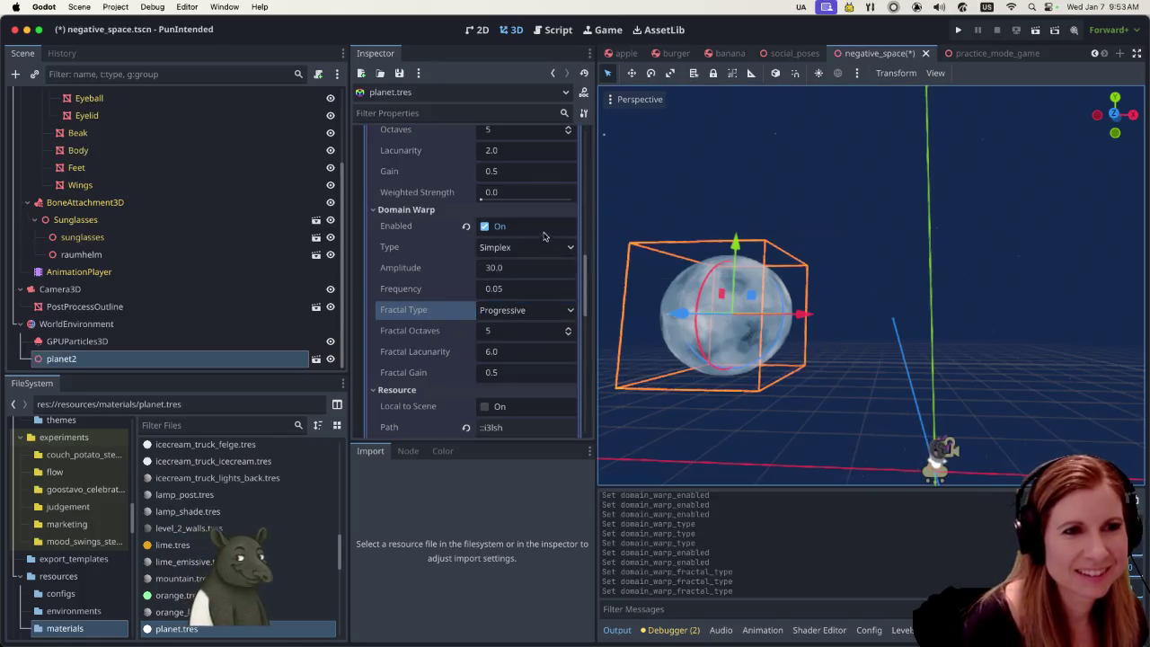
scroll(464, 265, up, 2)
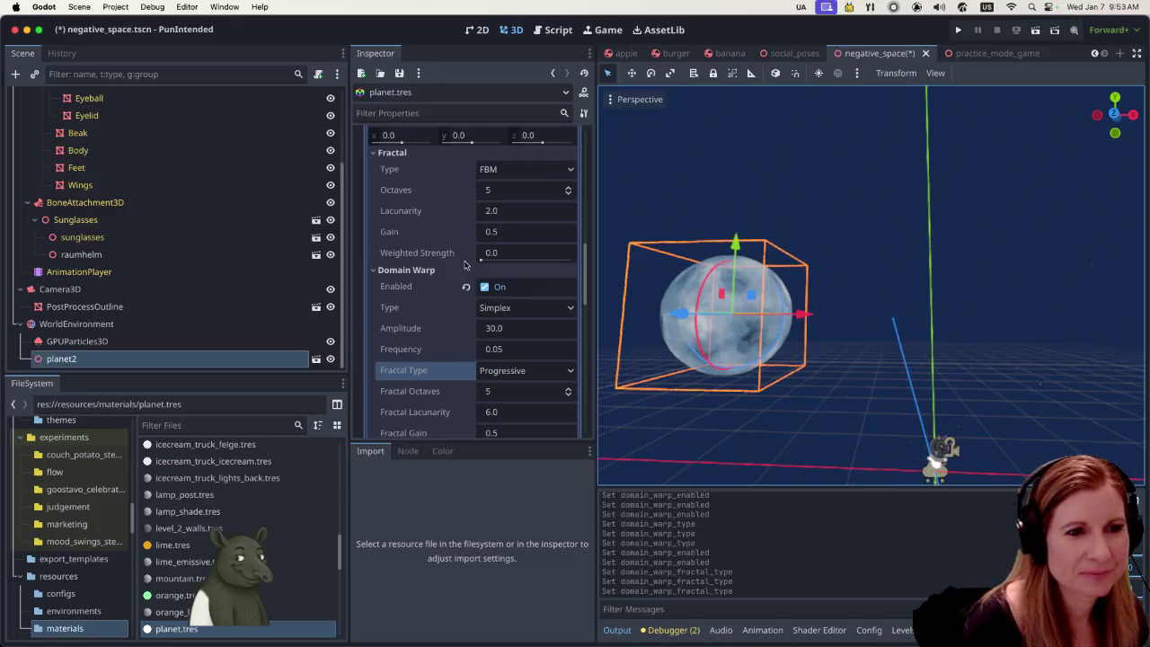
scroll(467, 266, up, 1)
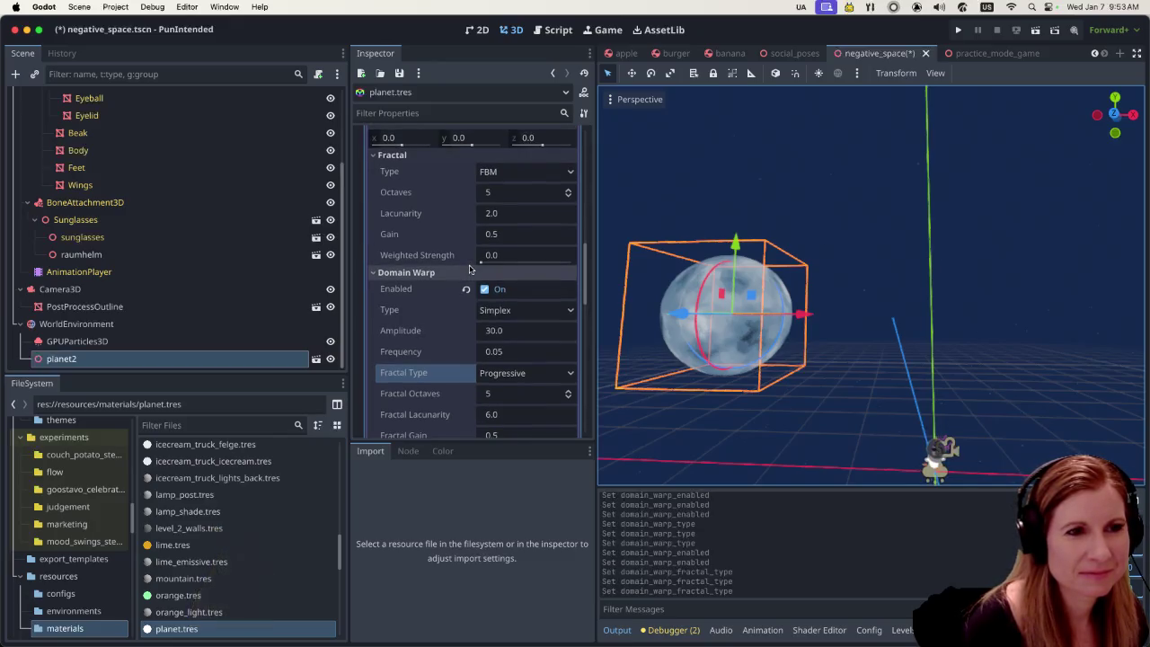
scroll(469, 292, up, 2)
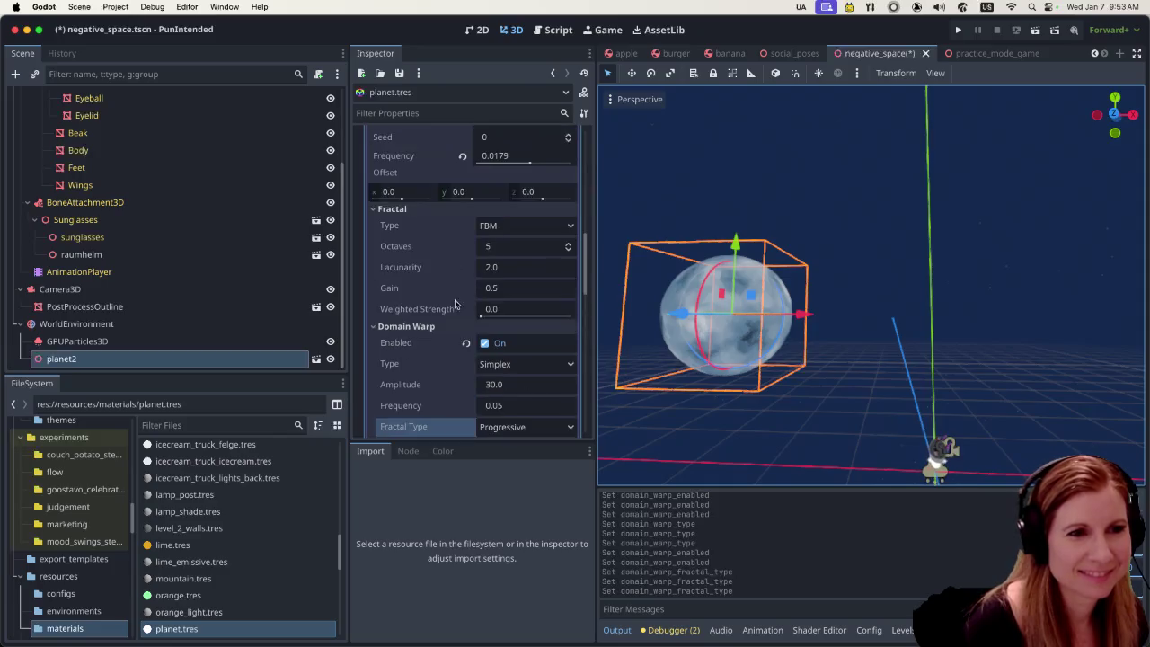
mouse_move(459, 373)
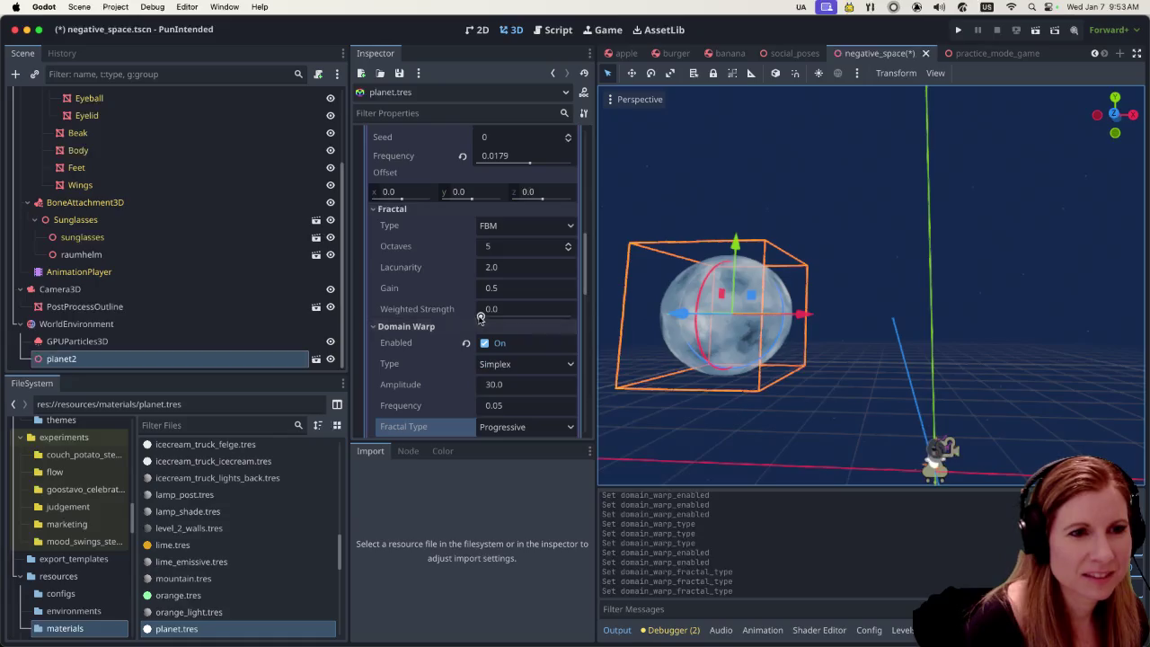
mouse_move(480, 315)
mouse_down()
mouse_move(506, 316)
mouse_move(465, 310)
mouse_move(600, 312)
mouse_up()
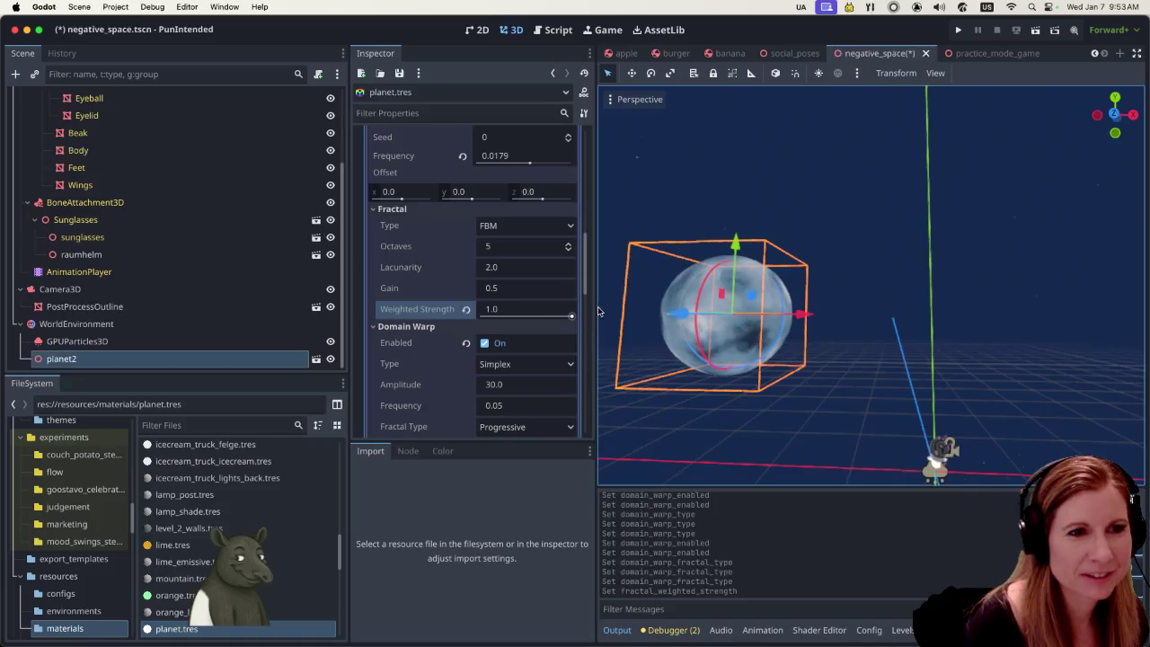
Step Fractal Octaves up toward 7 and back down, leaving it at 5
scroll(525, 303, up, 2)
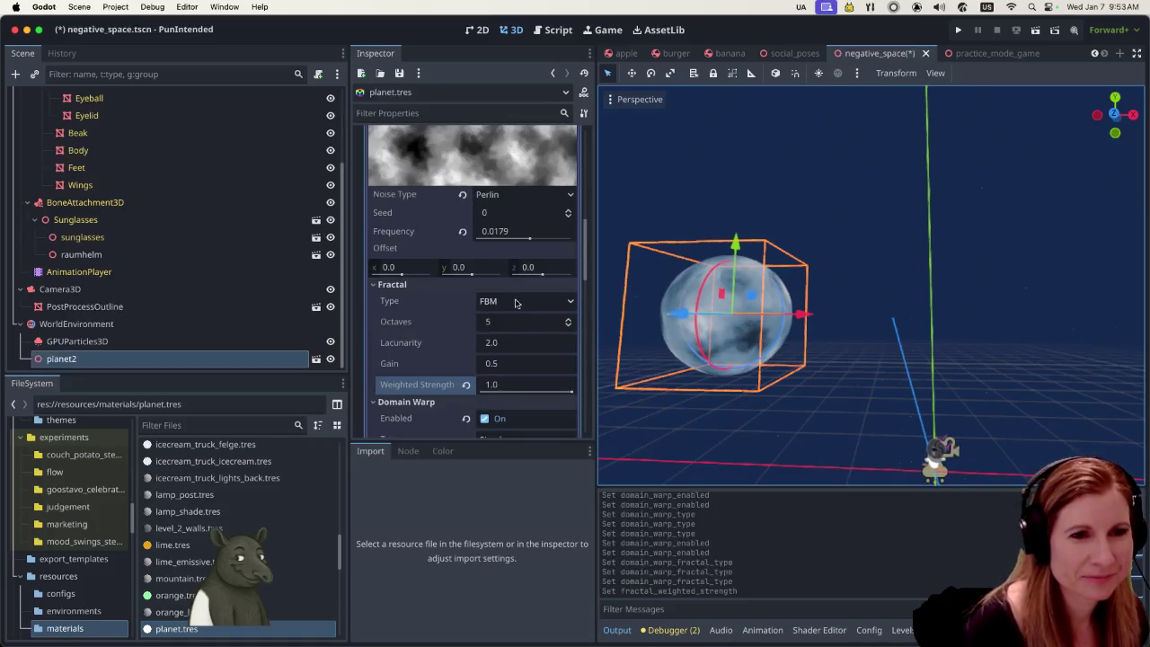
scroll(515, 303, down, 1)
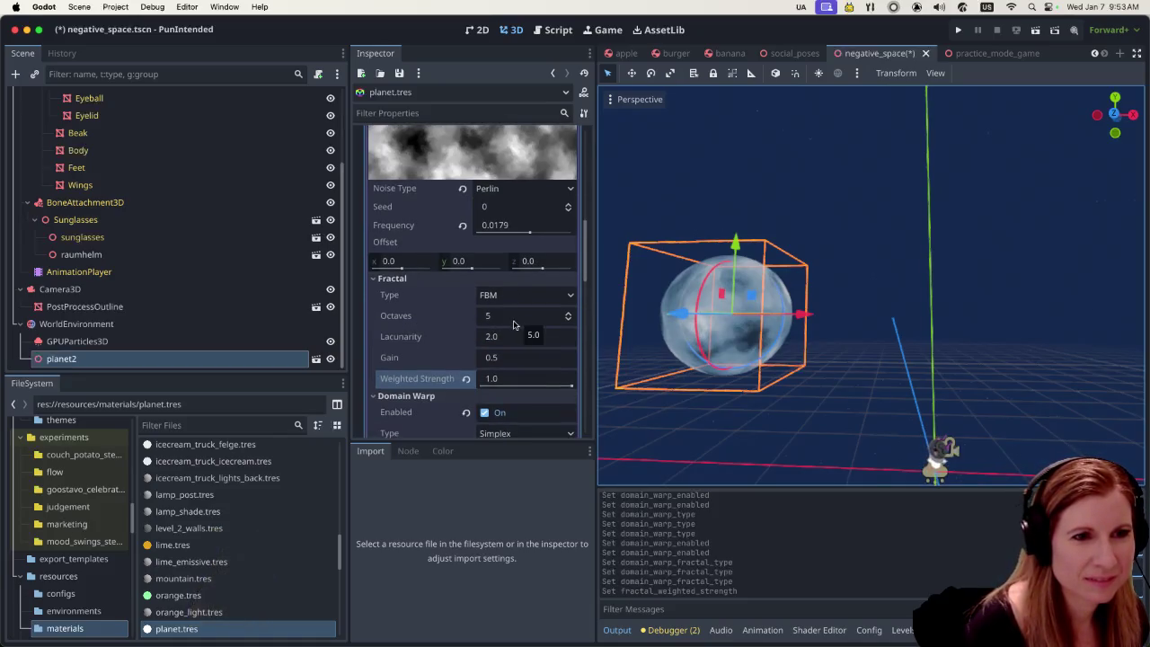
click(568, 312)
click(568, 312)
click(568, 321)
click(568, 321)
click(568, 323)
click(567, 323)
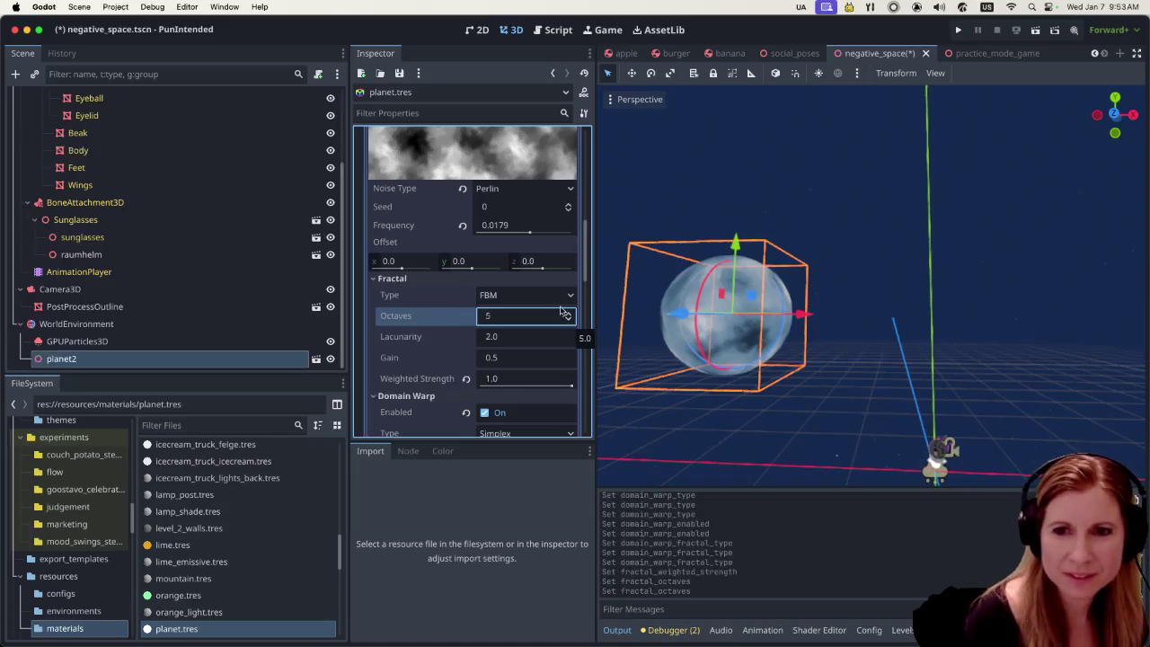
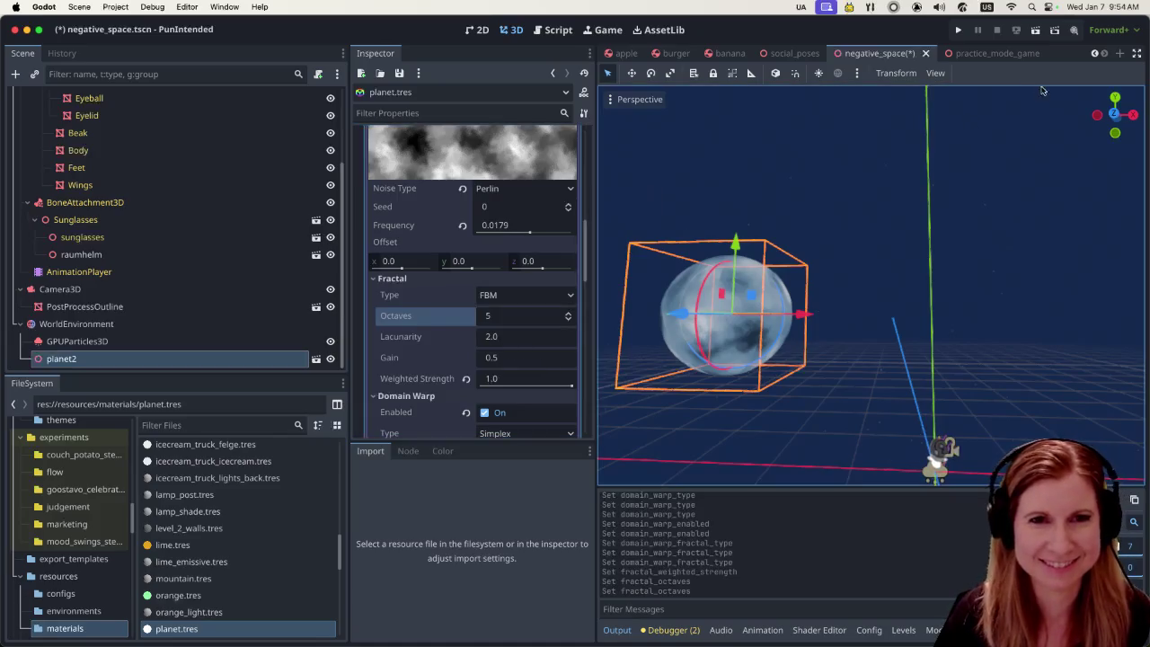
Run the project, switch to free camera, and fly toward the planet past the goose
click(1035, 32)
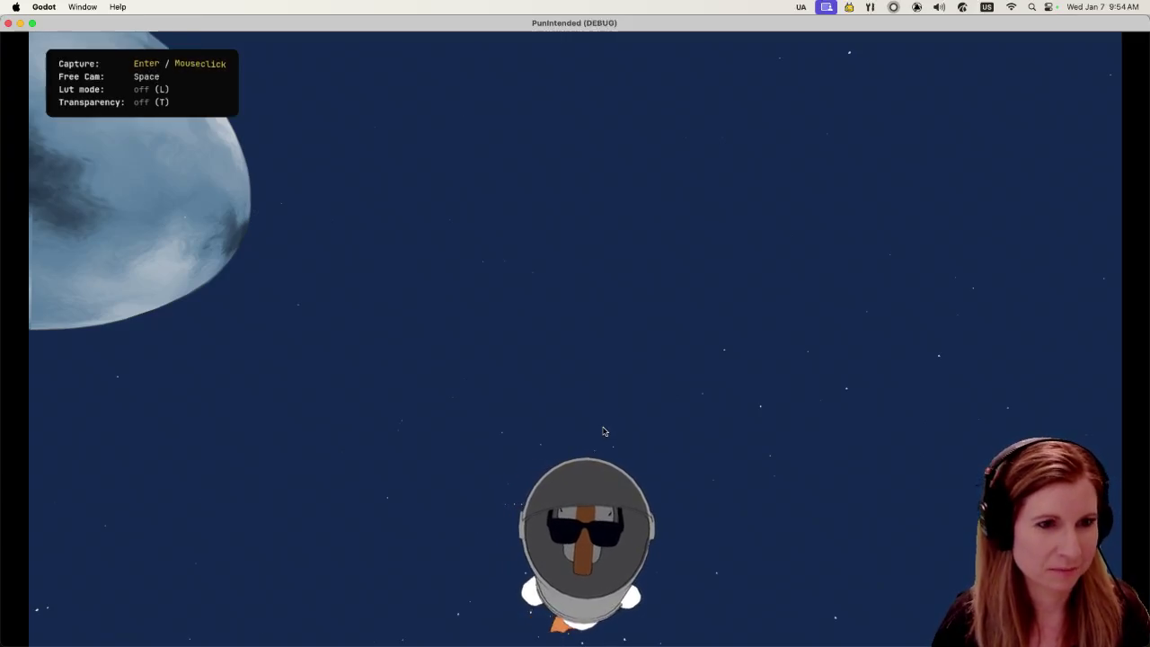
key(space)
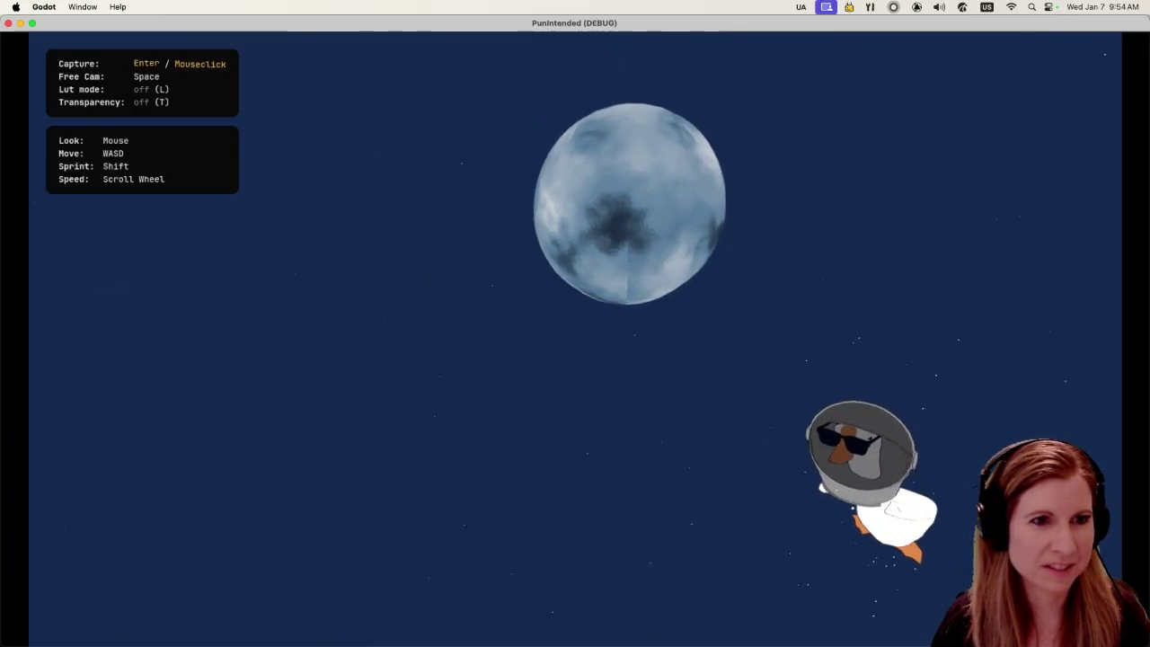
key(w)
key(a)
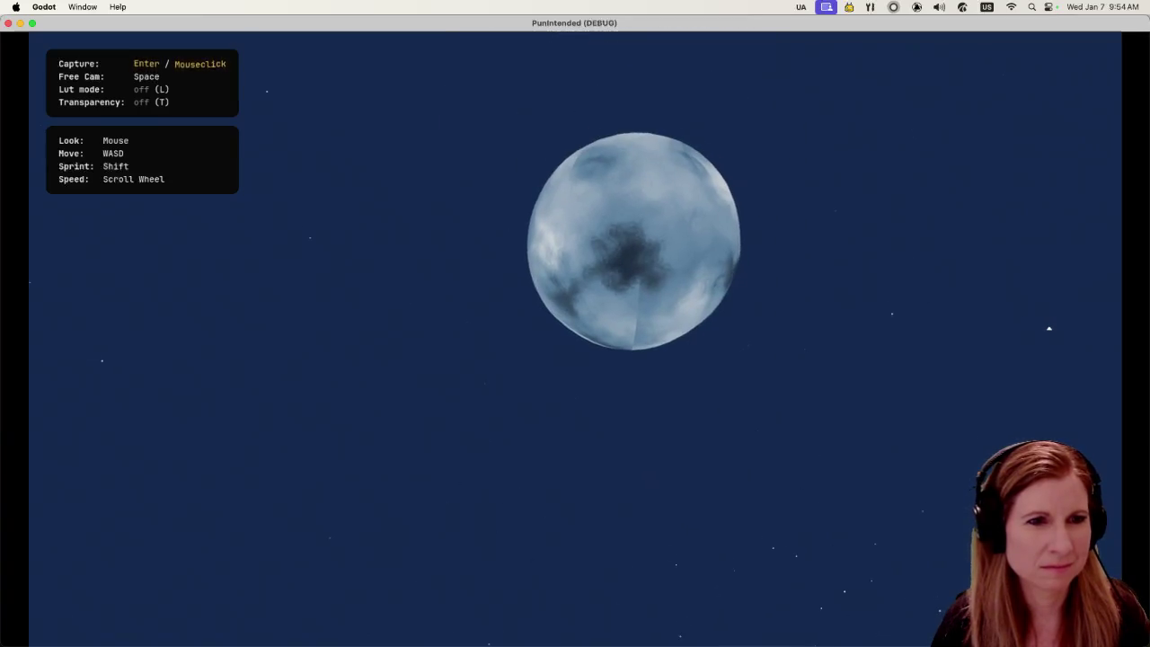
key(w)
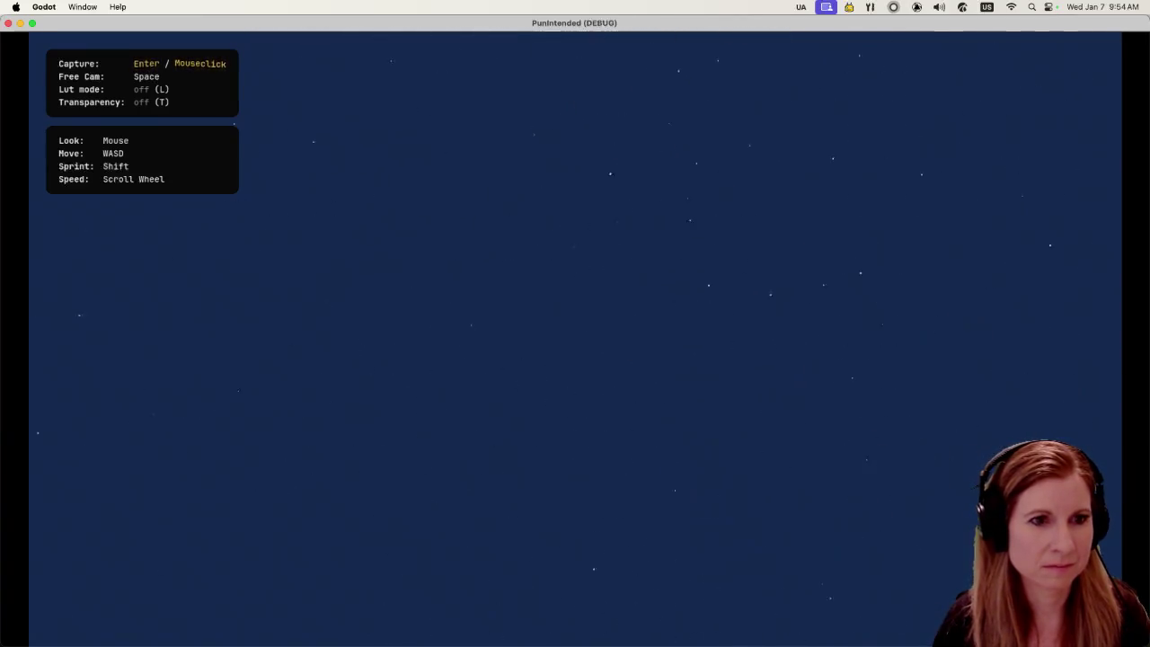
key(a)
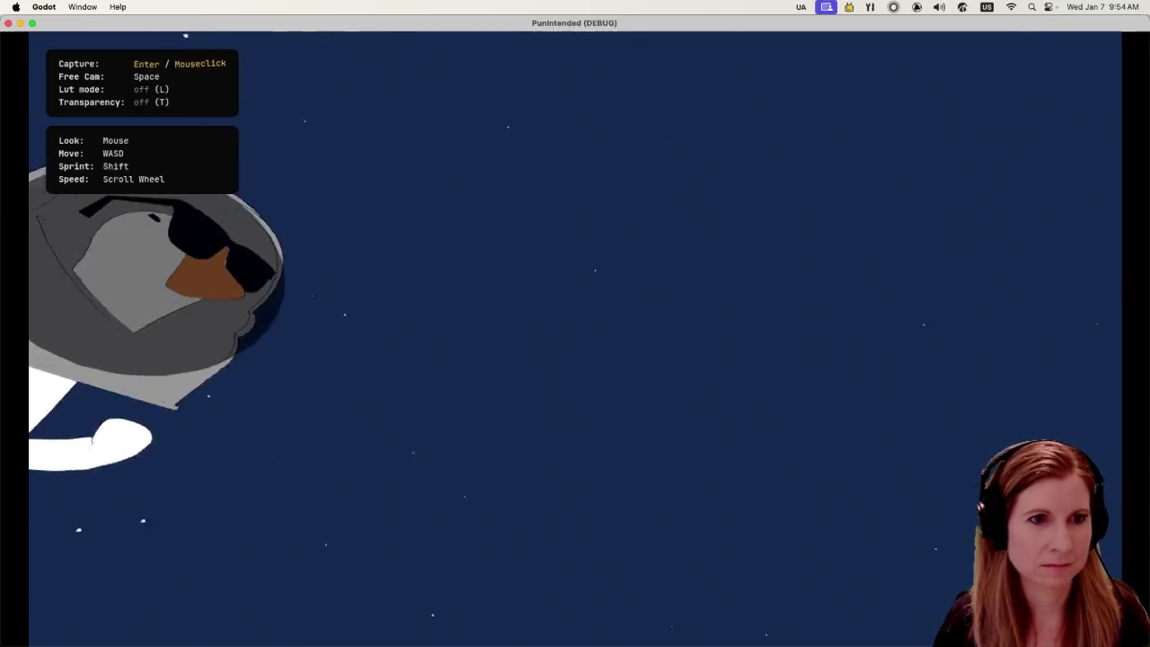
Pull back to frame the planet and goose together, then reset the camera
key(s)
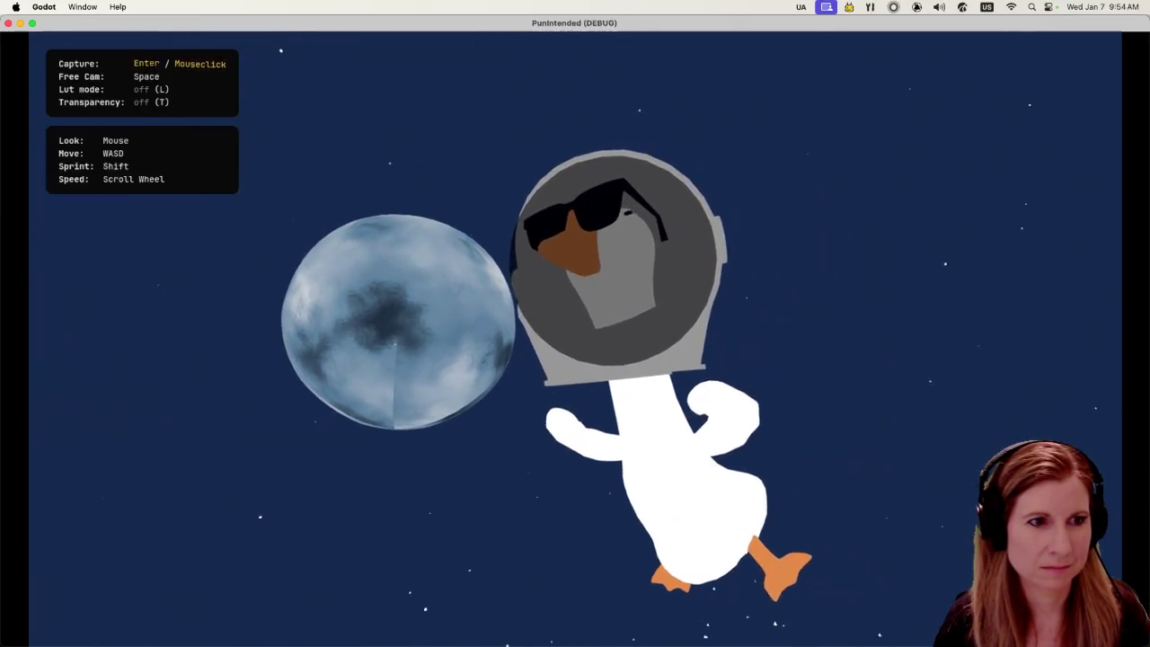
key(a)
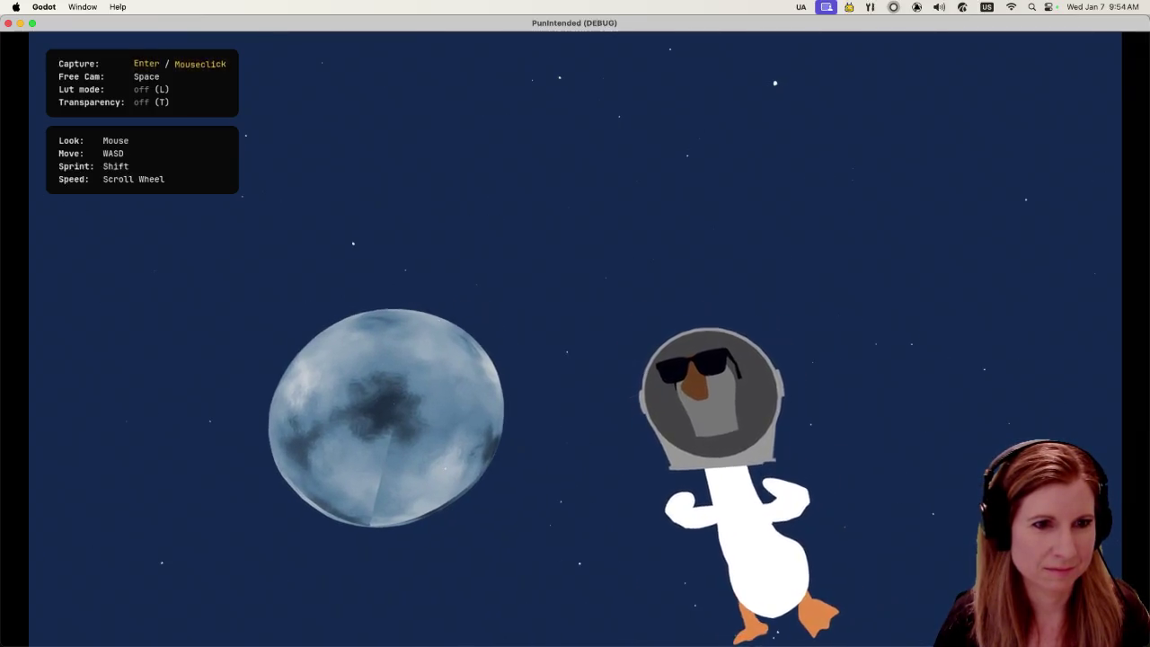
key(q)
key(d)
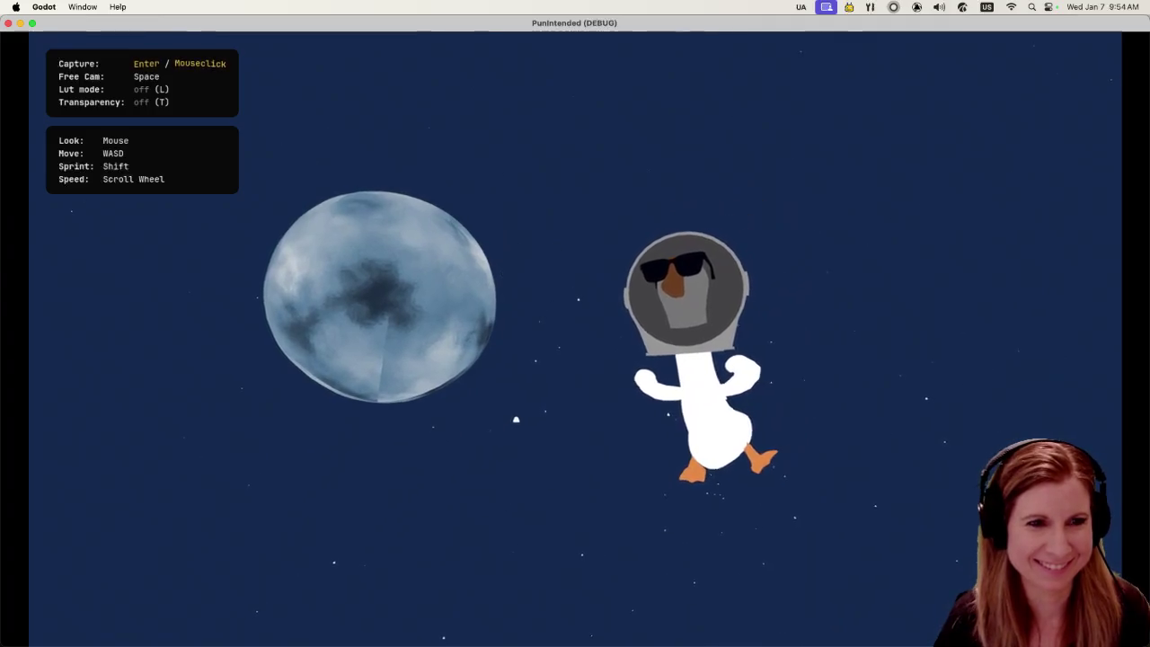
key(s)
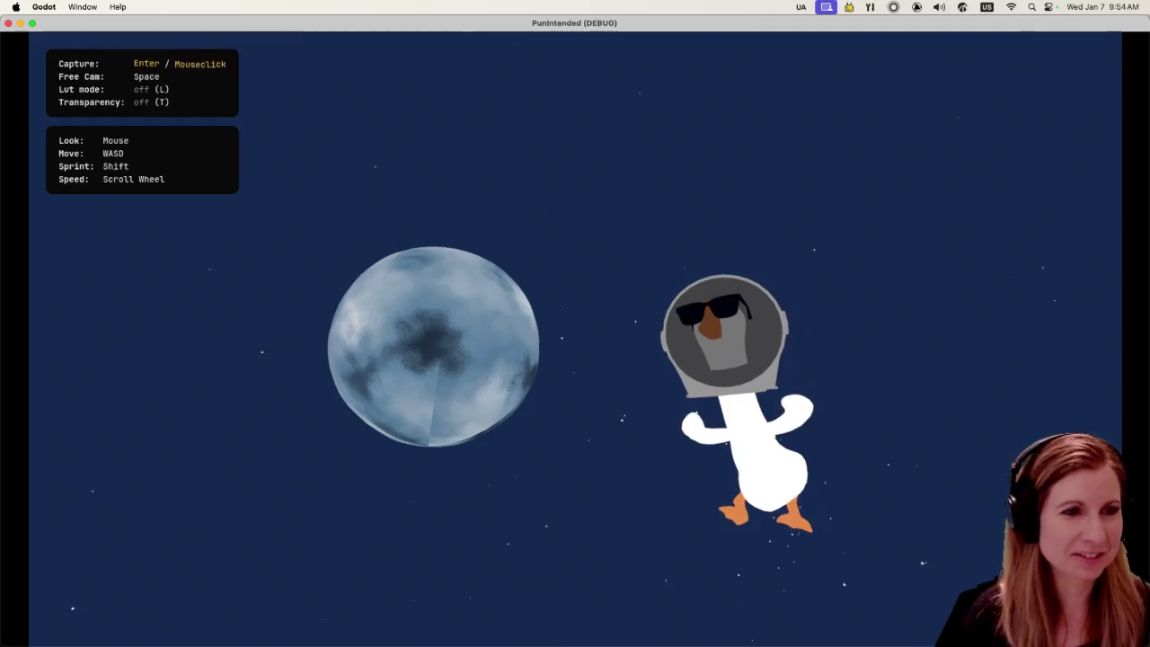
key(w)
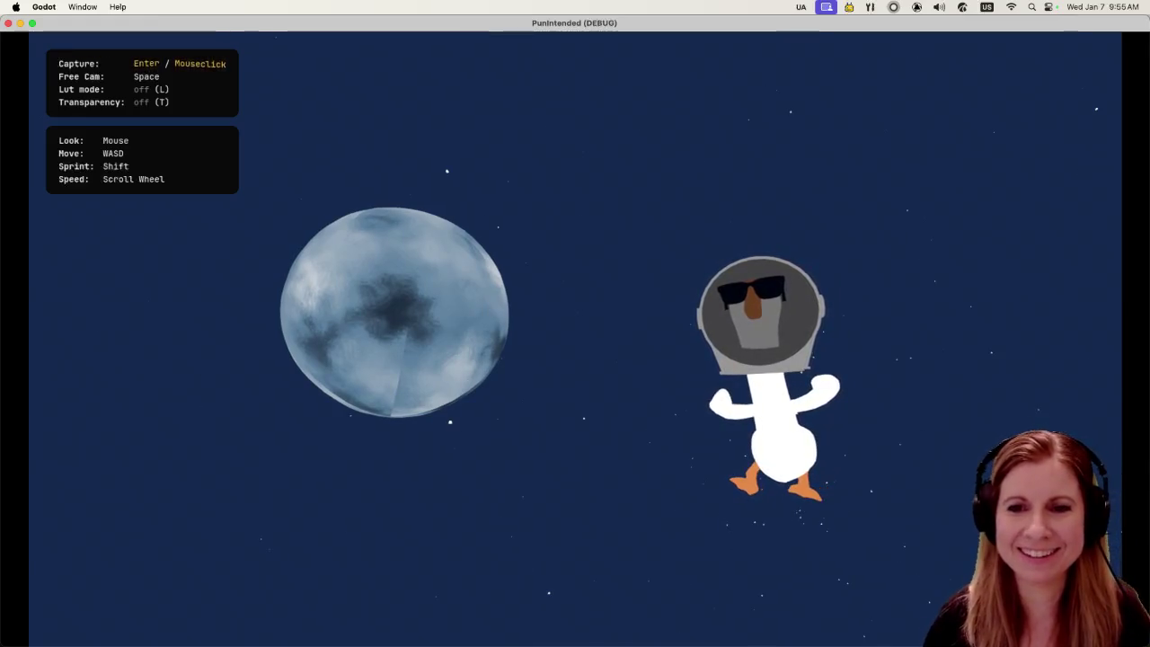
key(space)
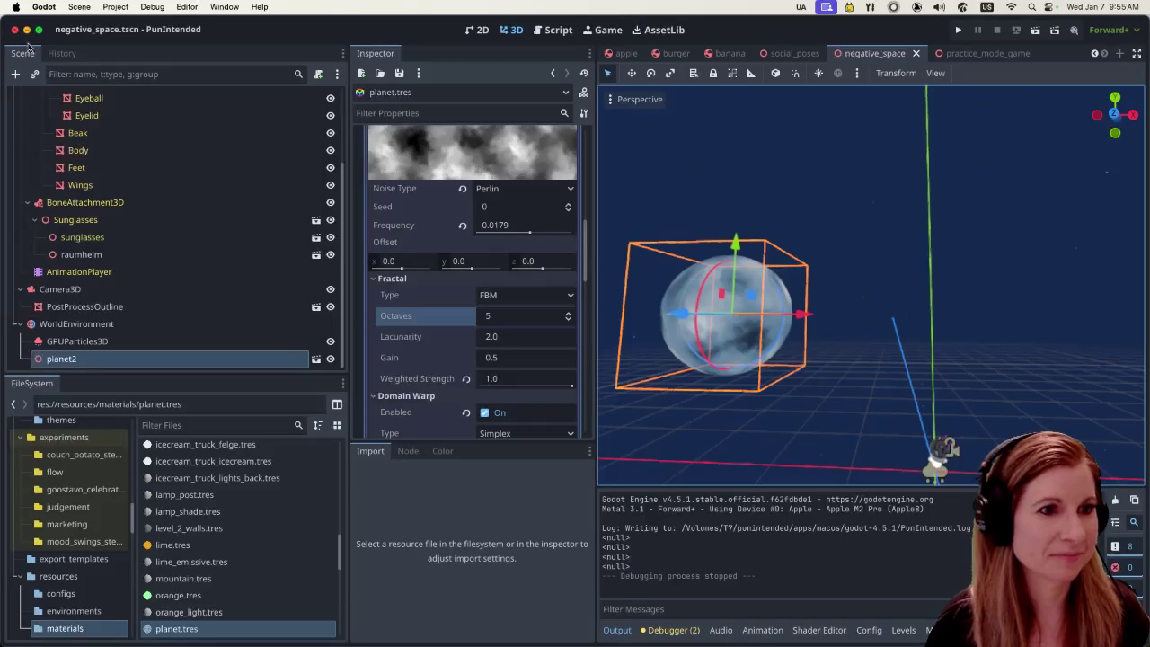
Close the game and enable Seamless on the planet's NoiseTexture2D
click(8, 23)
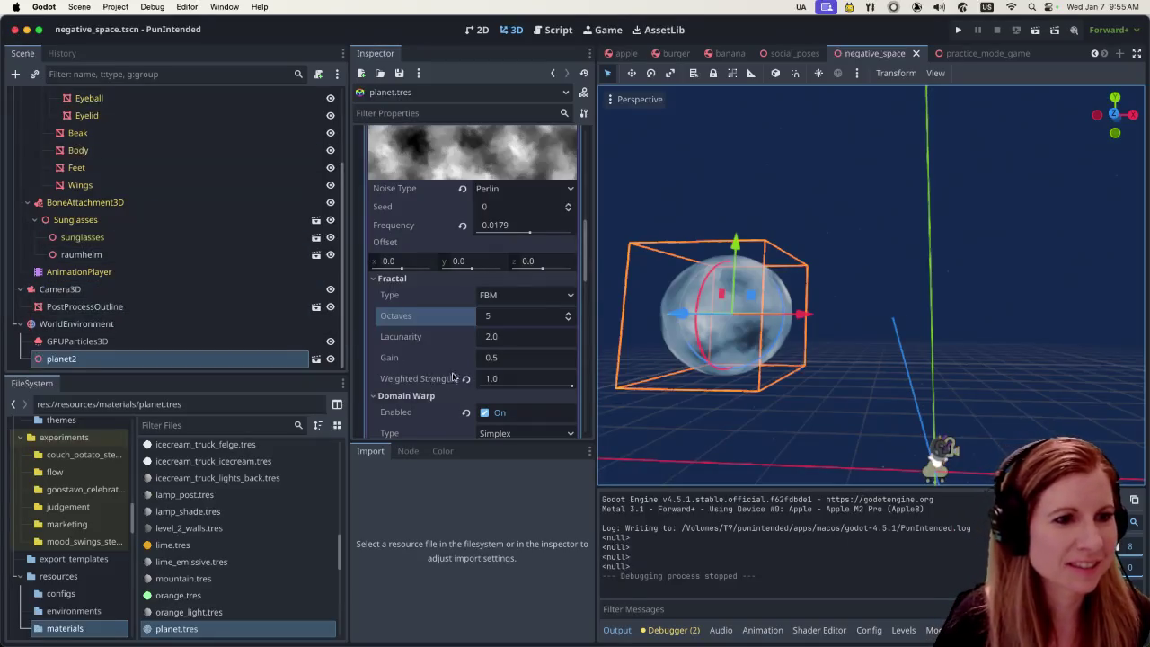
scroll(459, 373, up, 10)
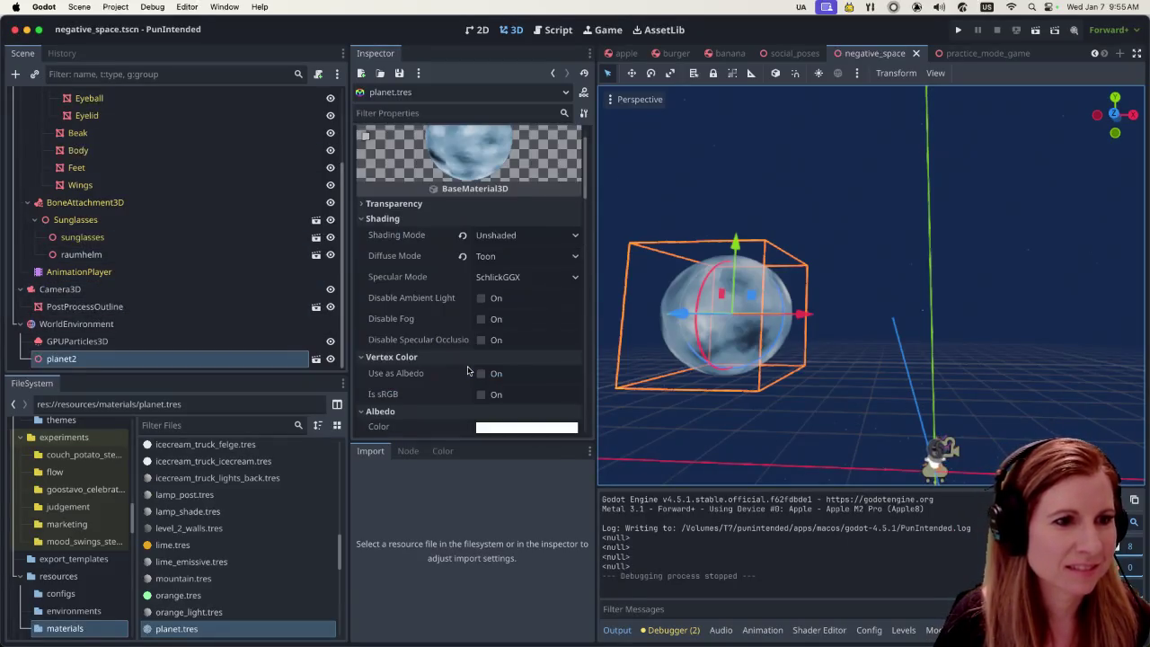
scroll(467, 369, down, 6)
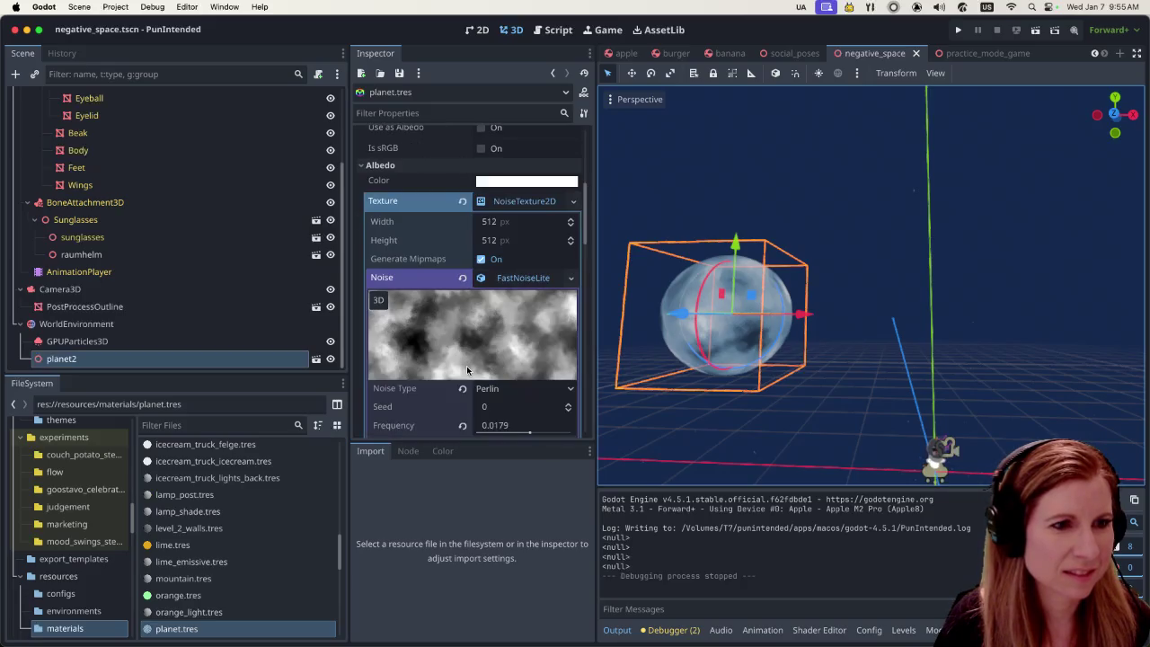
scroll(466, 366, down, 5)
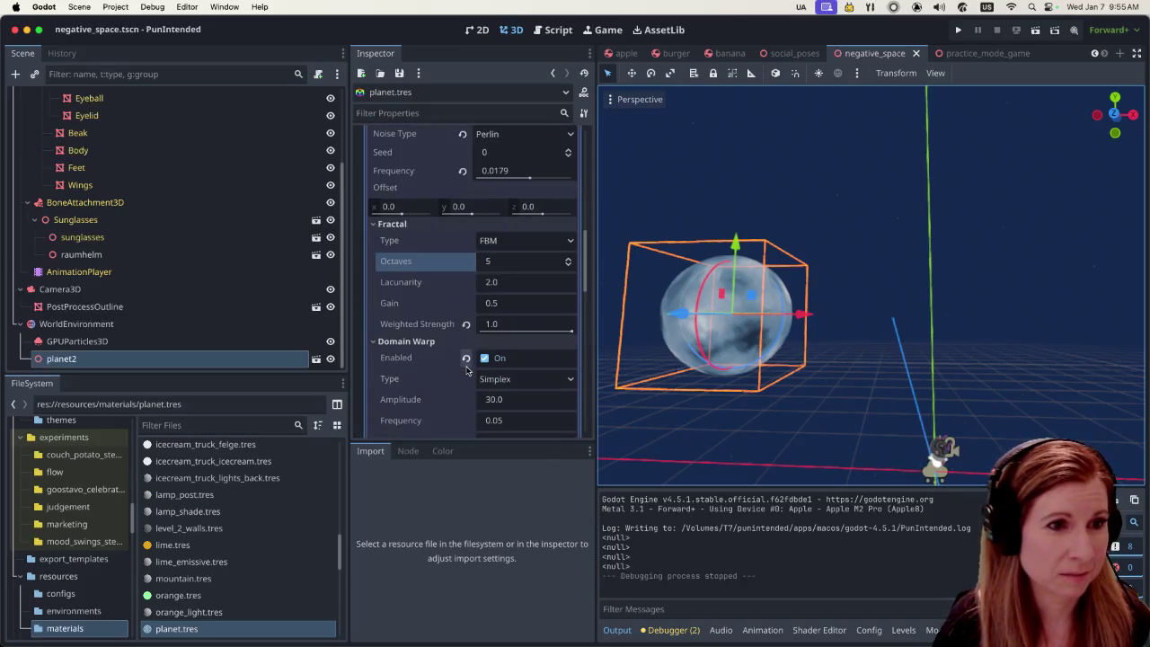
scroll(448, 368, down, 7)
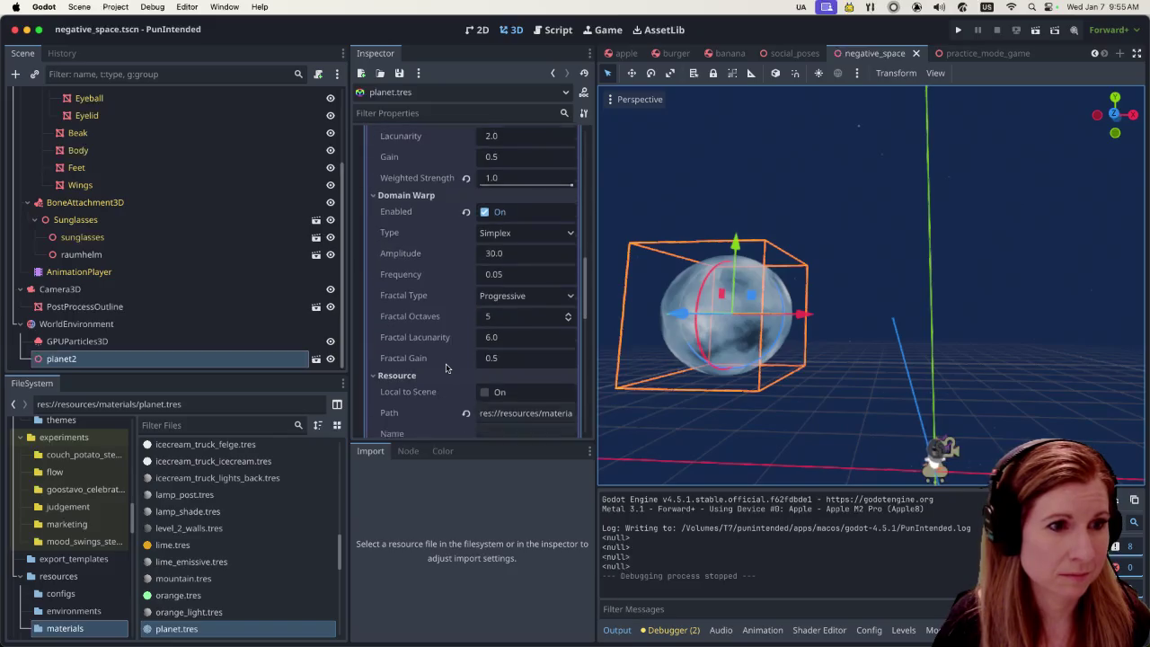
scroll(444, 365, down, 3)
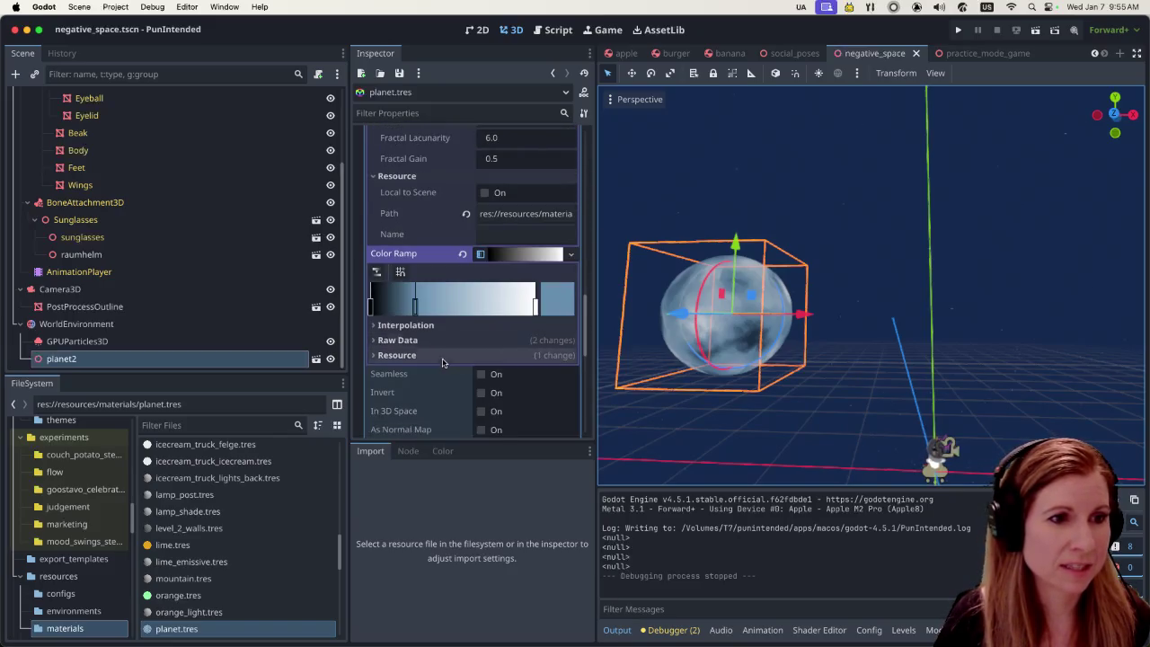
click(479, 375)
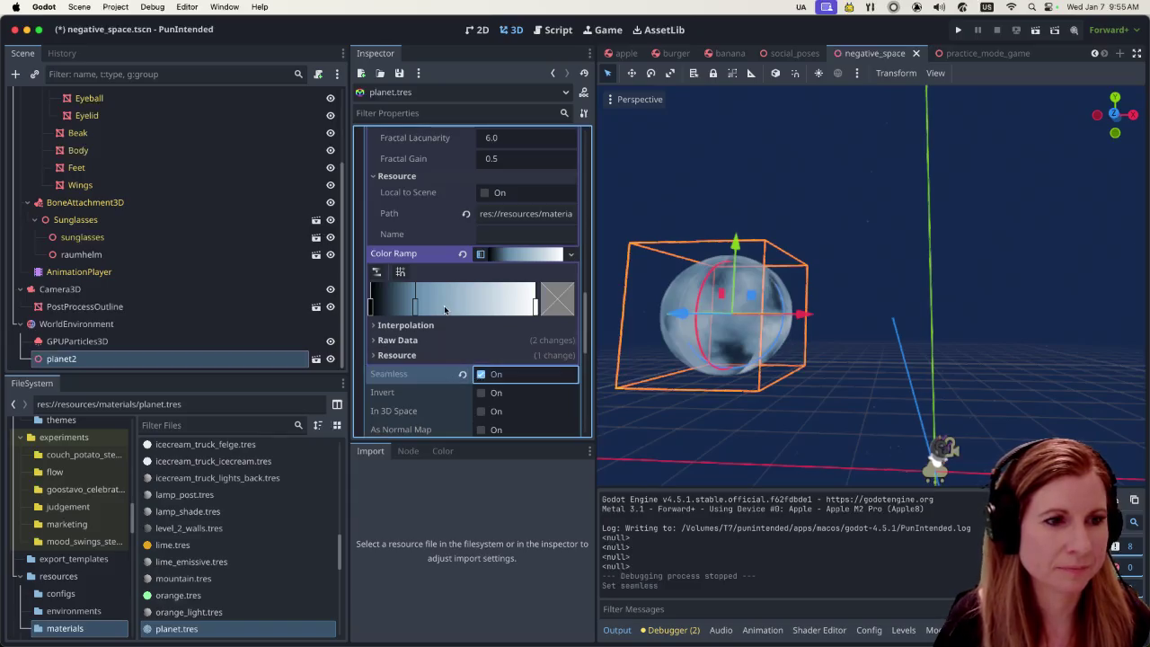
Try In 3D Space on the planet noise, then switch it back off
scroll(445, 316, down, 2)
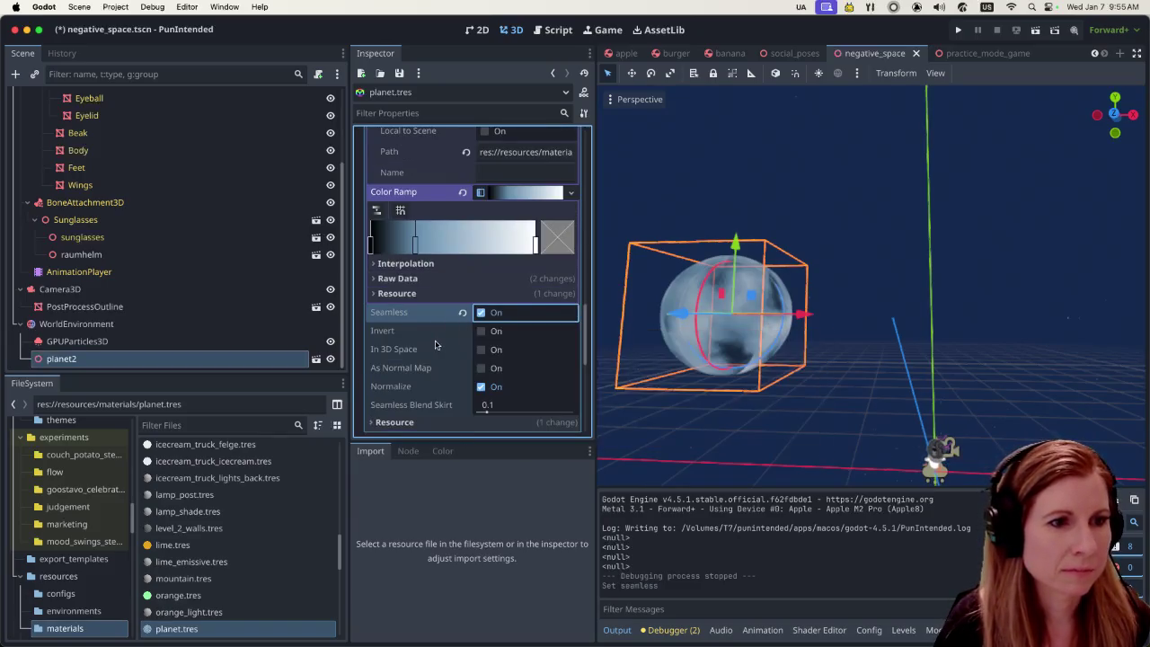
click(480, 352)
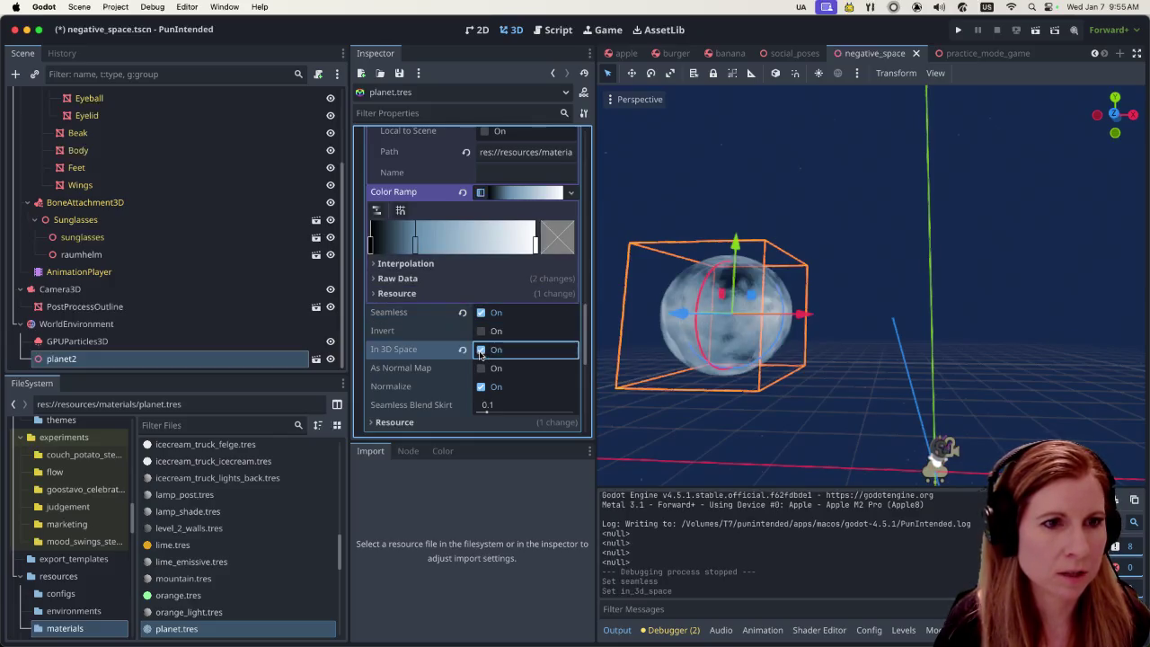
click(480, 352)
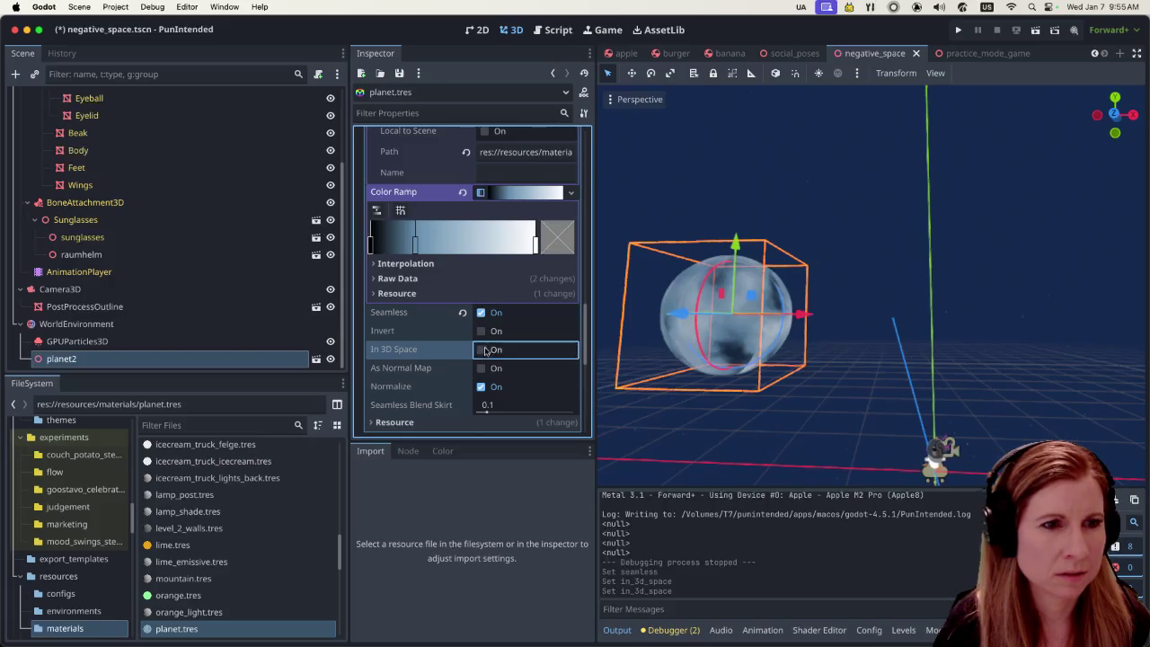
scroll(485, 384, down, 3)
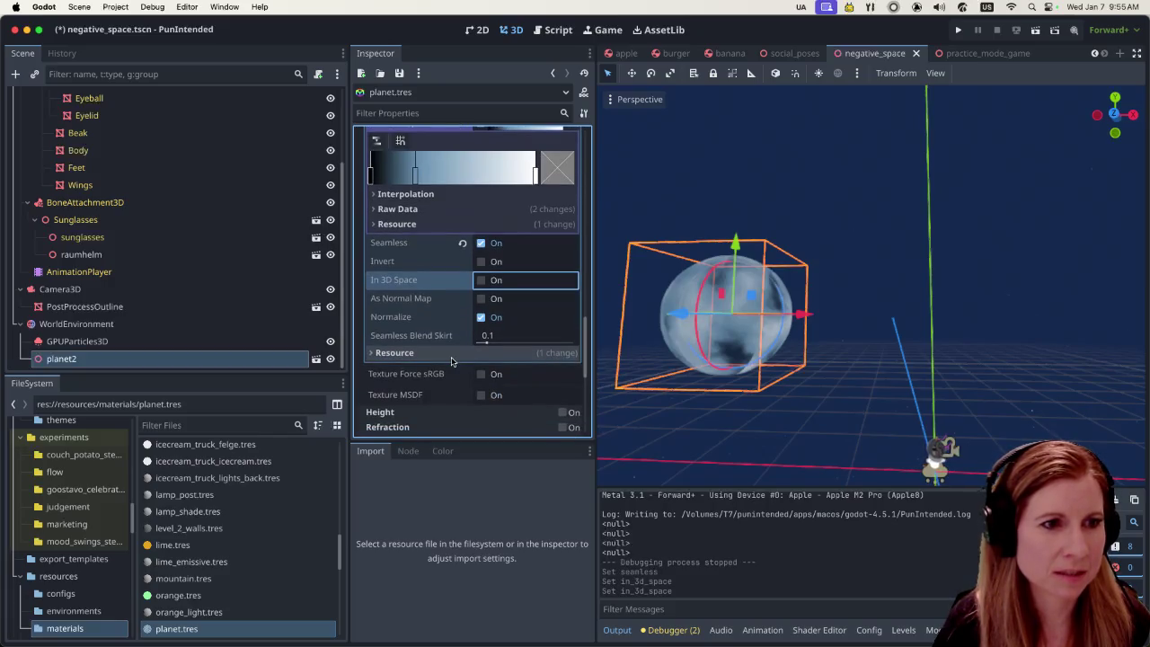
scroll(443, 361, down, 2)
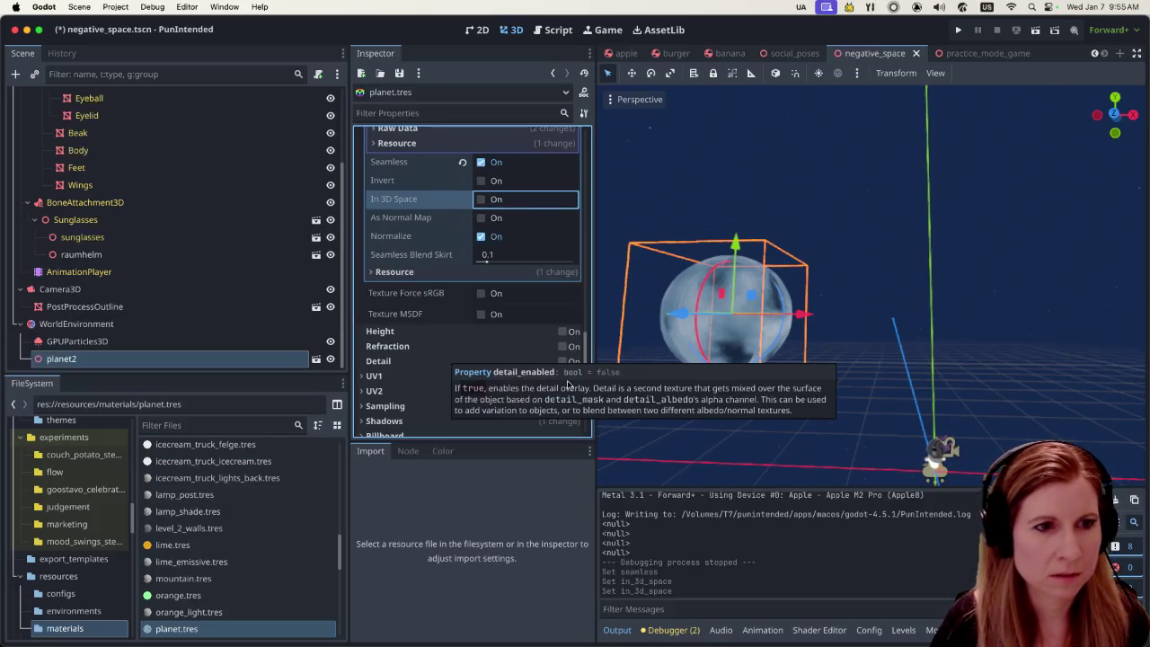
click(562, 361)
click(561, 362)
click(562, 347)
click(564, 344)
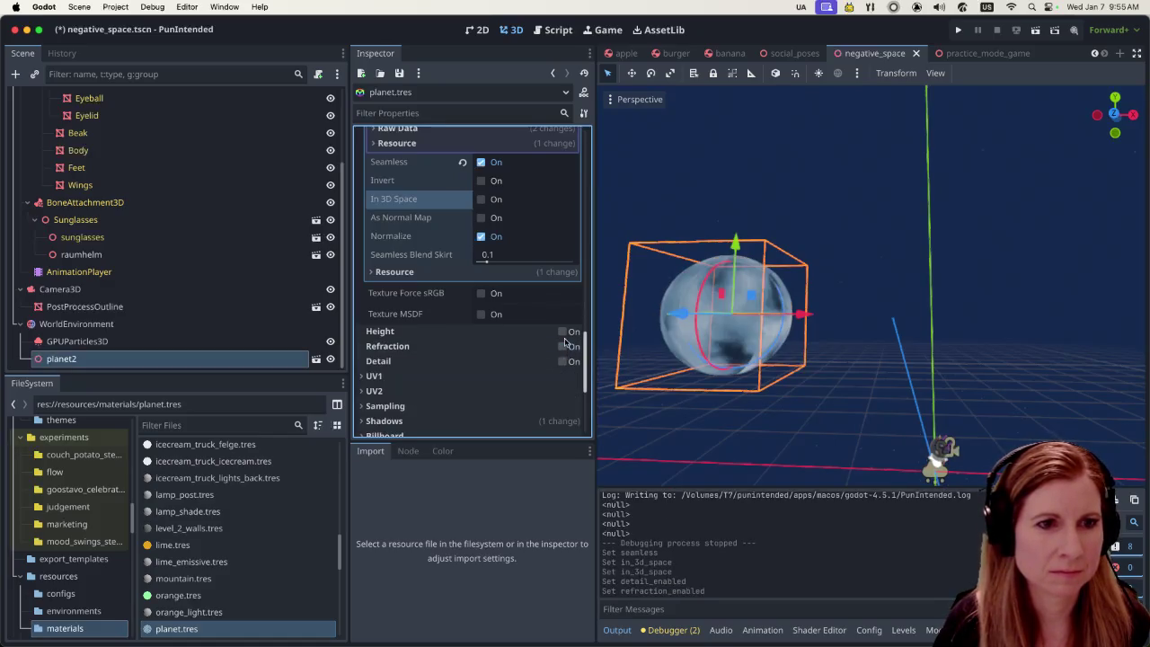
click(563, 332)
click(564, 332)
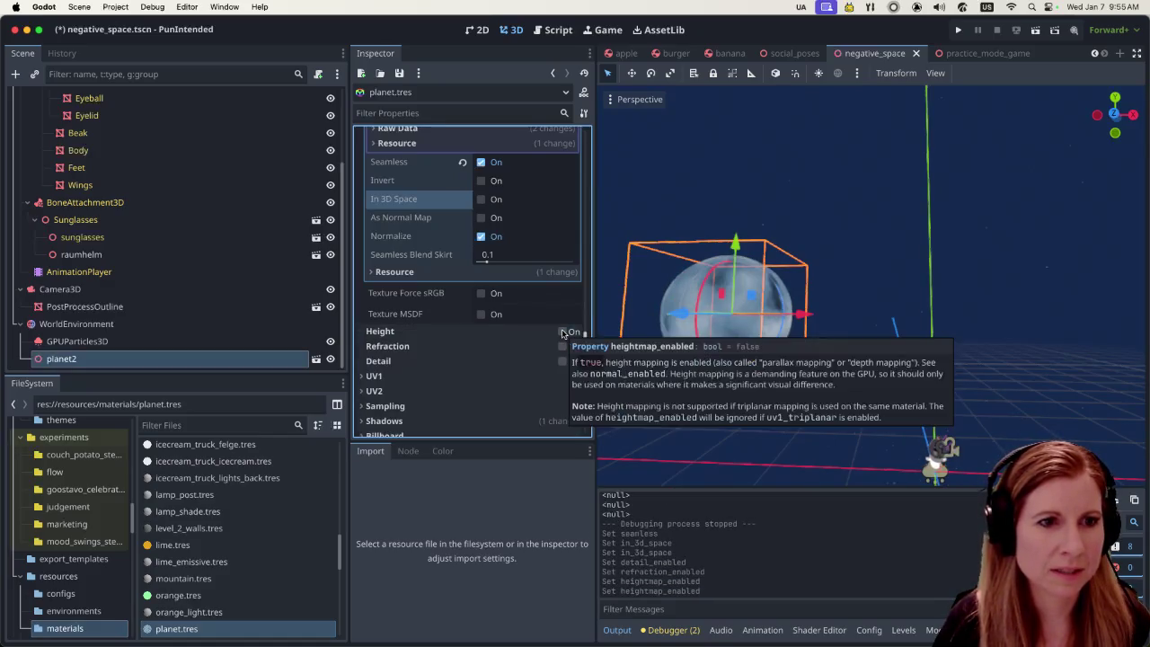
click(564, 332)
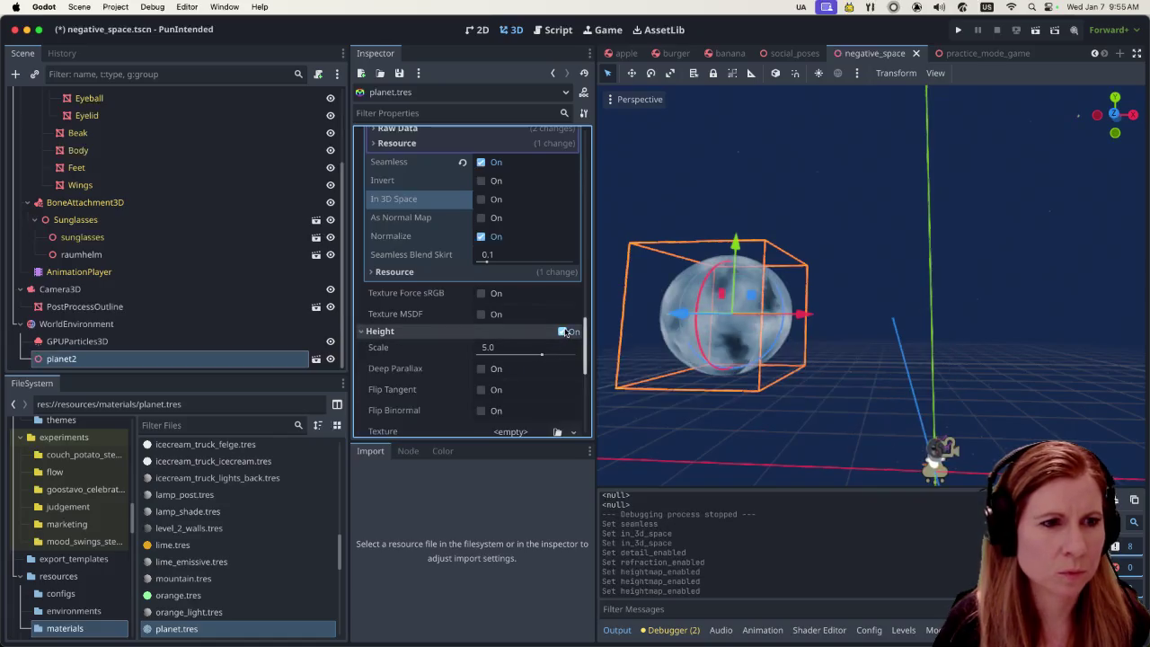
click(563, 333)
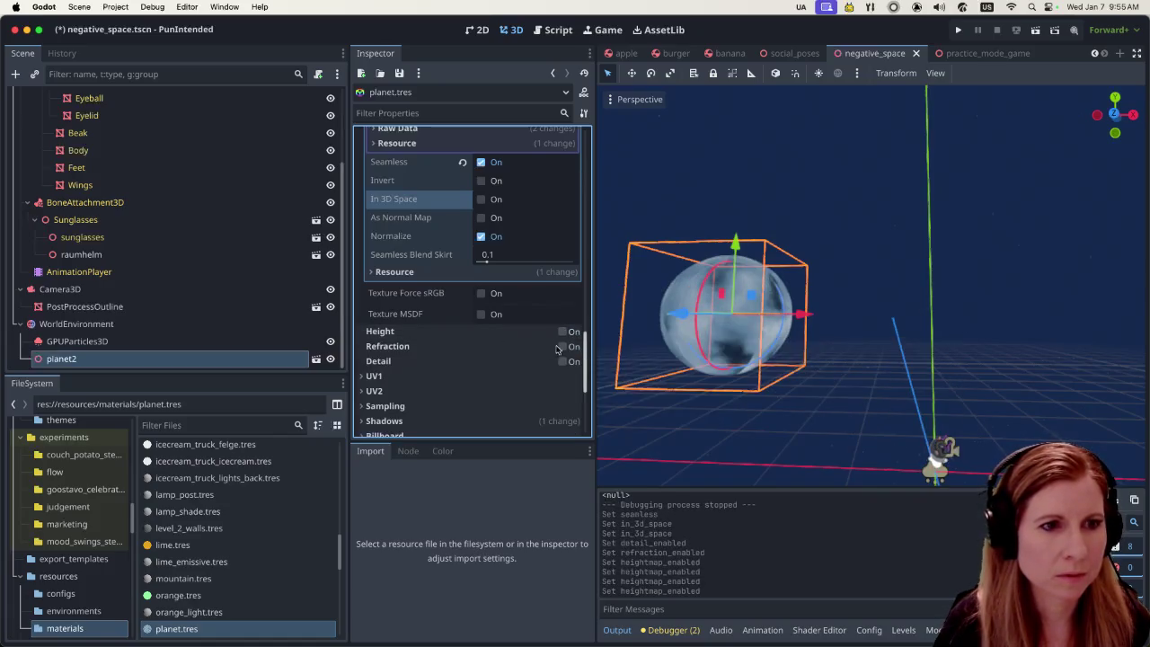
click(562, 332)
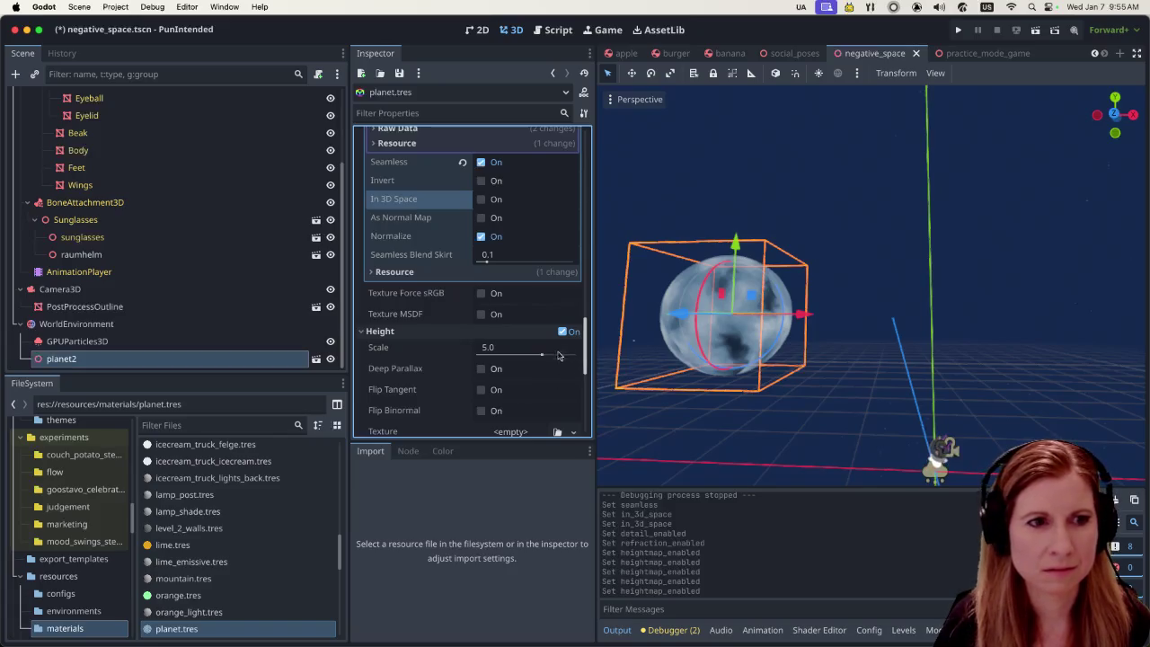
click(561, 332)
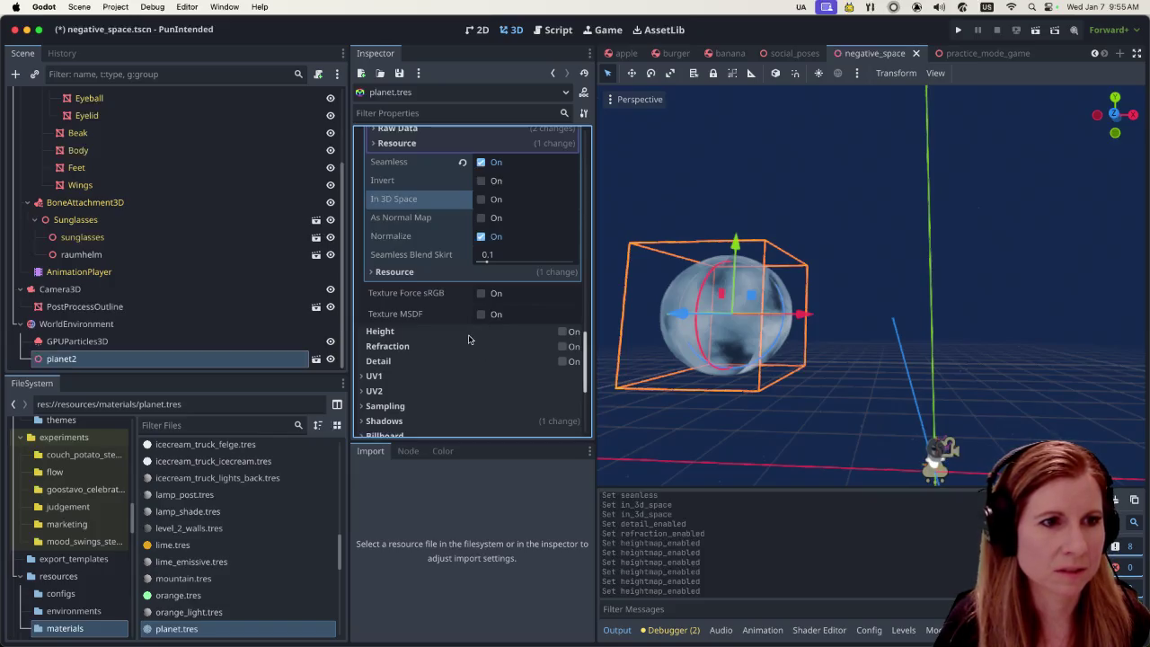
mouse_move(468, 338)
scroll(468, 339, up, 5)
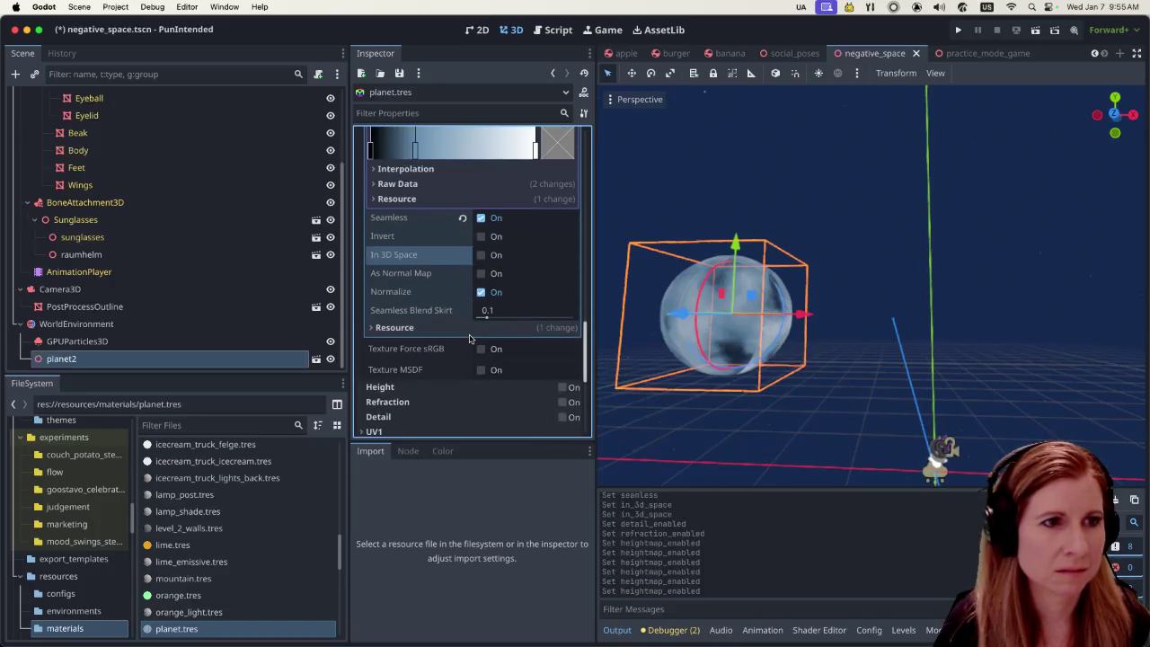
scroll(469, 339, up, 2)
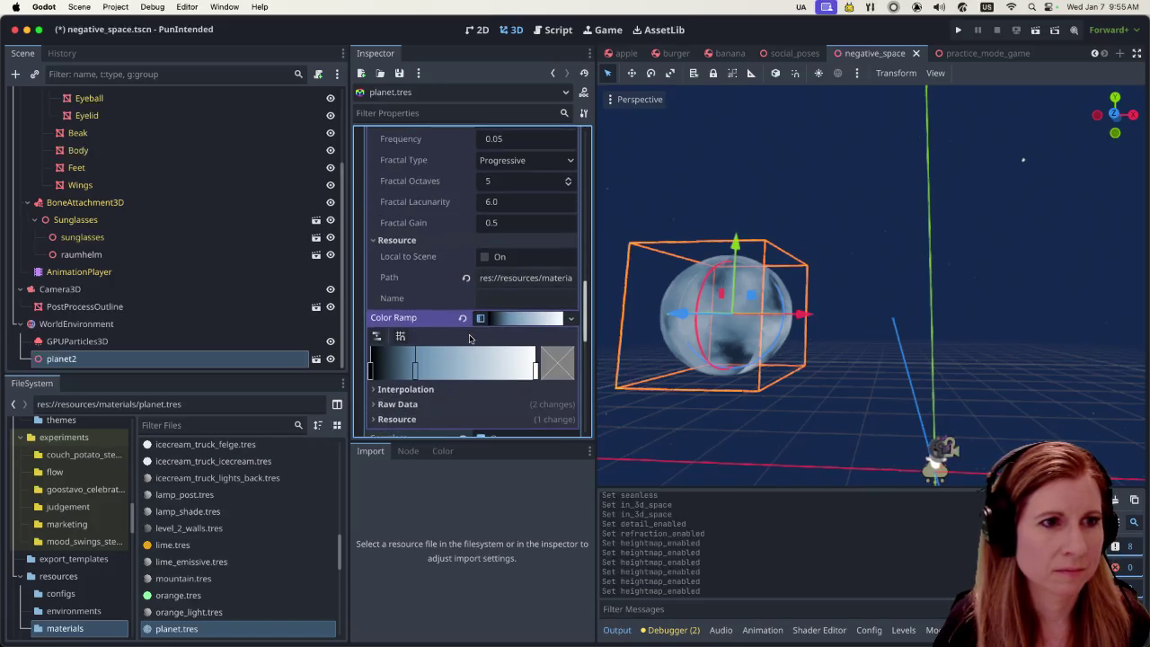
scroll(469, 339, up, 8)
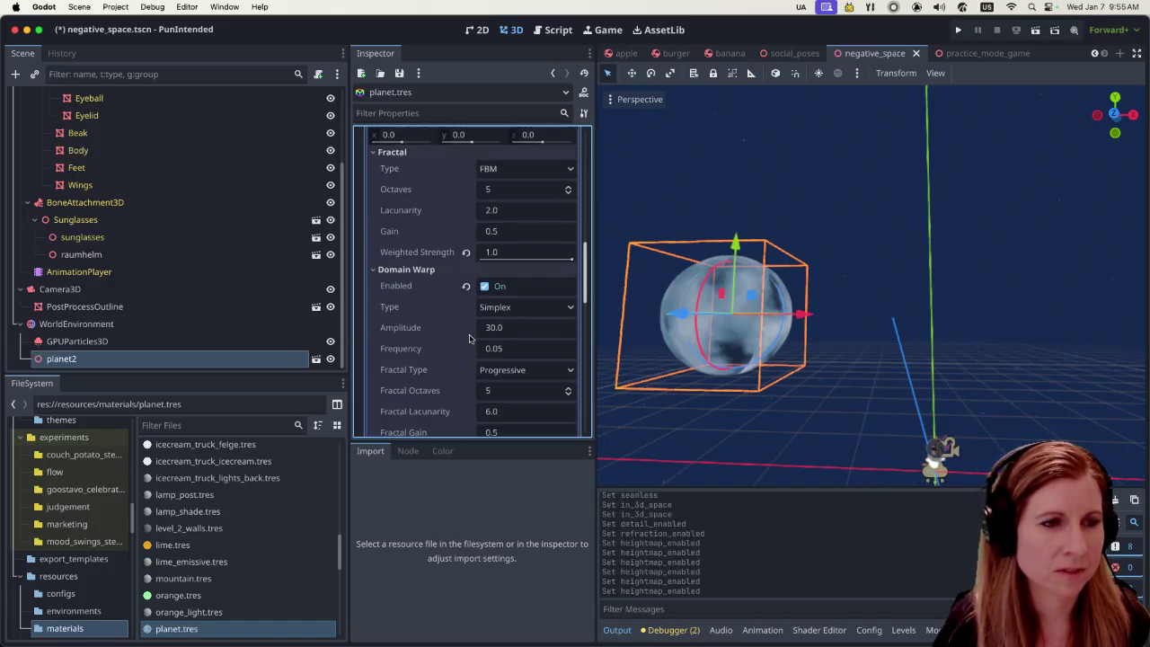
scroll(468, 339, up, 6)
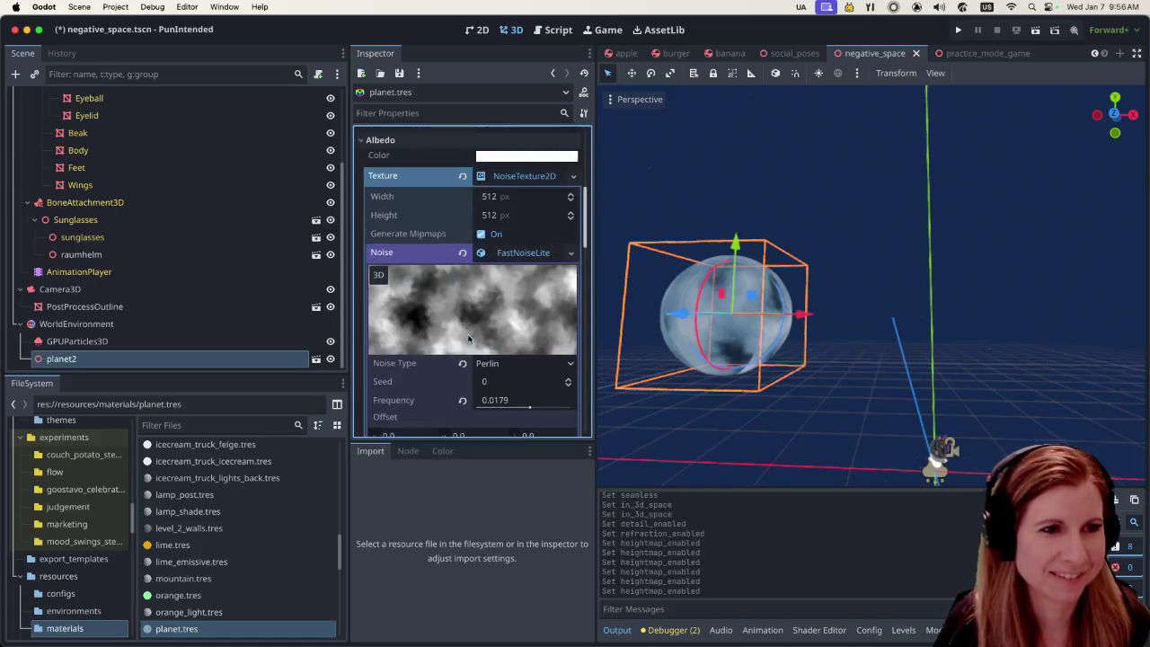
scroll(442, 337, up, 4)
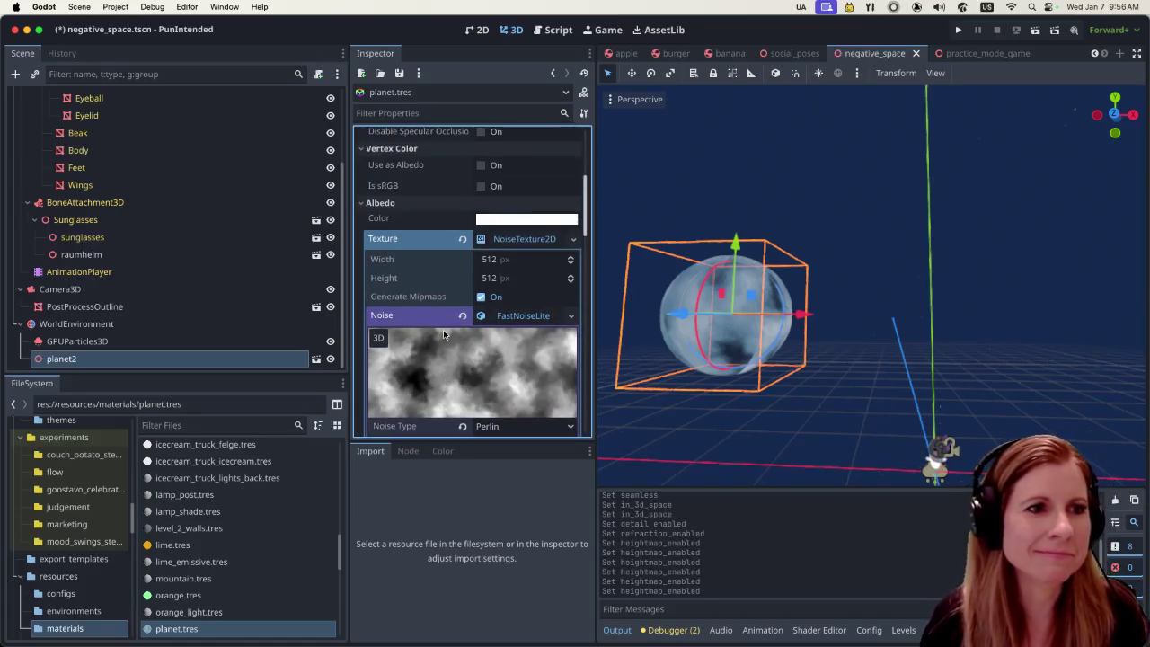
scroll(431, 365, up, 5)
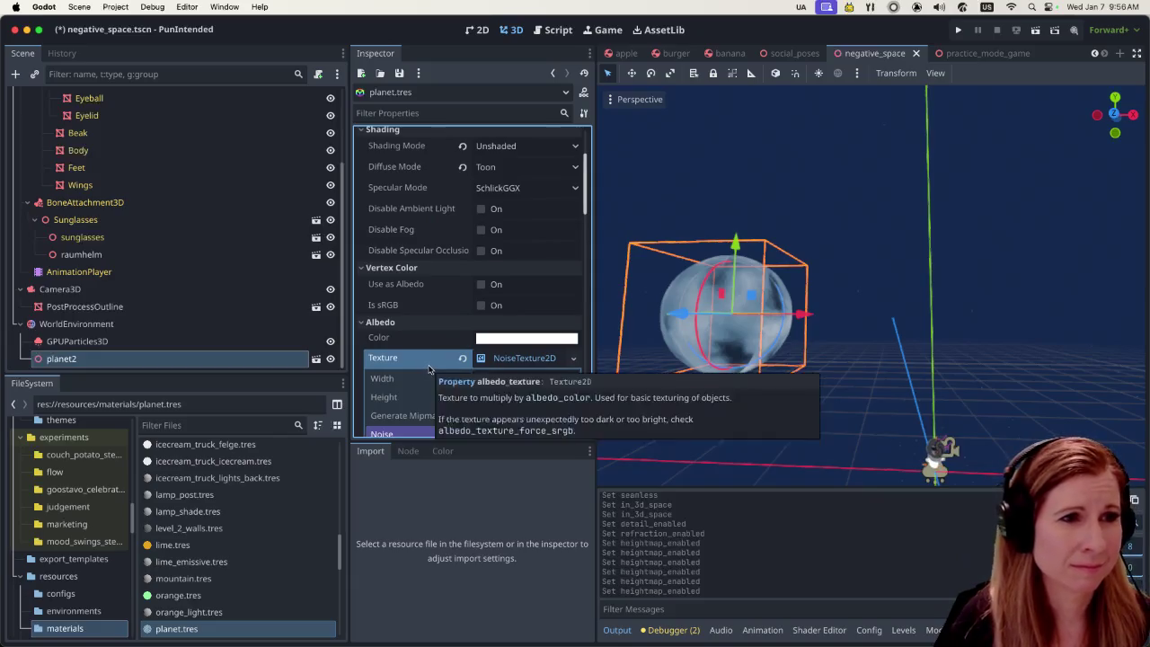
scroll(429, 367, down, 15)
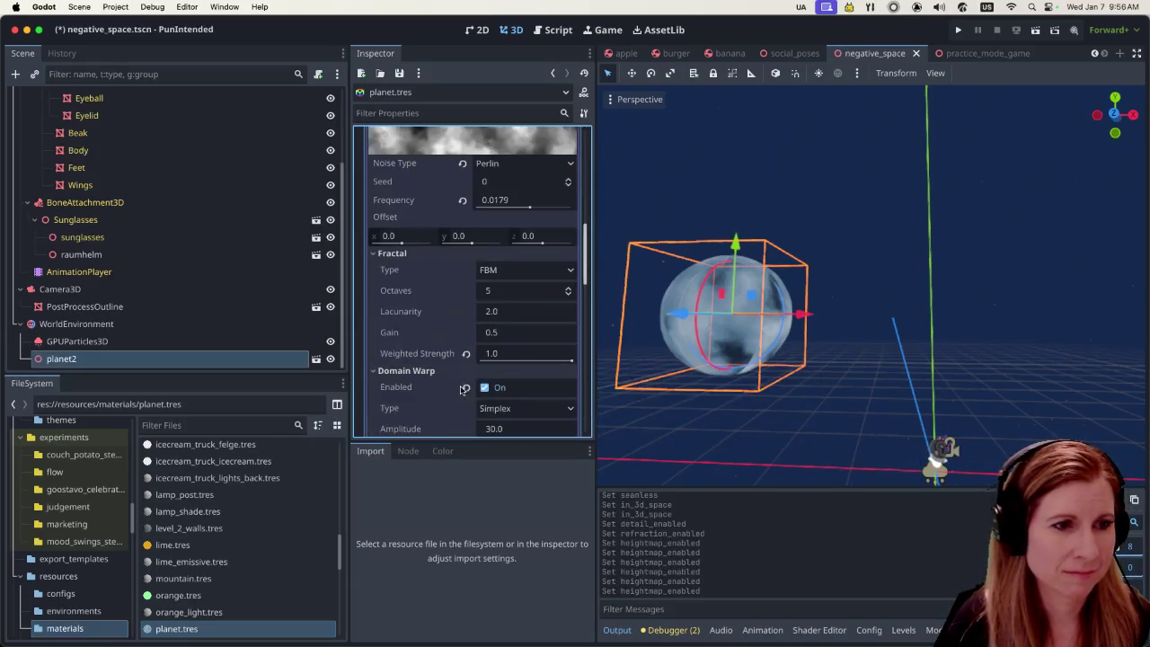
scroll(461, 387, down, 8)
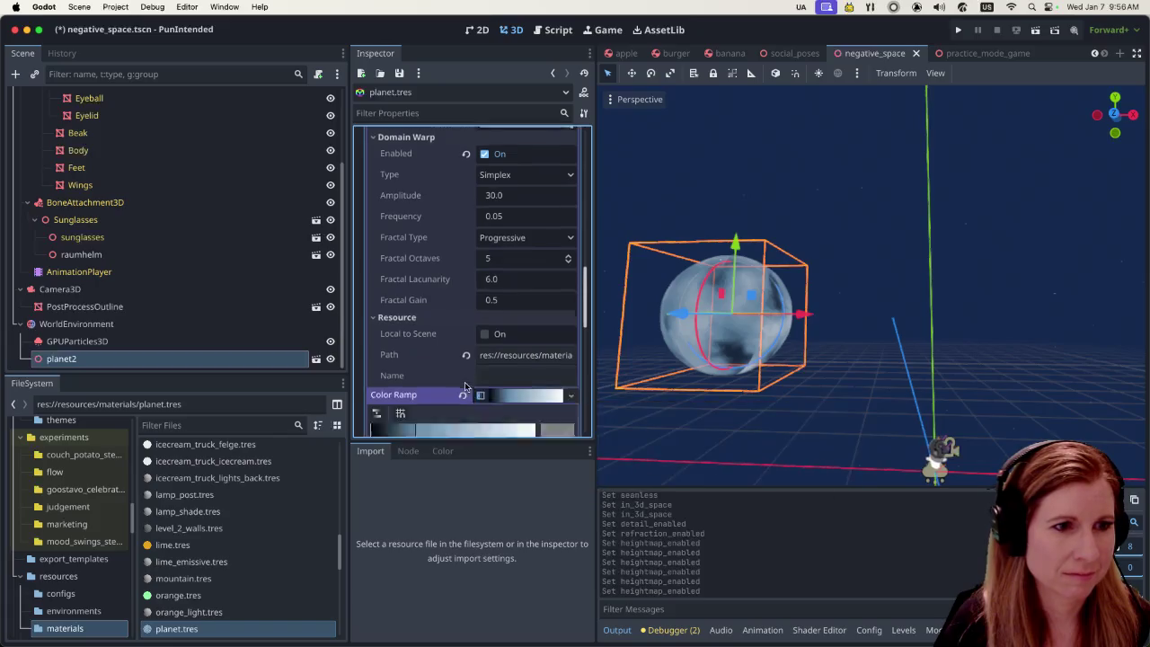
scroll(464, 387, down, 8)
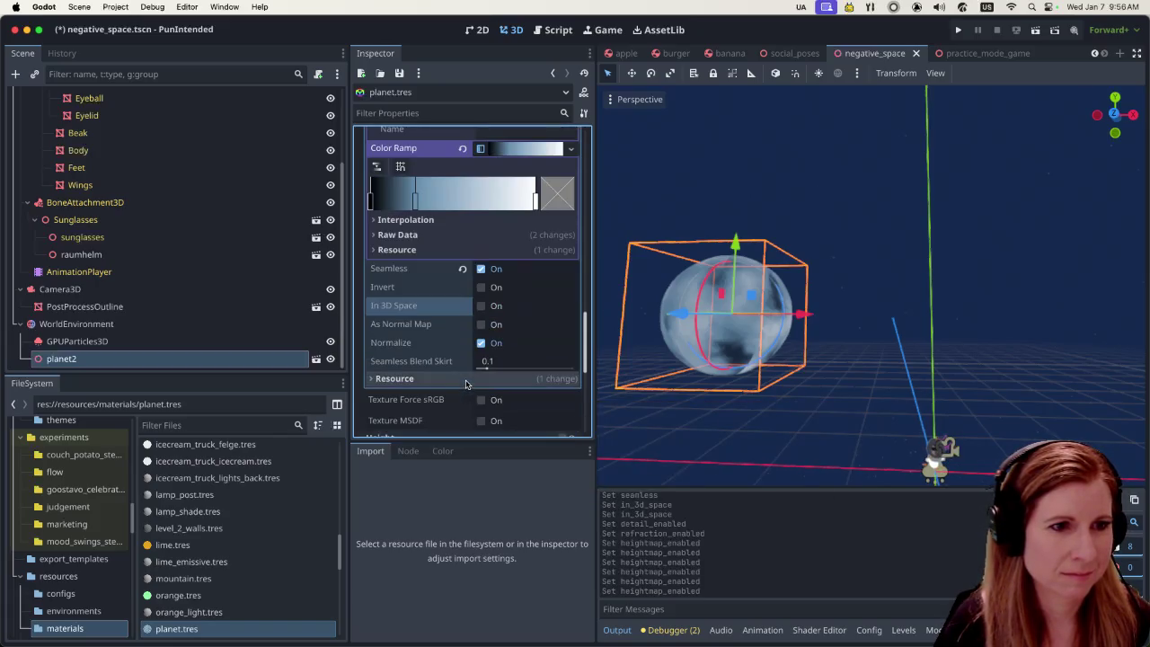
scroll(464, 385, down, 3)
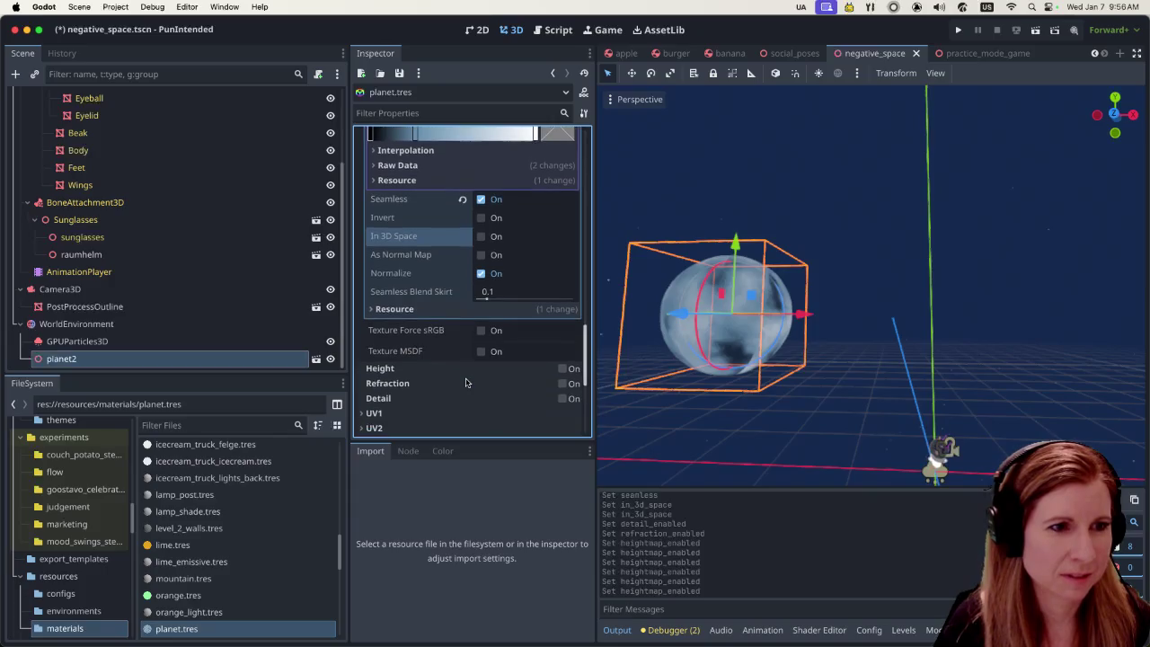
scroll(464, 383, down, 5)
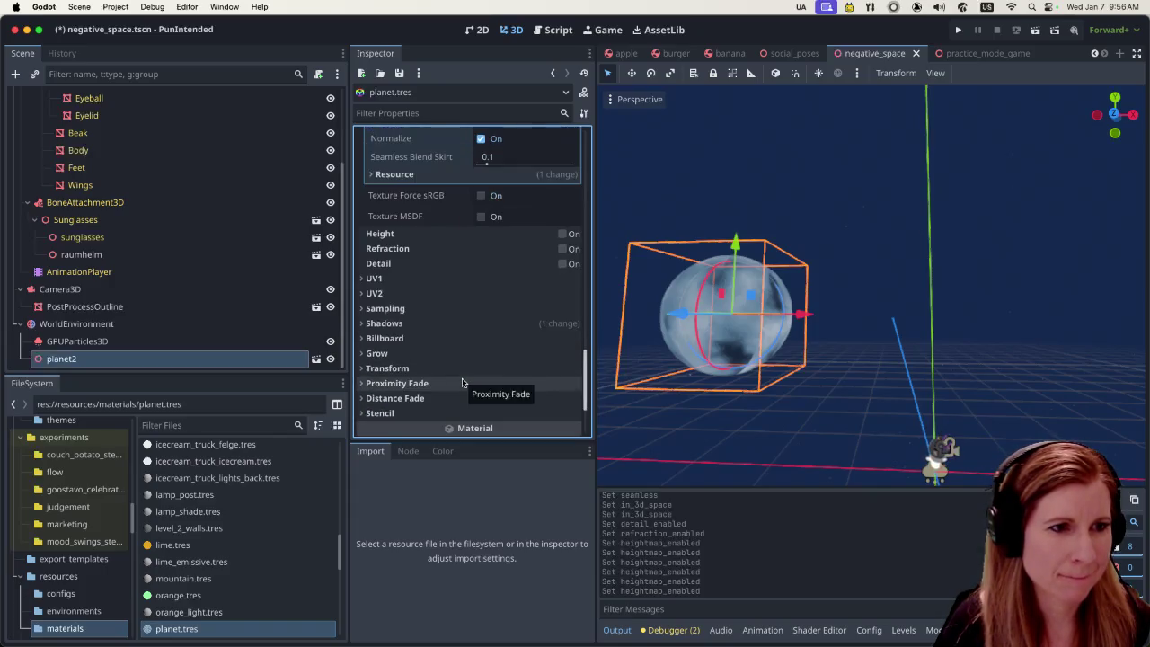
scroll(462, 382, down, 4)
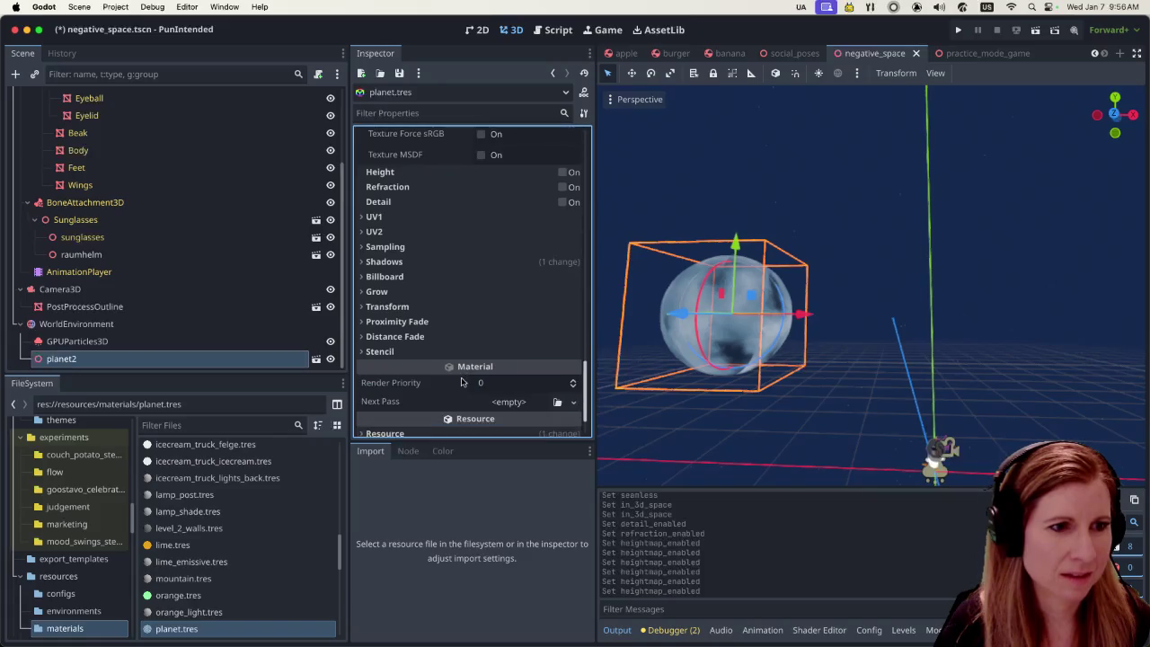
scroll(462, 382, down, 2)
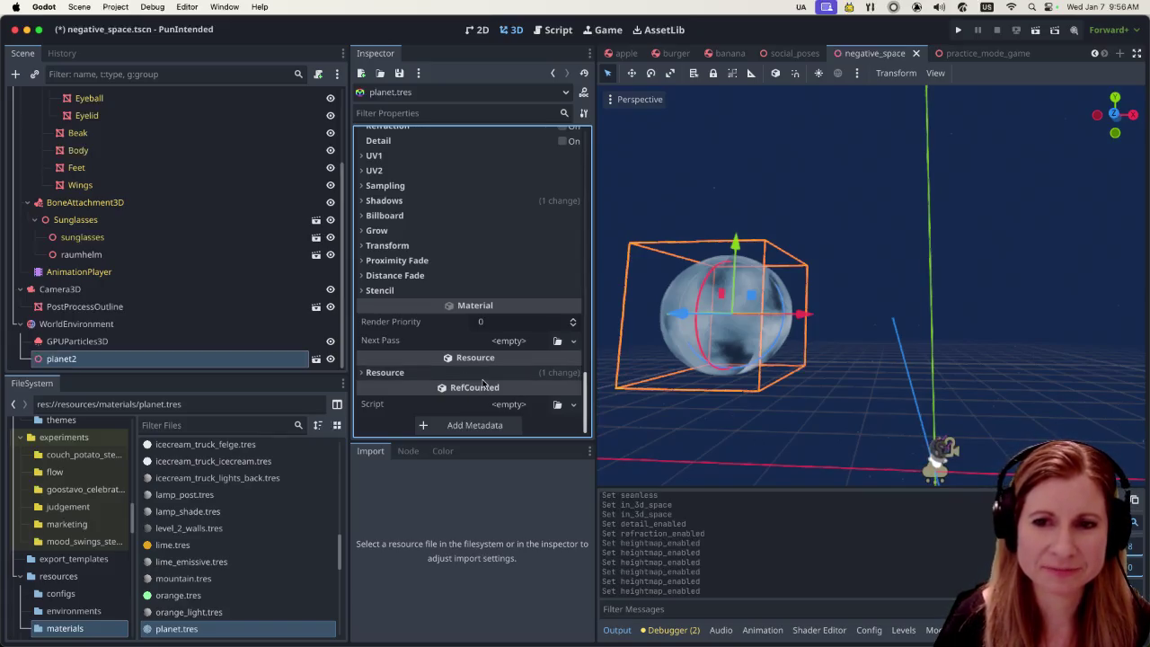
mouse_move(498, 361)
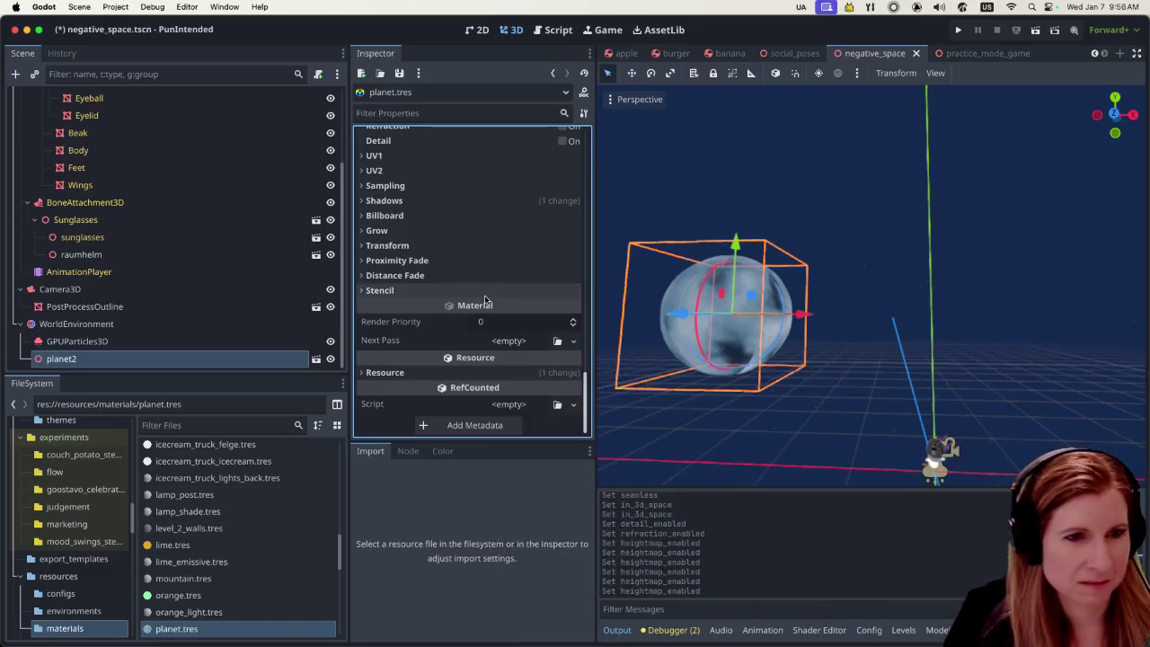
scroll(489, 356, up, 1)
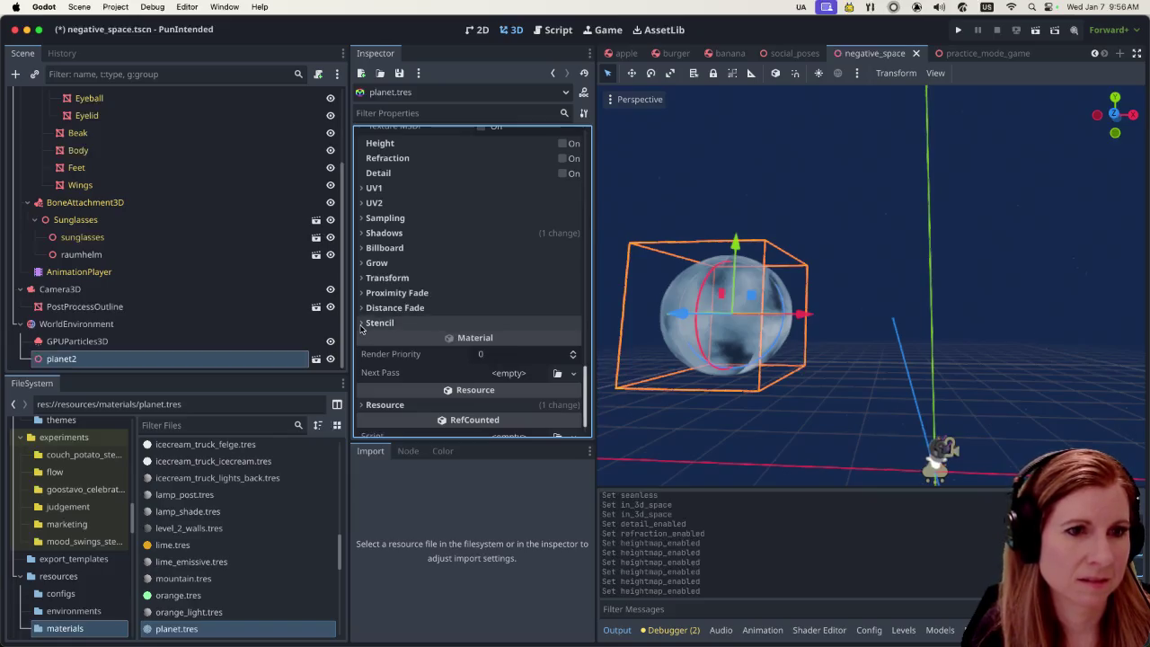
click(362, 325)
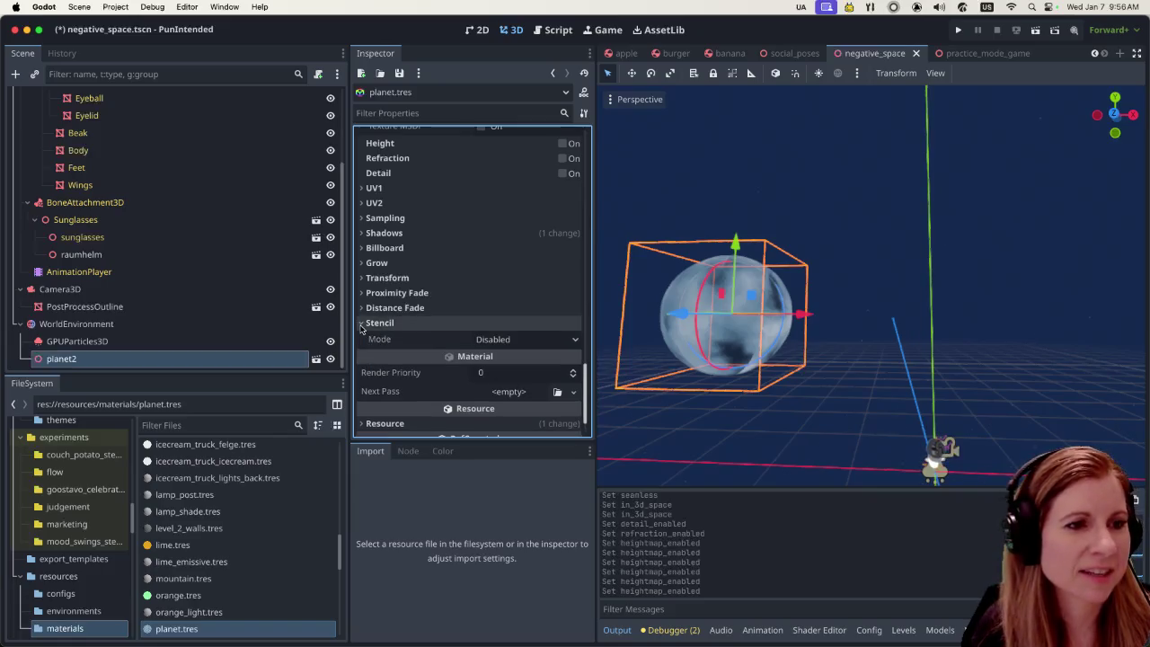
click(364, 323)
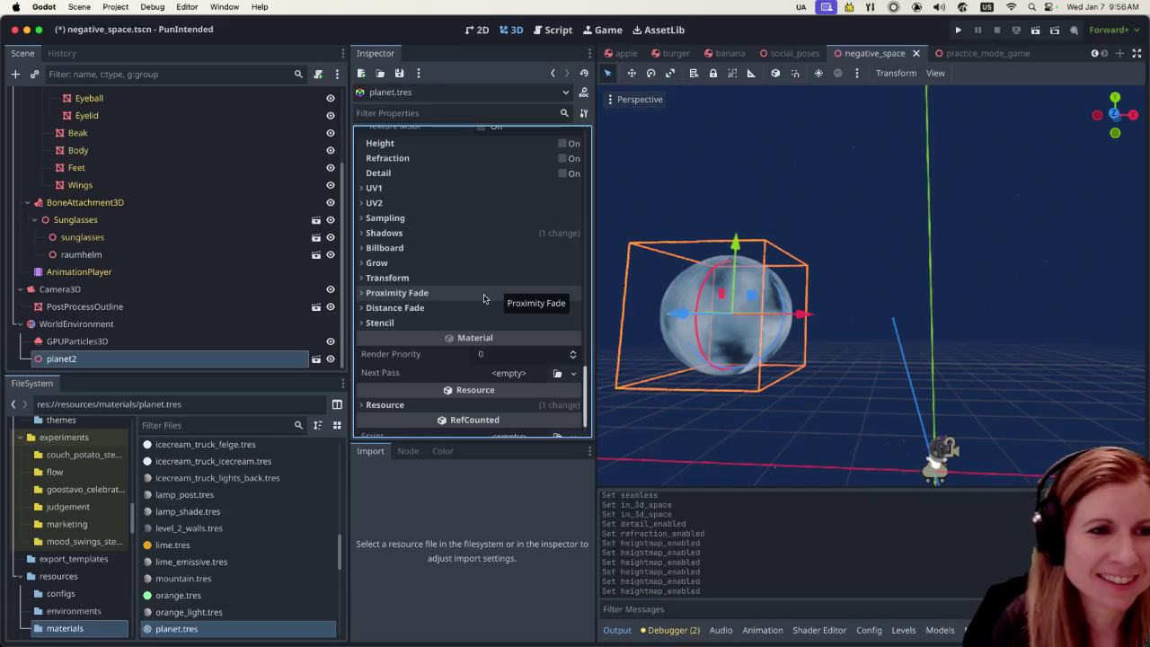
scroll(472, 300, up, 15)
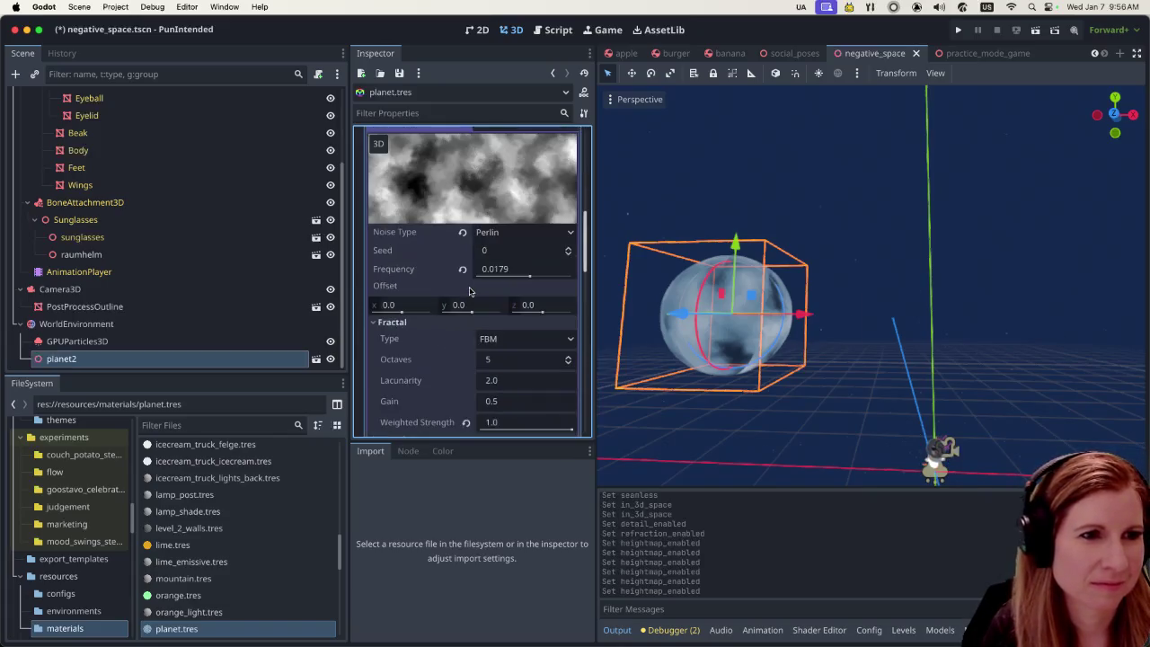
scroll(469, 292, up, 6)
scroll(467, 294, down, 1)
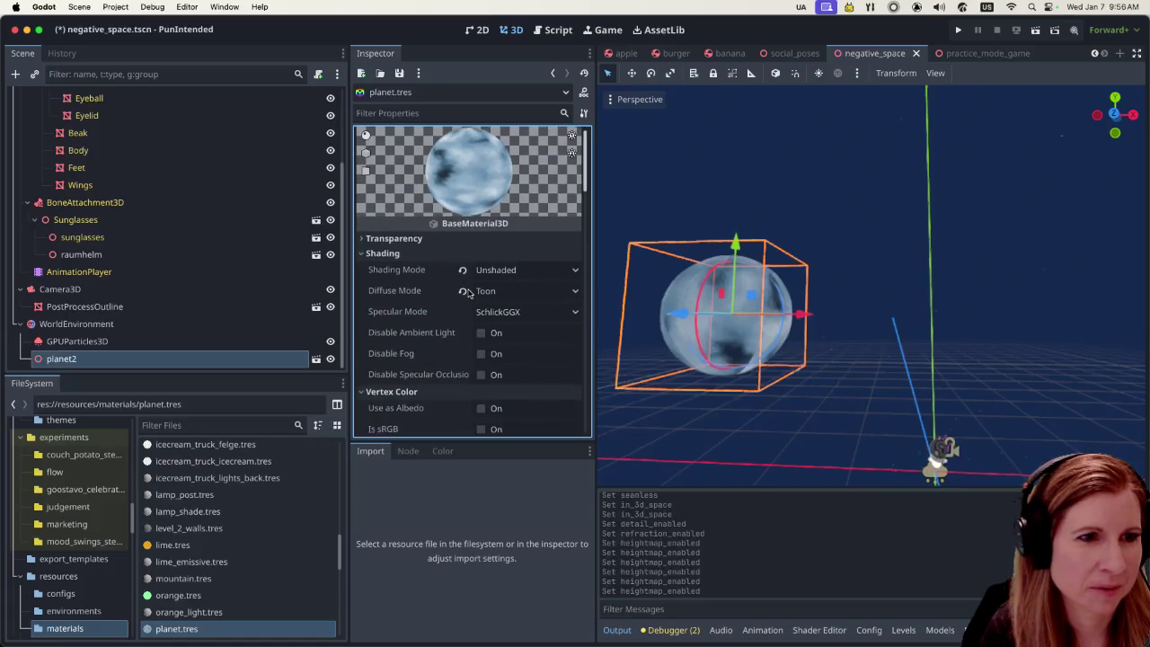
scroll(409, 312, down, 2)
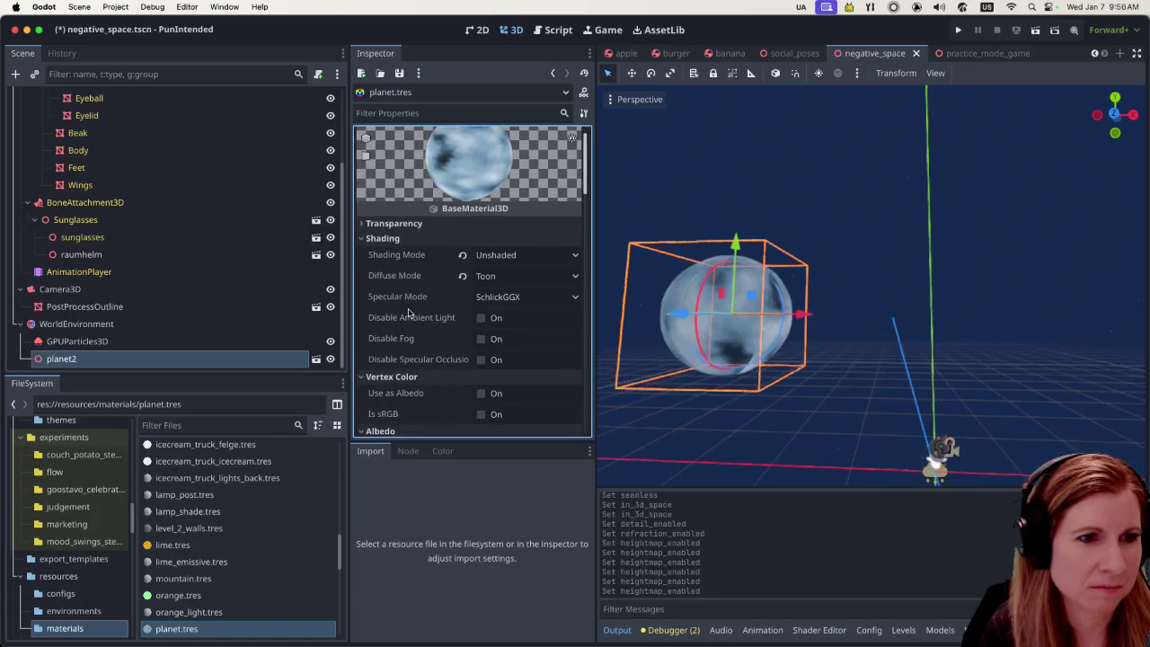
click(539, 255)
Try Per-Pixel shading on the planet material, then revert it to Unshaded
click(505, 289)
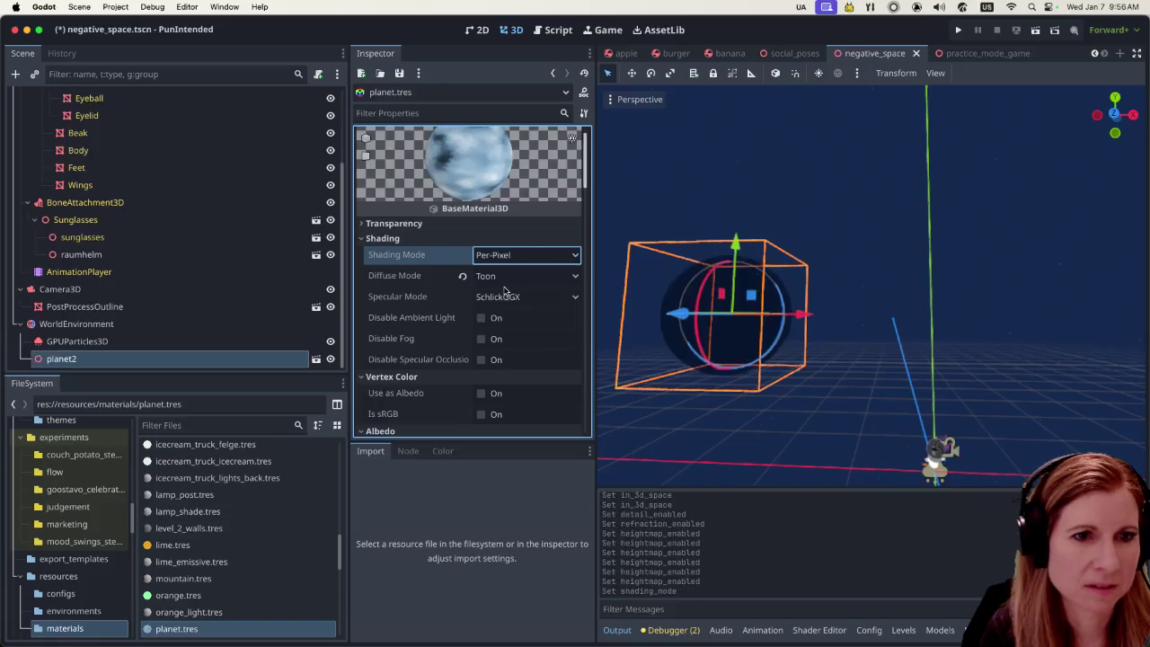
click(528, 255)
click(514, 274)
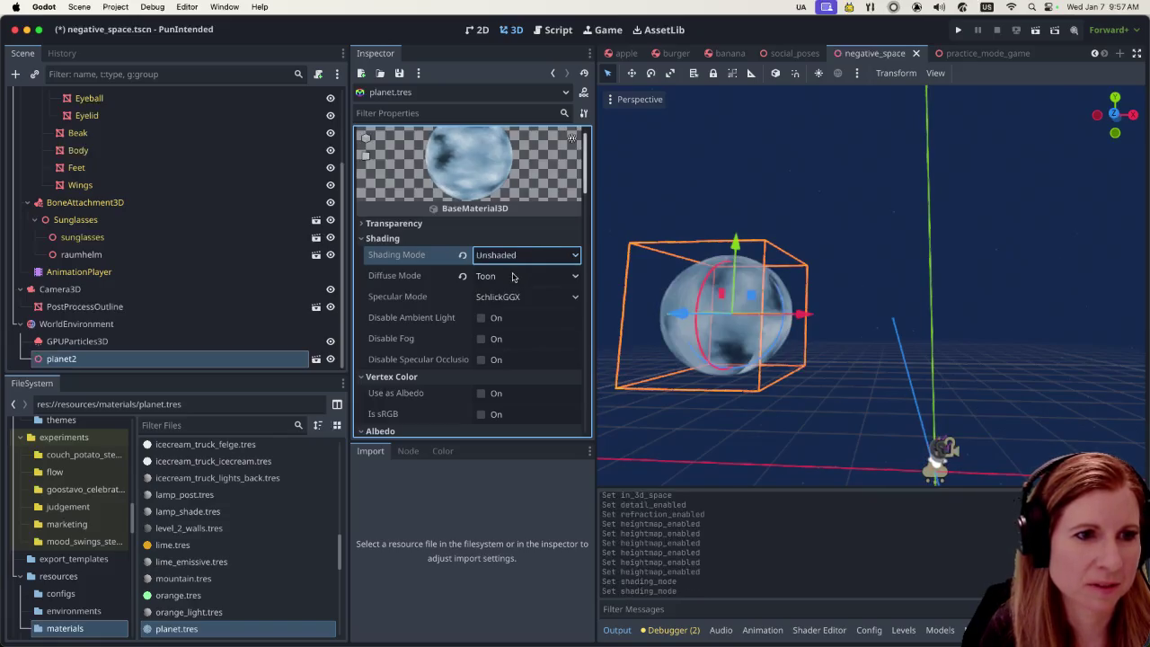
Scroll down the planet material and briefly expand, then collapse, its Shadows section
scroll(449, 341, down, 1)
scroll(449, 340, down, 2)
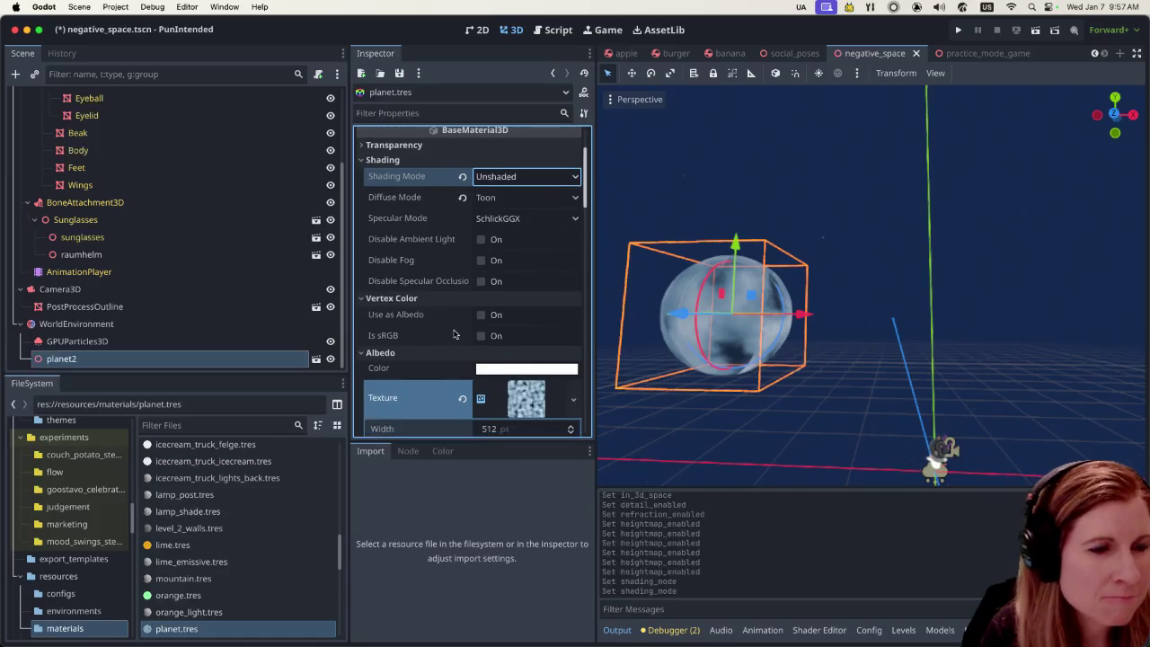
scroll(472, 335, down, 5)
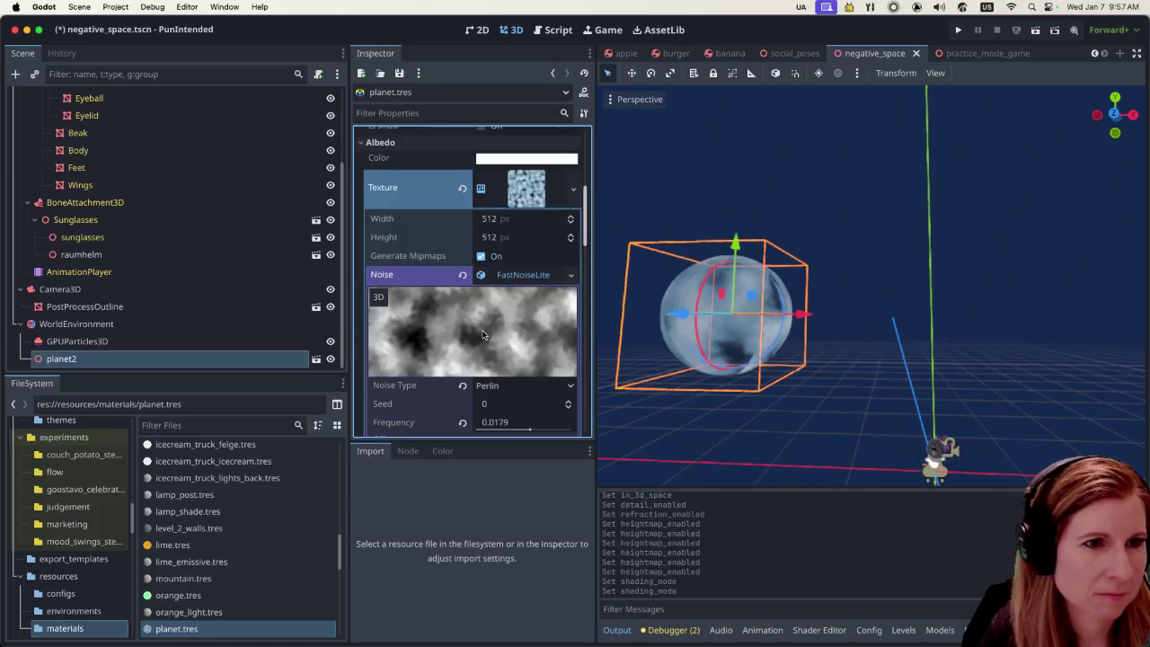
scroll(483, 335, down, 4)
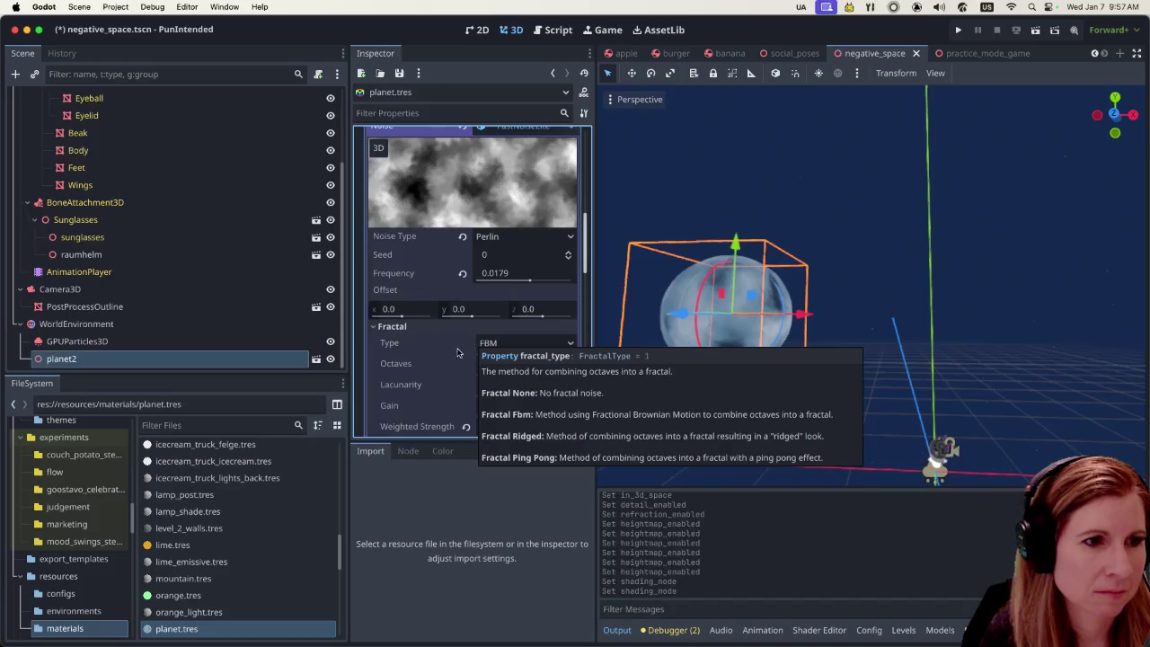
scroll(461, 349, down, 4)
scroll(449, 363, down, 2)
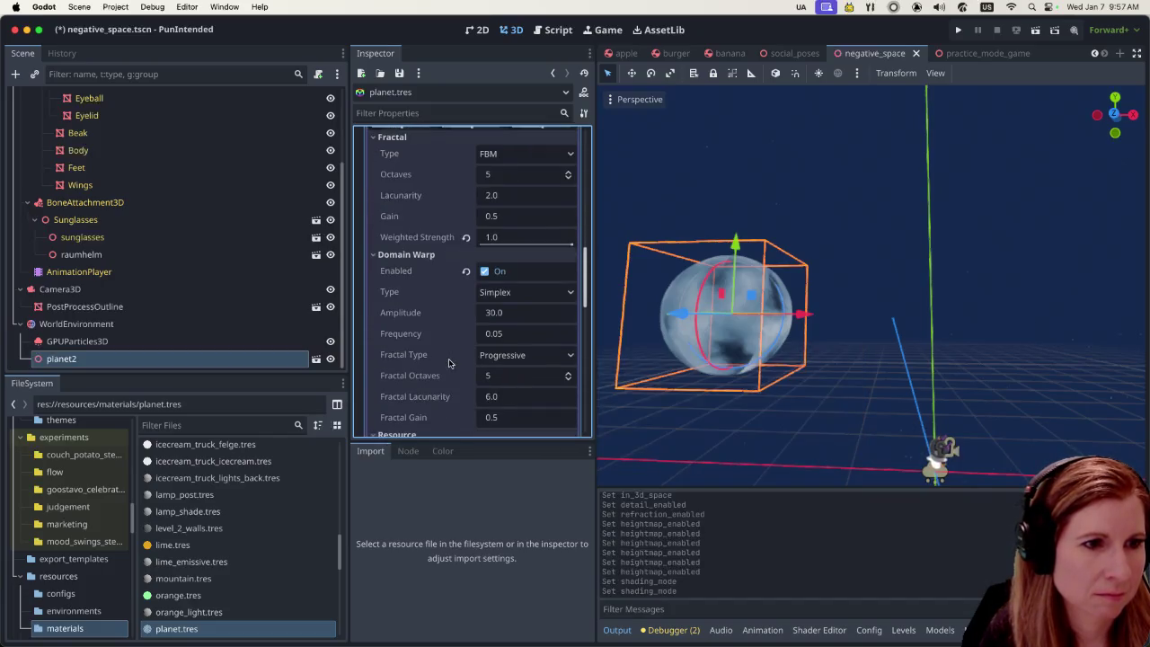
scroll(449, 362, down, 2)
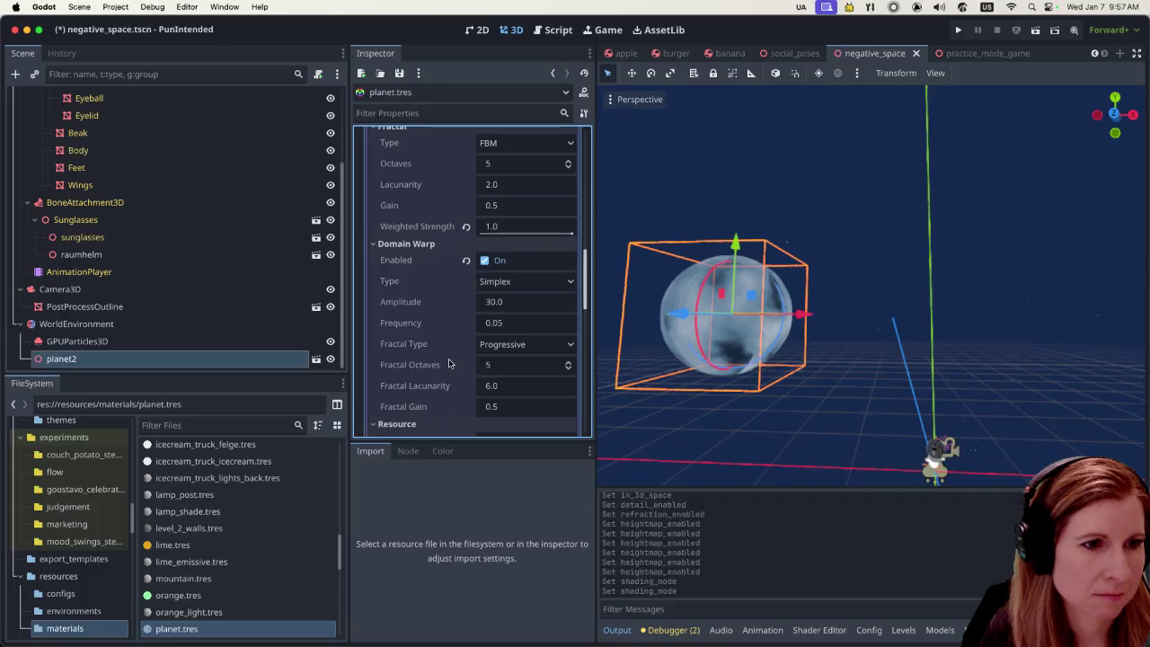
mouse_move(449, 363)
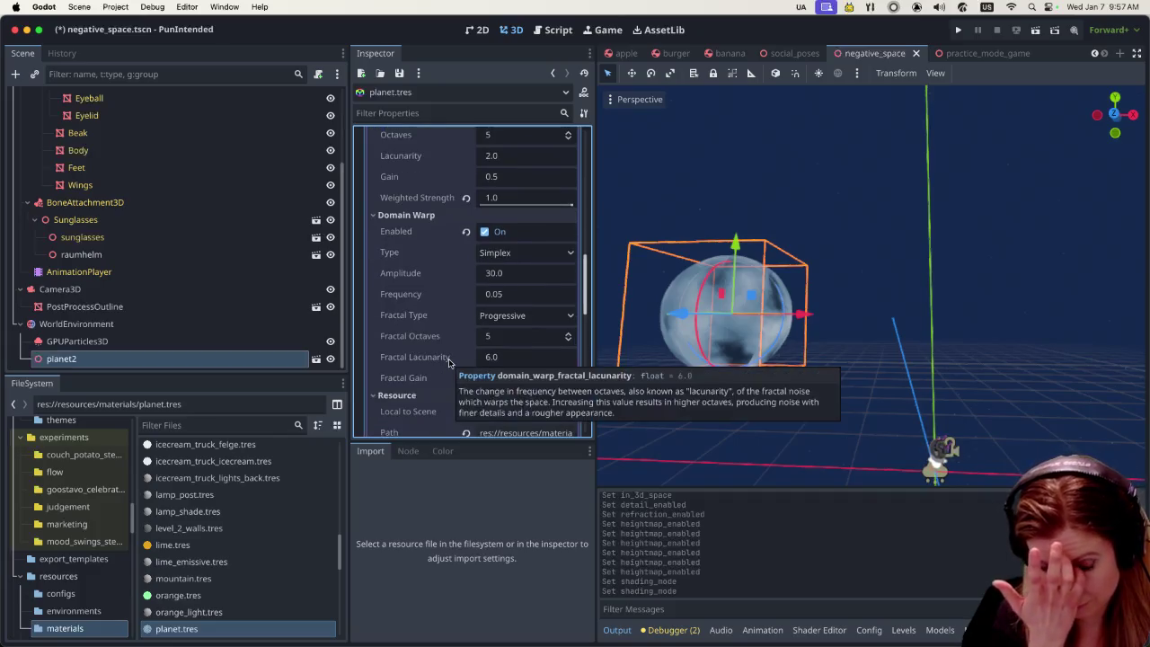
scroll(449, 363, down, 10)
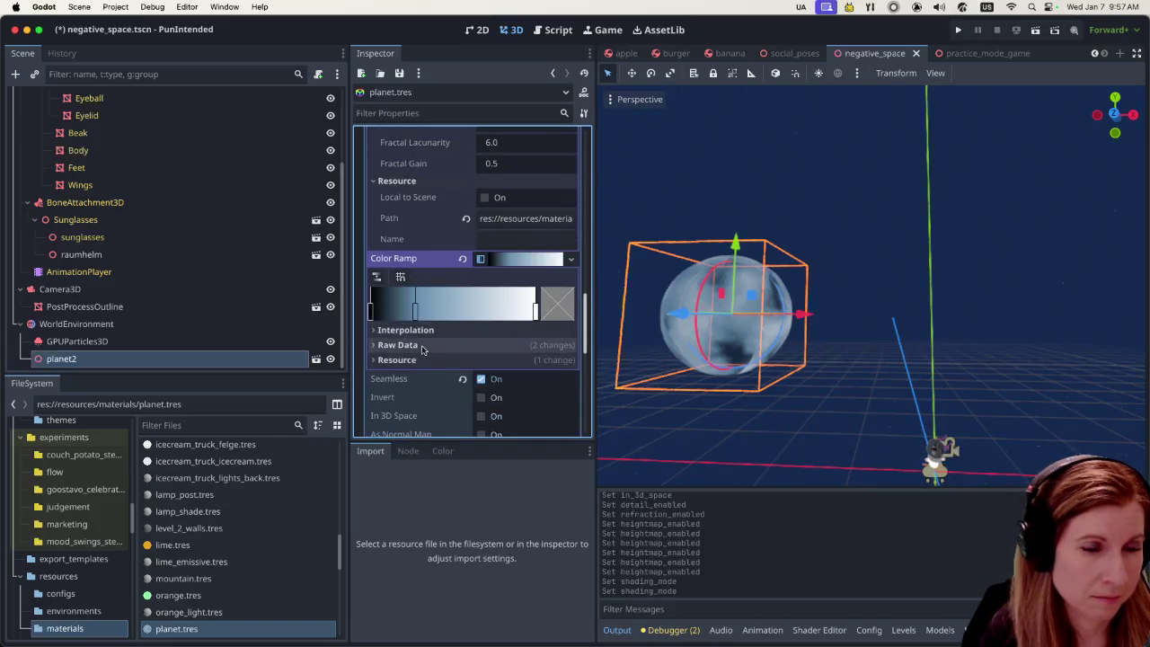
scroll(422, 349, down, 3)
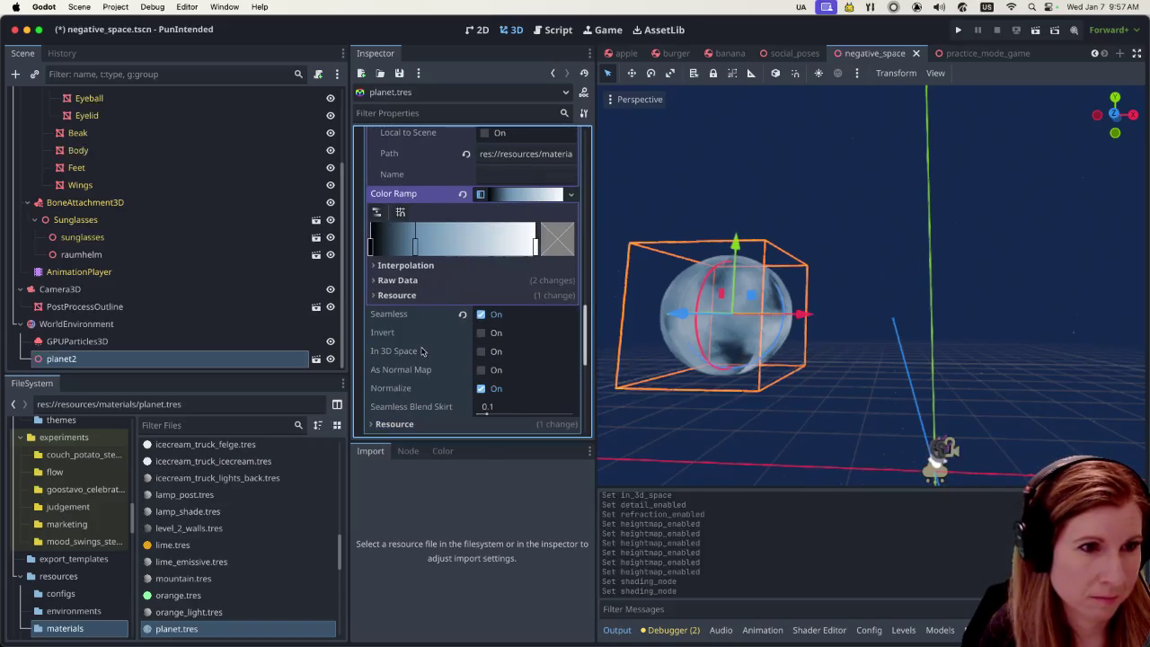
scroll(421, 350, down, 7)
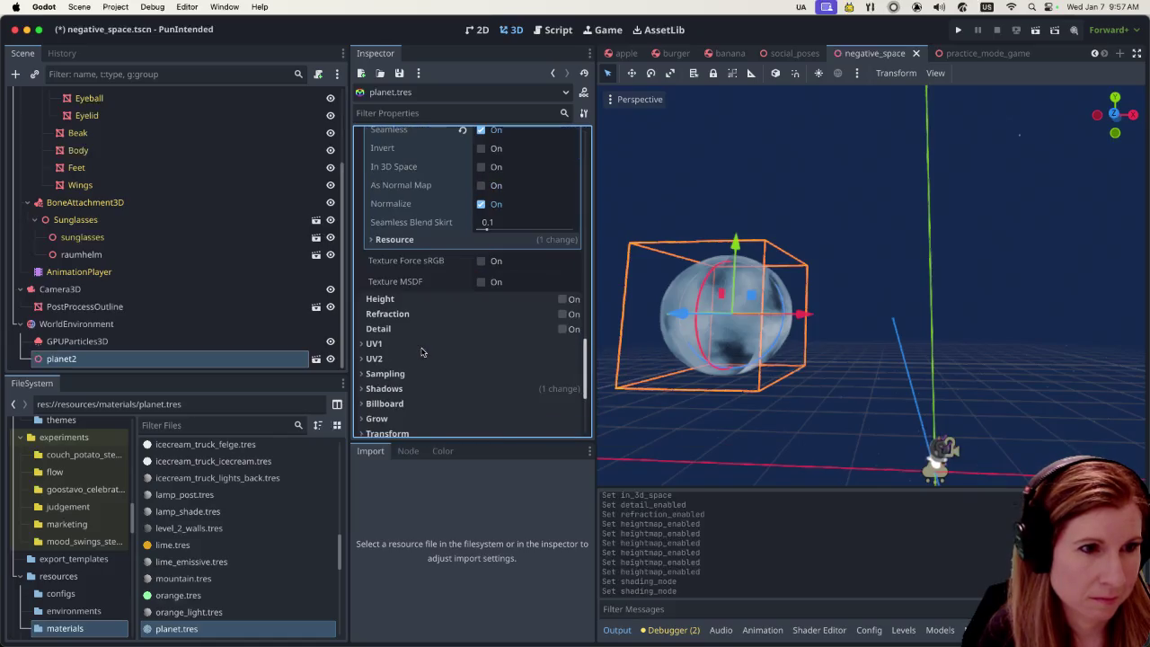
scroll(422, 351, down, 3)
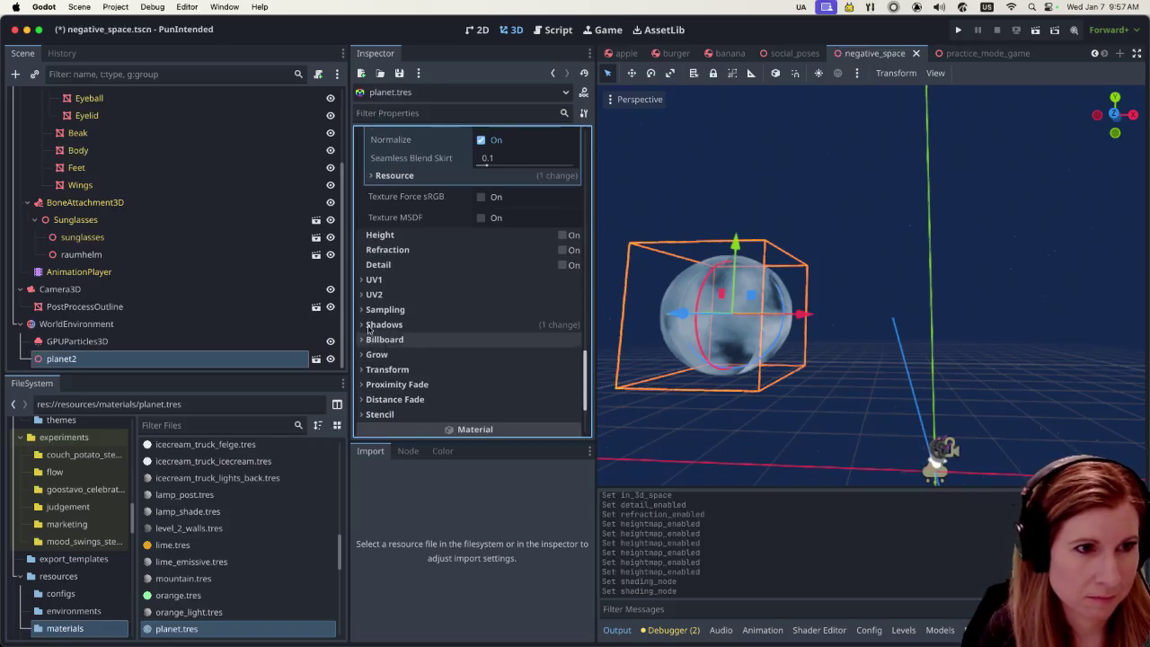
click(364, 325)
click(363, 324)
Expand the material's Stencil section and show the list of stencil Mode options
scroll(369, 326, down, 3)
click(373, 349)
scroll(463, 304, down, 1)
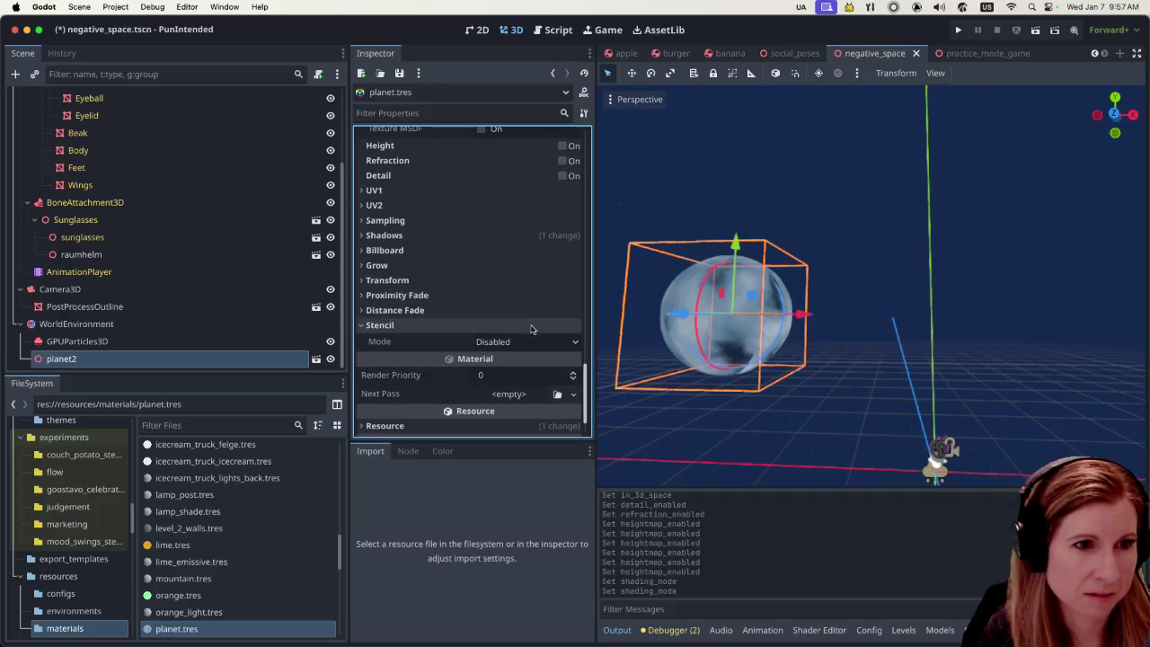
click(512, 341)
click(502, 376)
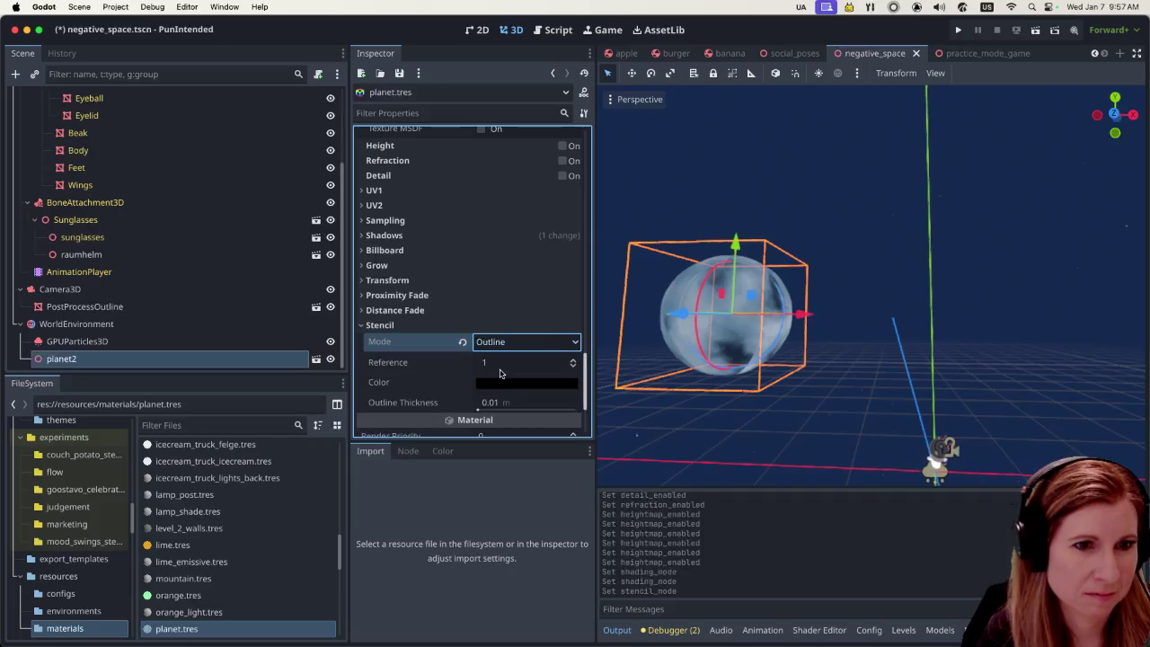
scroll(504, 378, down, 3)
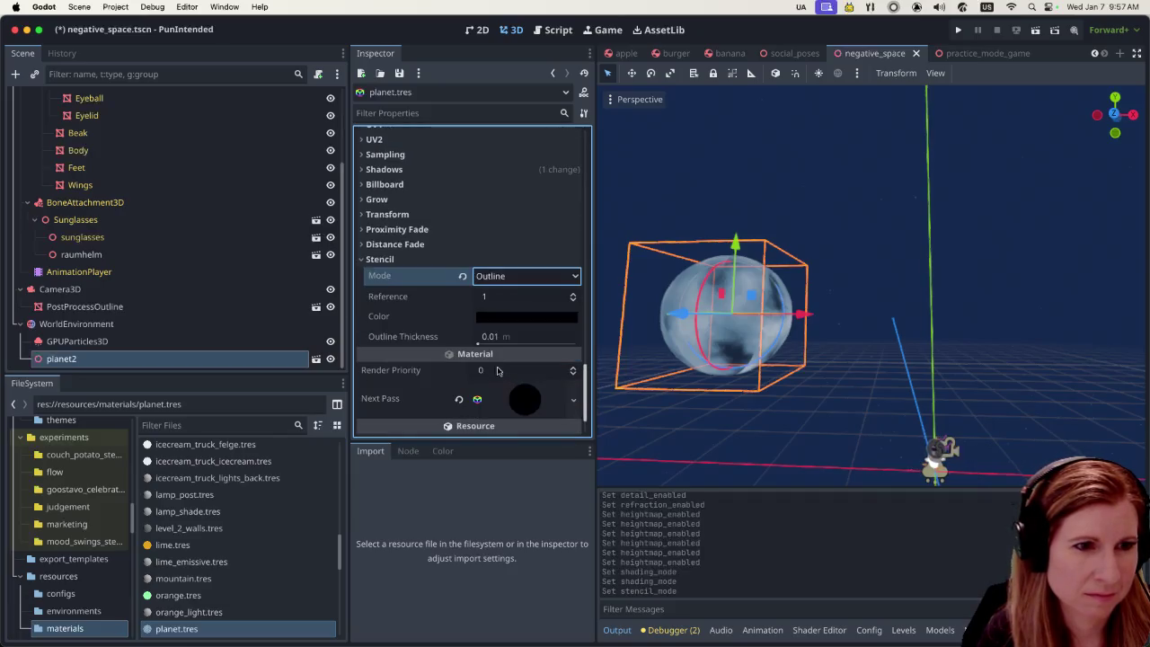
drag(479, 344, 477, 346)
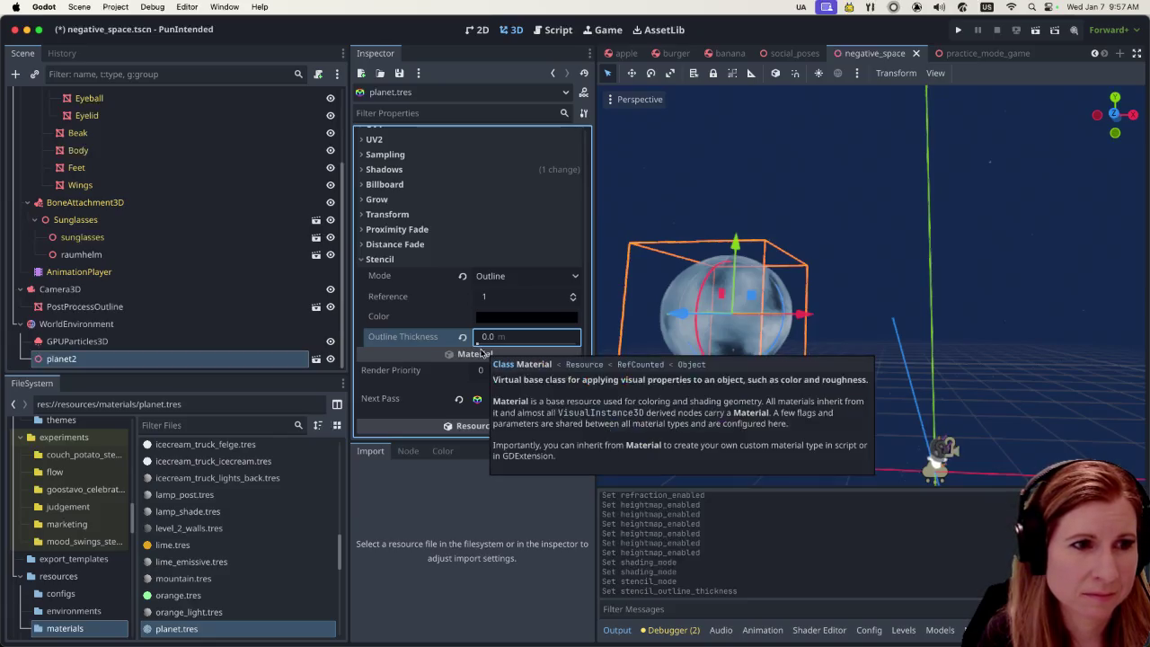
scroll(478, 337, down, 1)
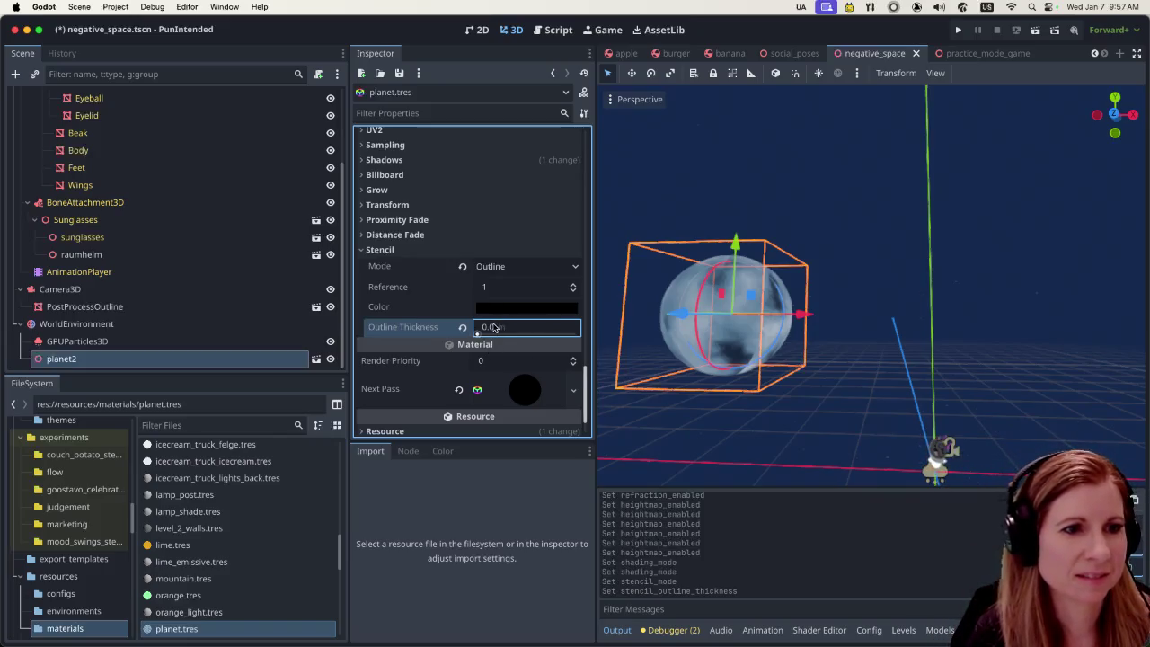
click(479, 331)
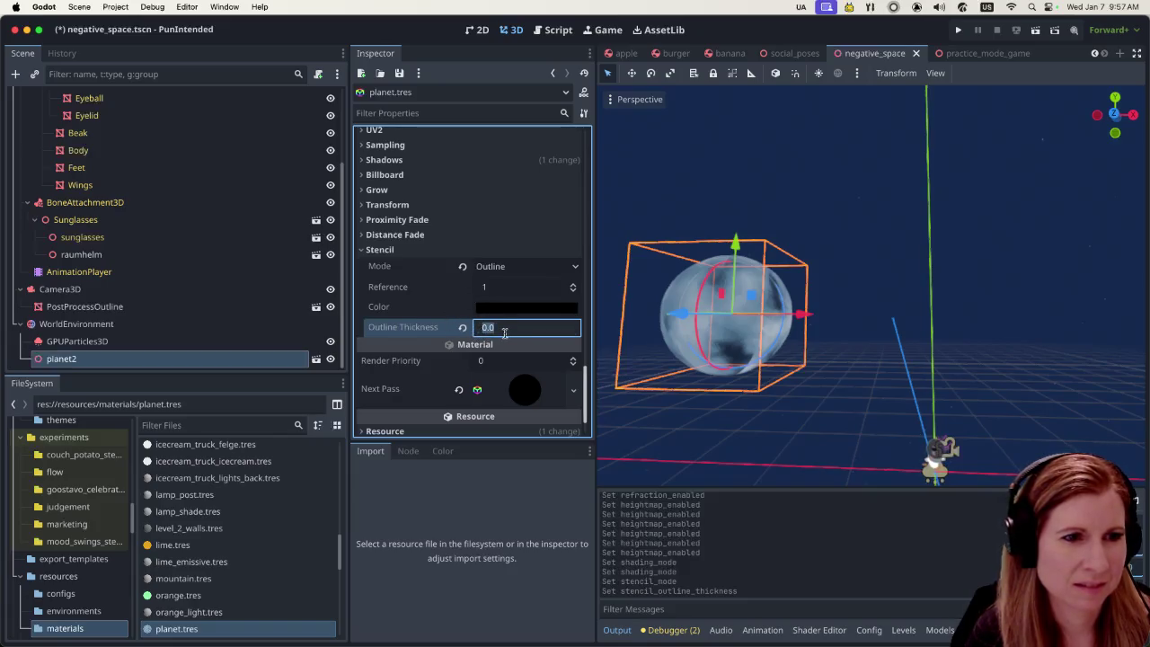
click(464, 313)
drag(476, 332, 479, 332)
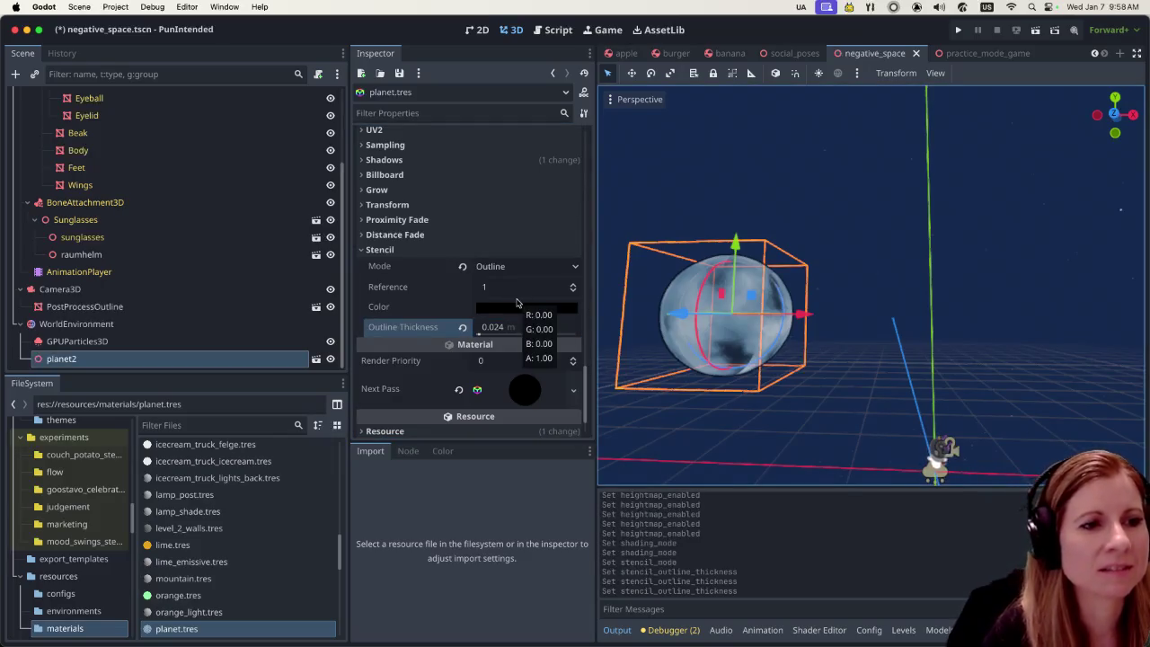
click(521, 266)
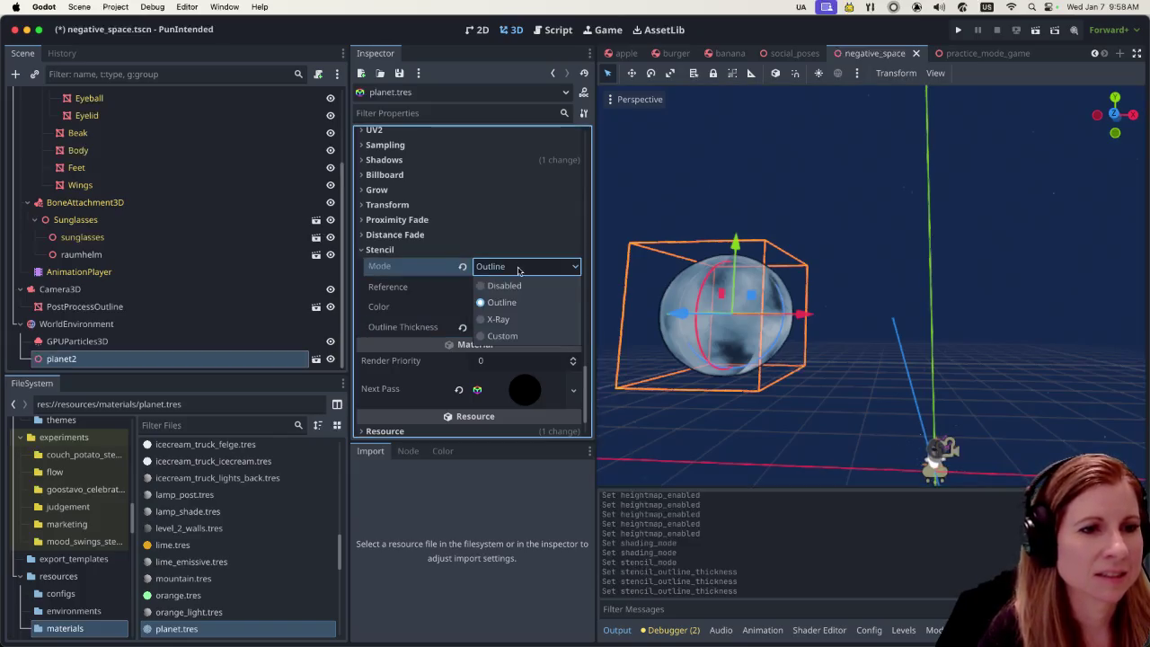
click(504, 287)
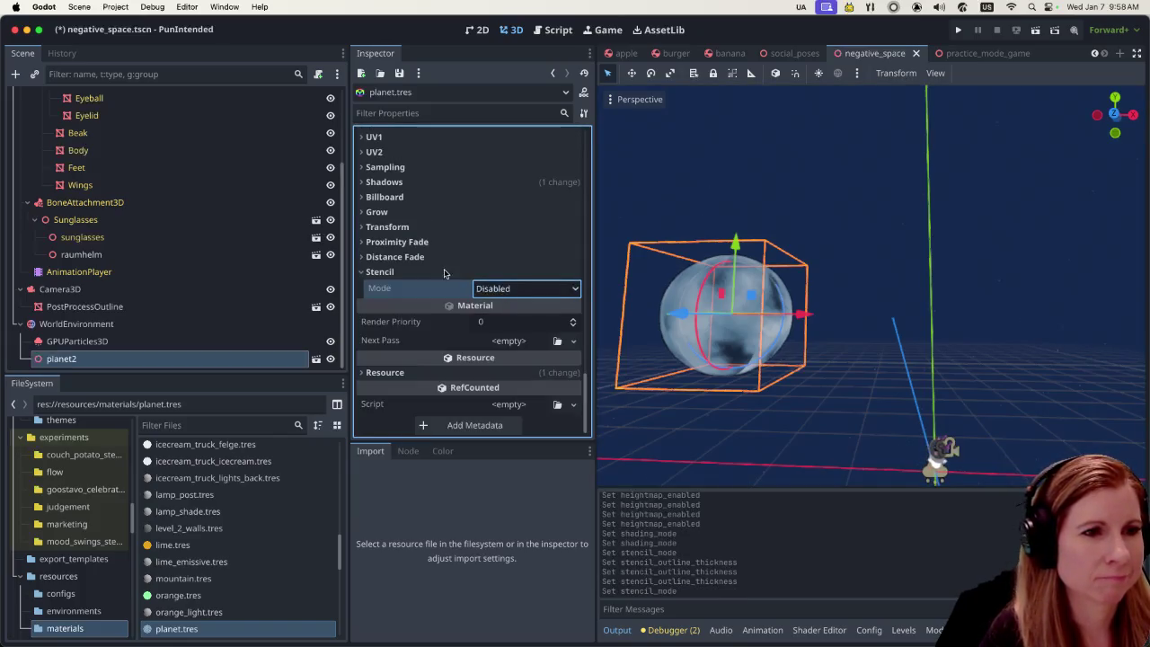
click(362, 213)
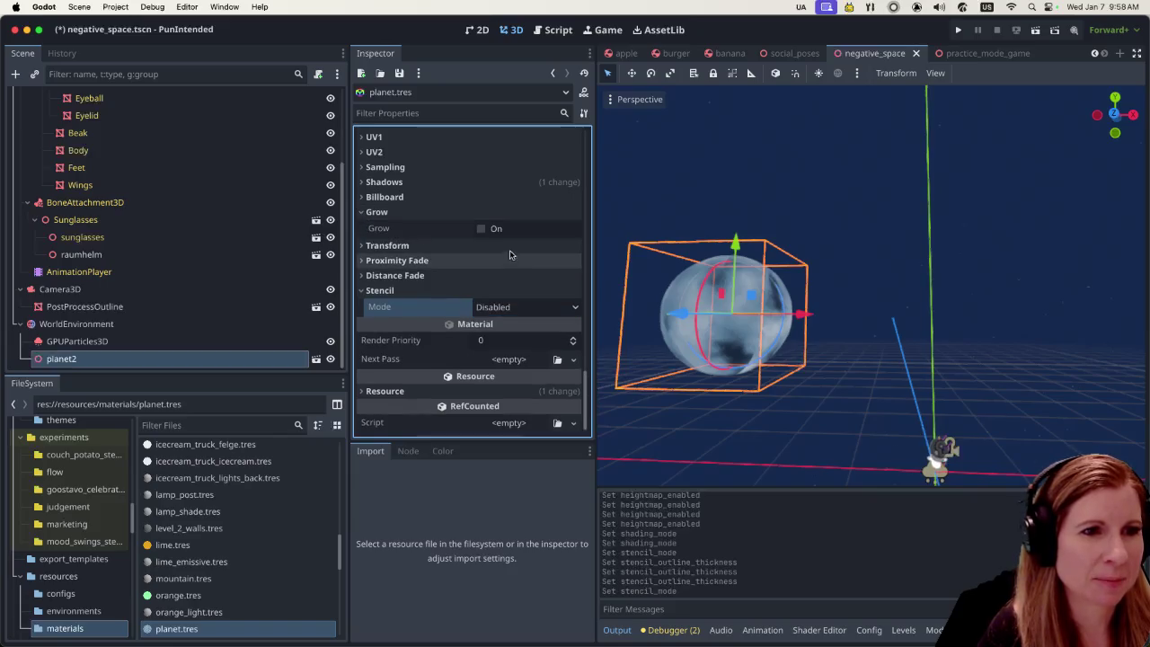
click(376, 214)
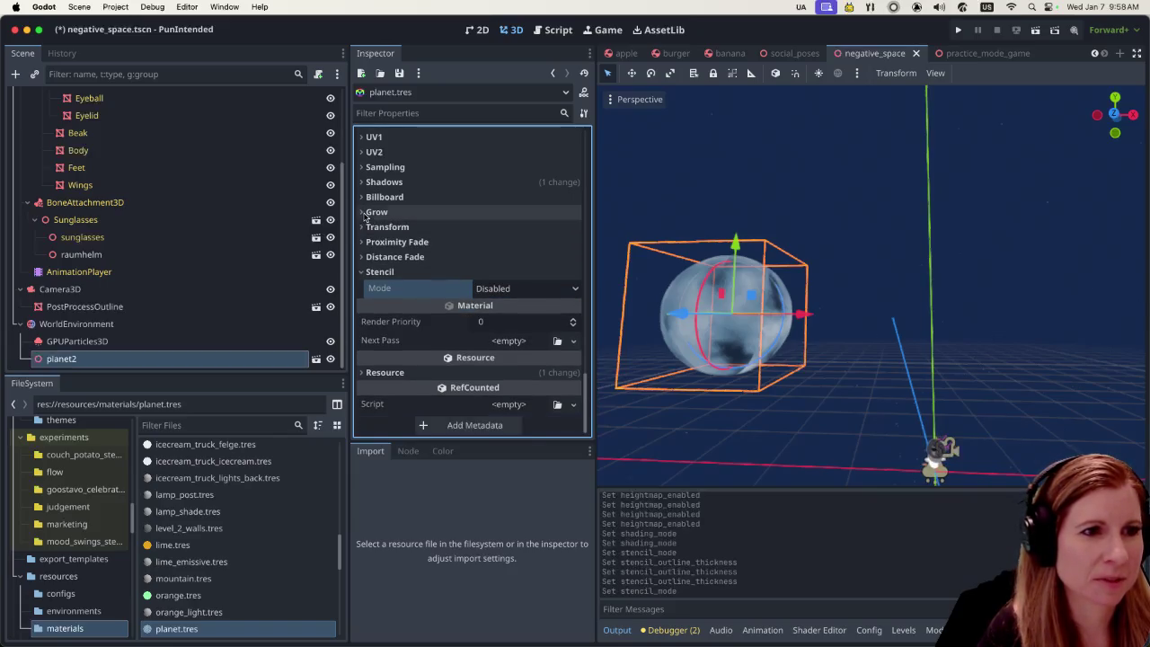
scroll(429, 227, up, 2)
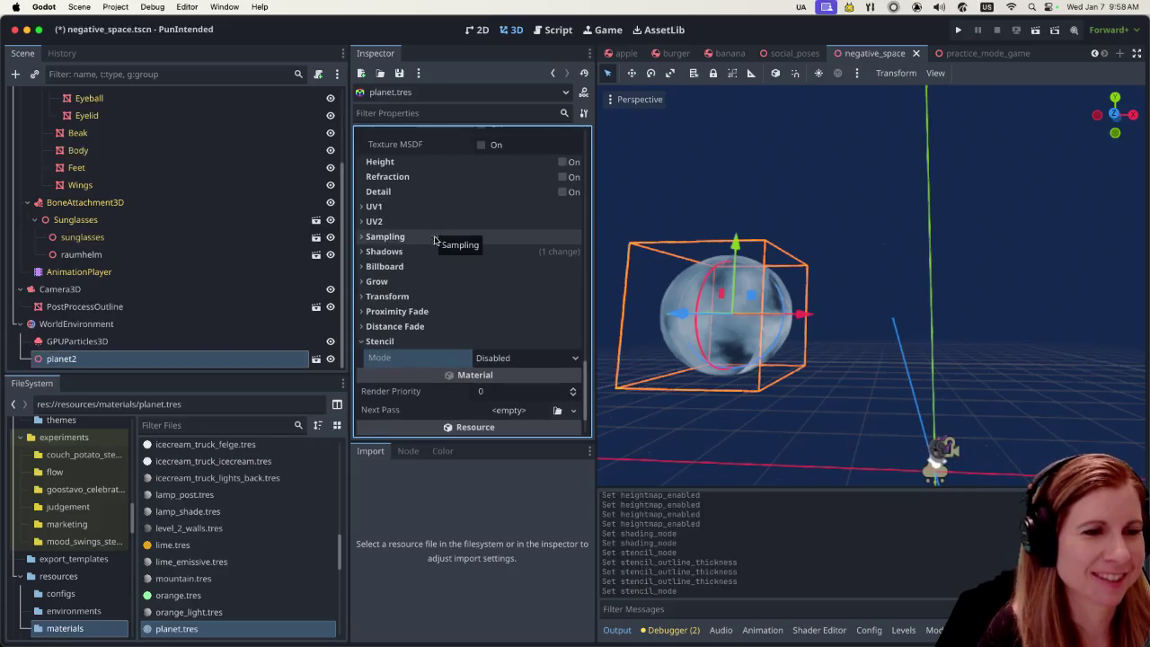
scroll(431, 233, up, 3)
scroll(433, 241, up, 3)
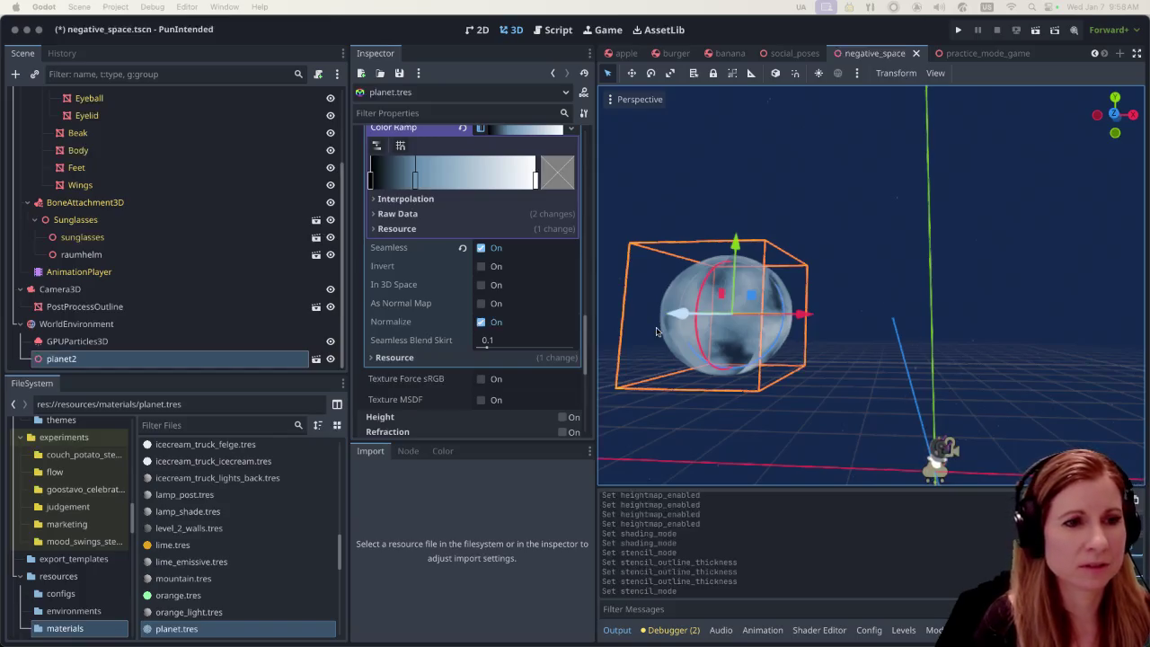
scroll(520, 335, up, 2)
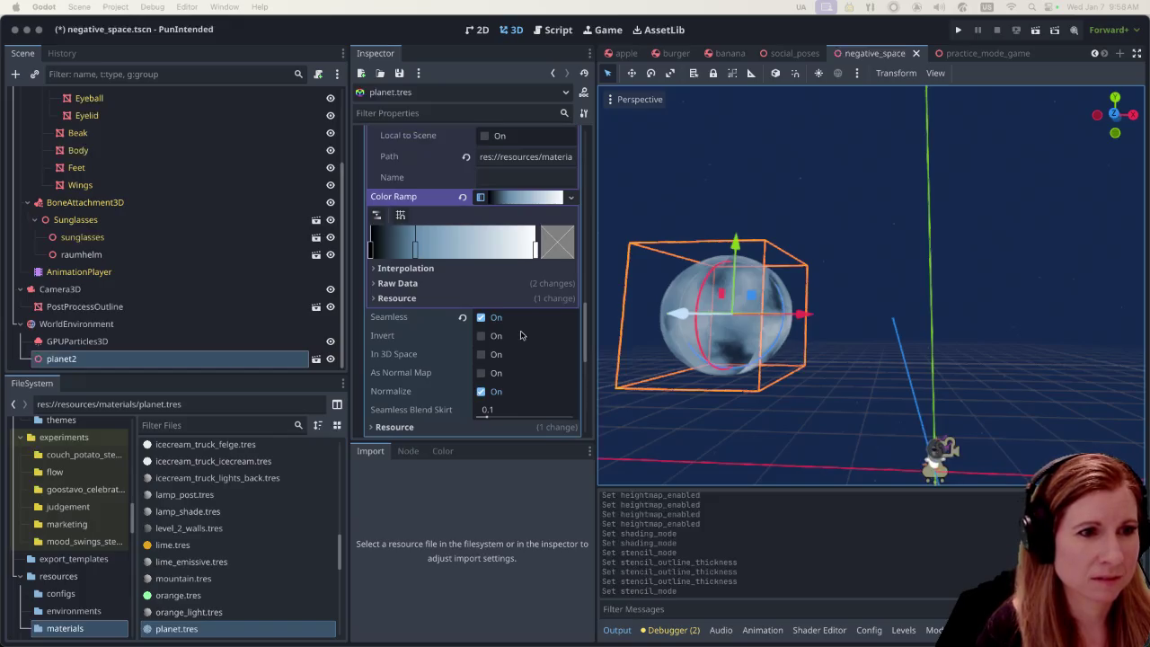
scroll(520, 335, up, 2)
scroll(521, 334, up, 4)
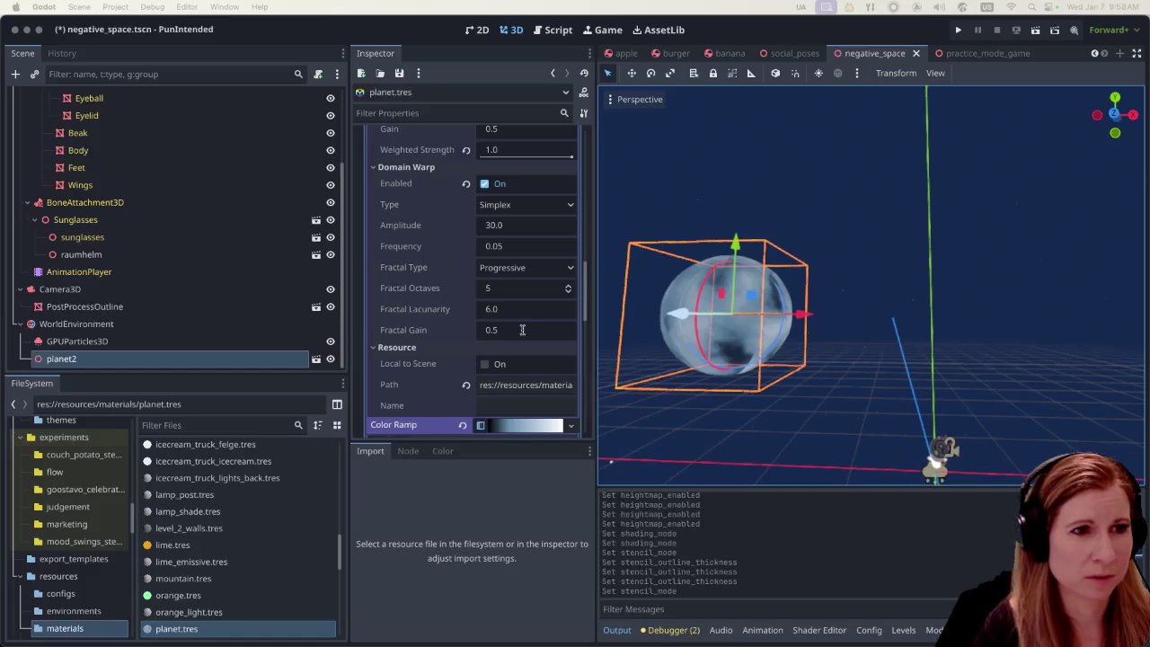
scroll(522, 329, up, 10)
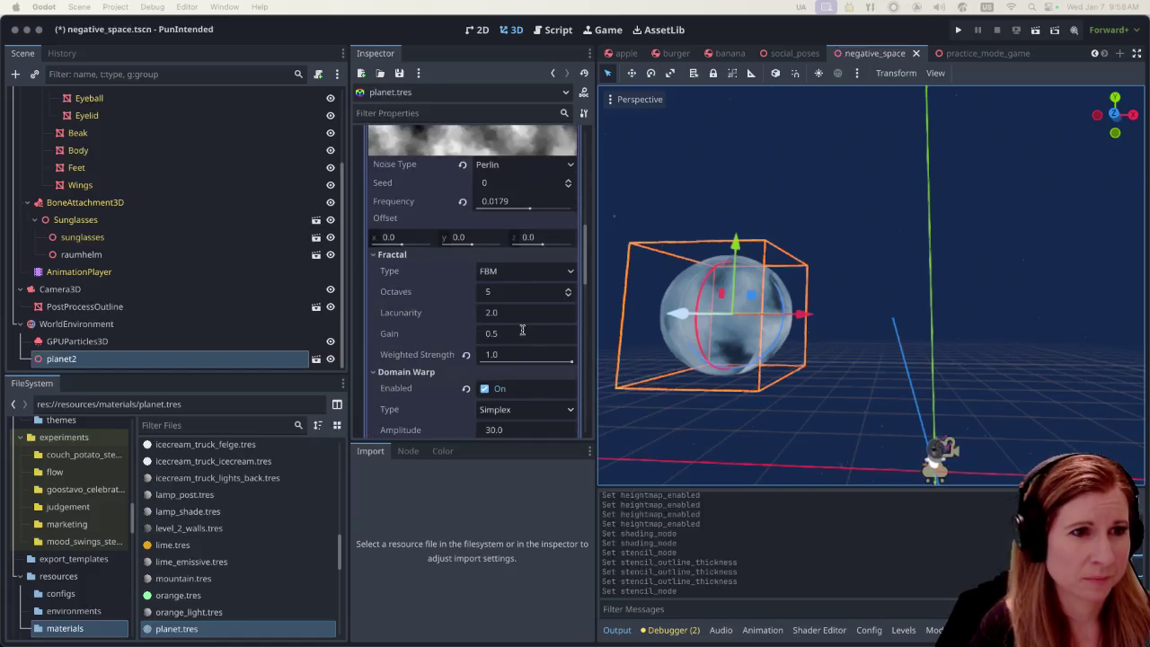
scroll(522, 330, up, 5)
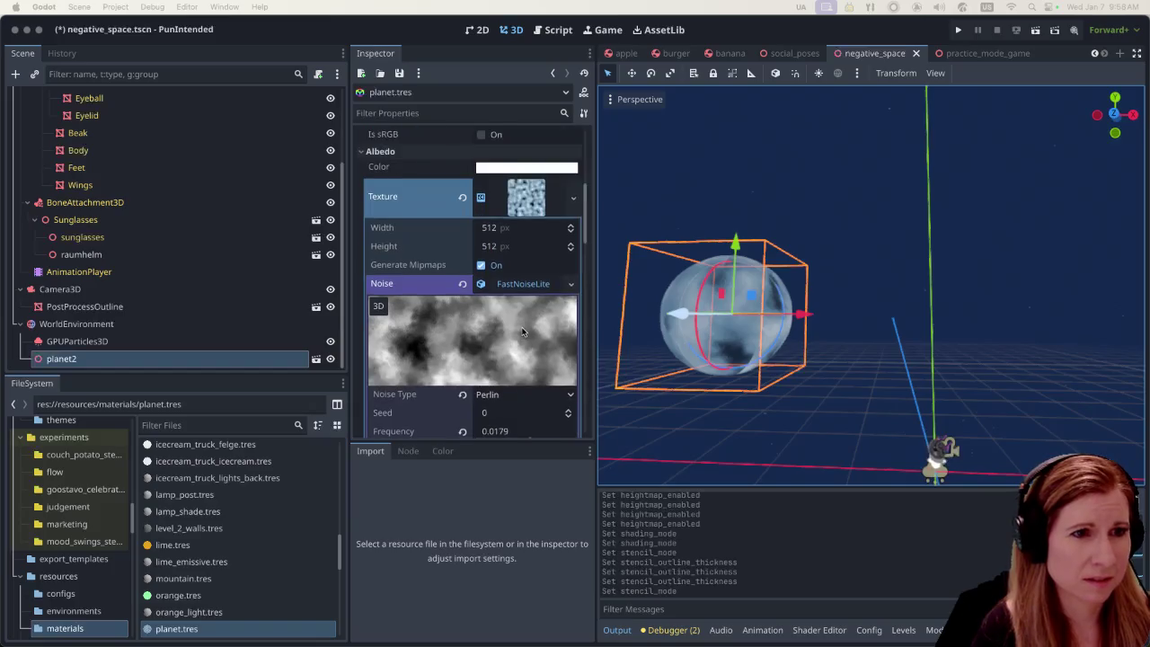
scroll(522, 331, up, 2)
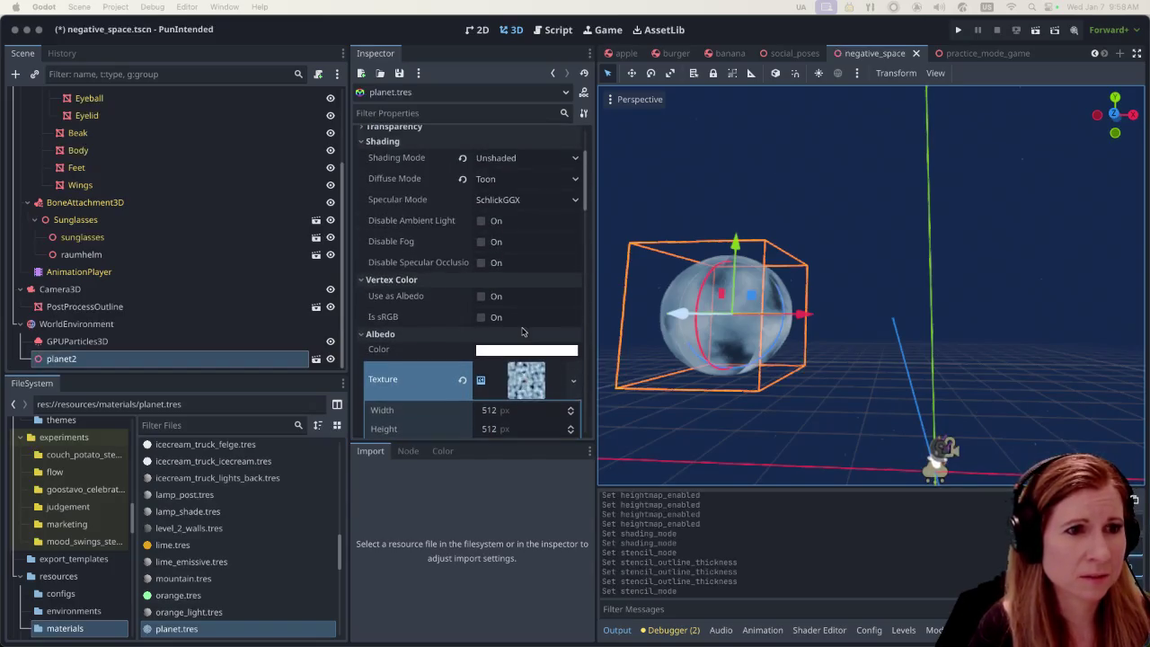
scroll(522, 331, up, 1)
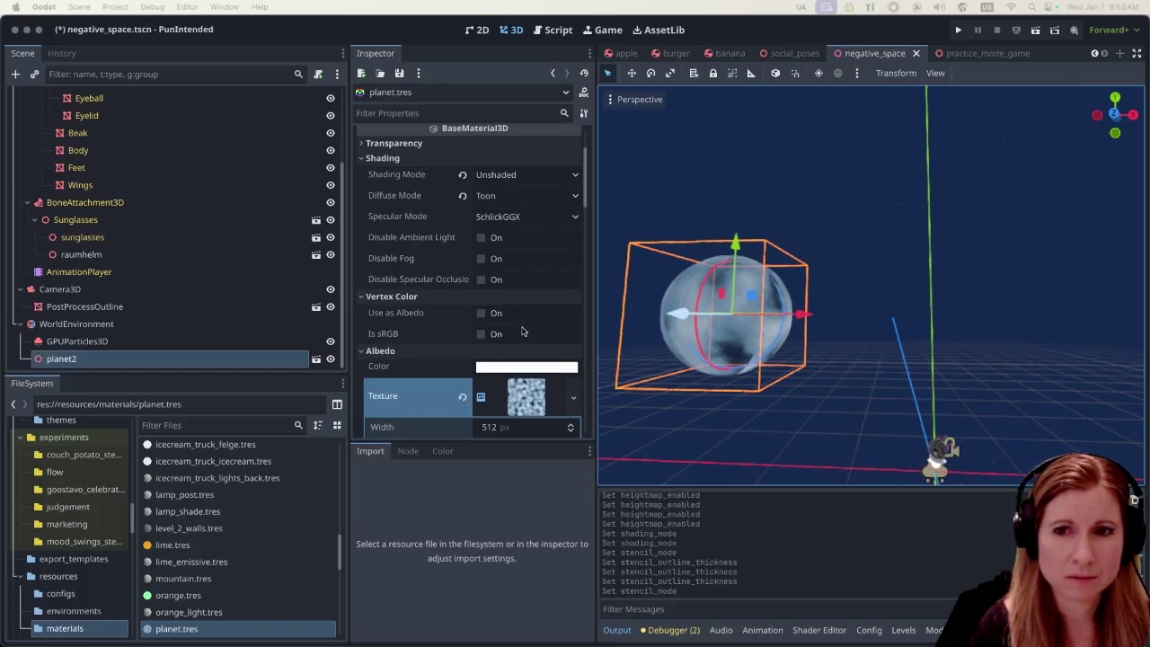
Raise the planet's Albedo Color intensity in the colour picker so it glows white
click(519, 367)
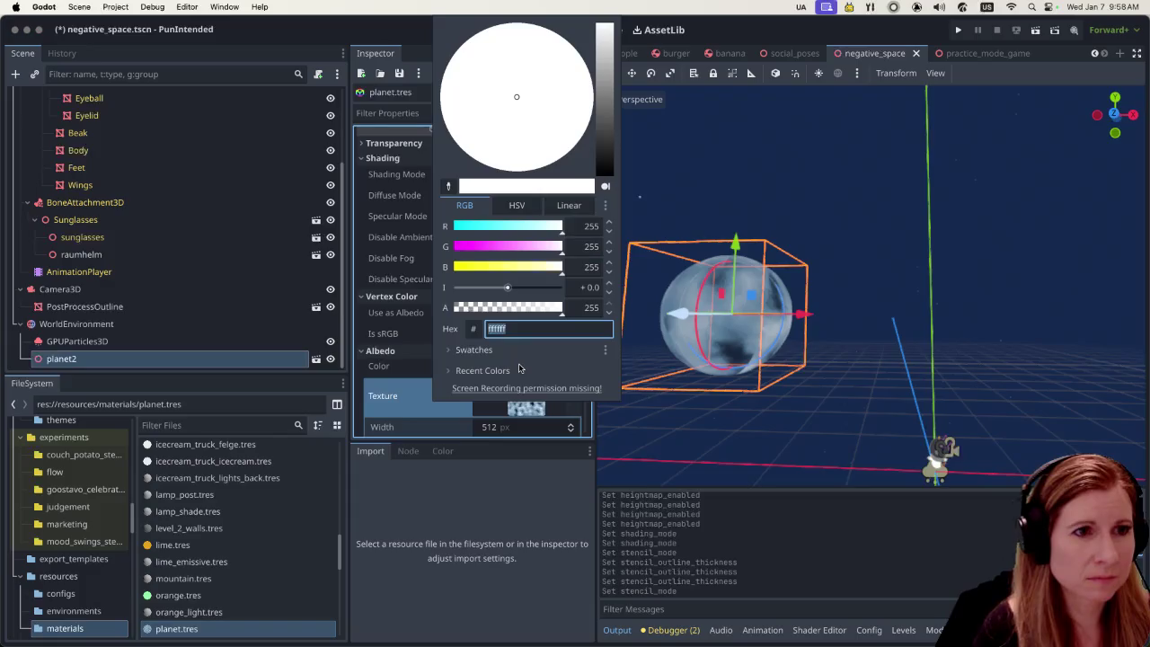
mouse_move(508, 288)
mouse_down()
mouse_move(549, 288)
mouse_move(524, 288)
mouse_move(516, 307)
mouse_up()
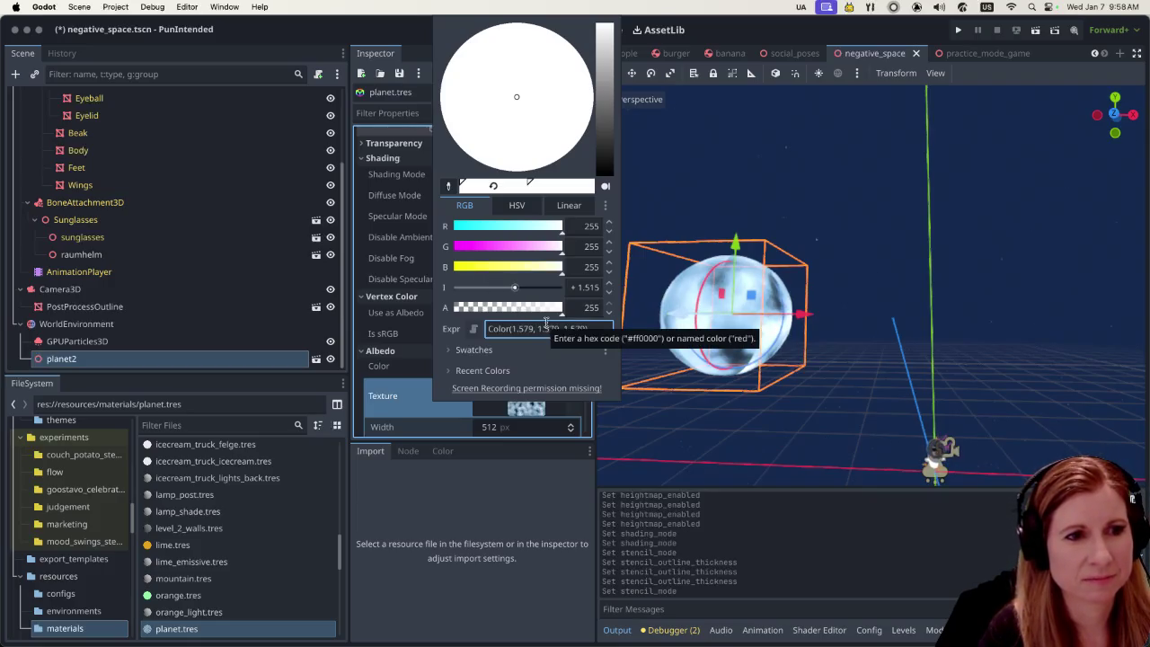
key(Escape)
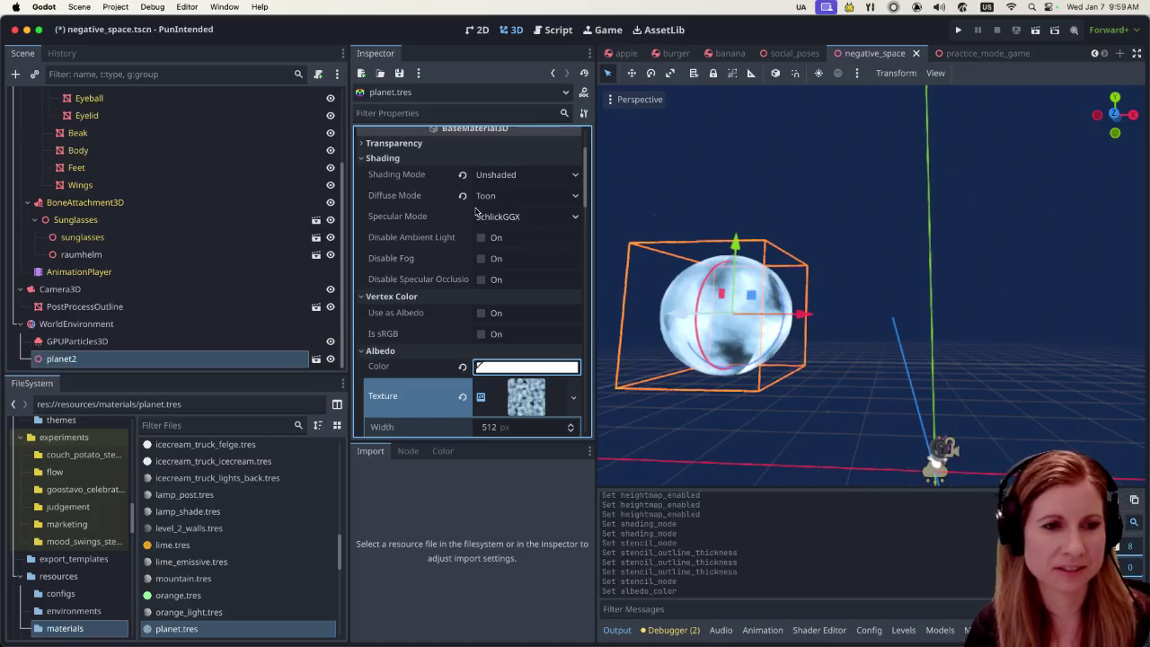
mouse_move(463, 217)
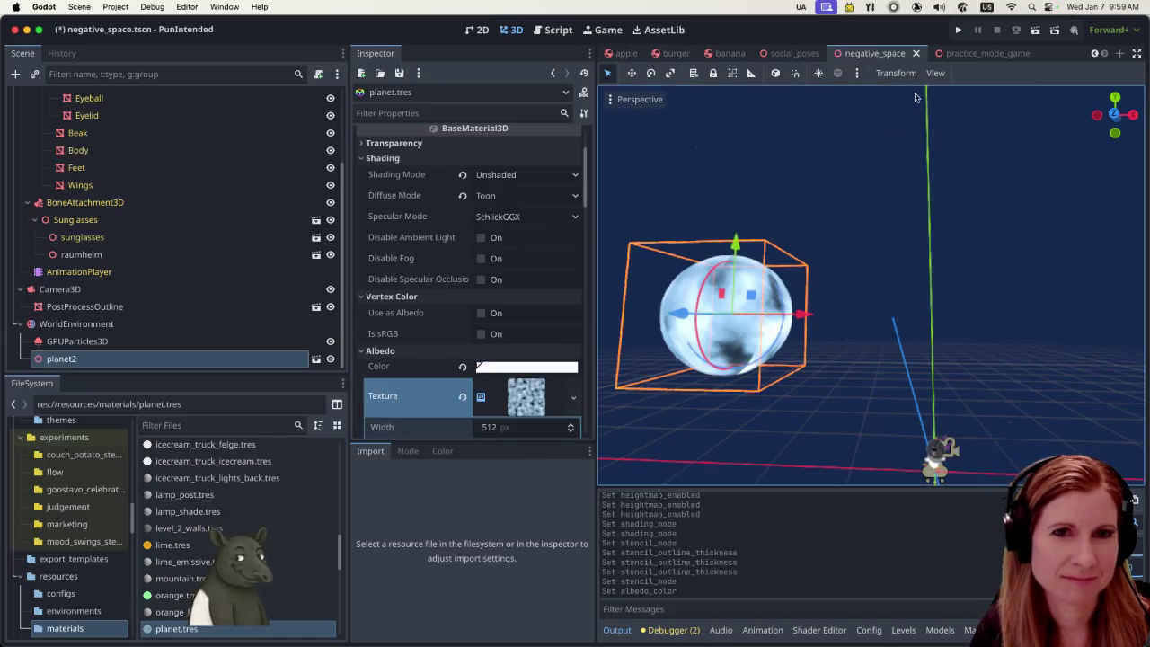
Save and run the scene, look around with the in-game camera, reset it, and close the game
click(1036, 30)
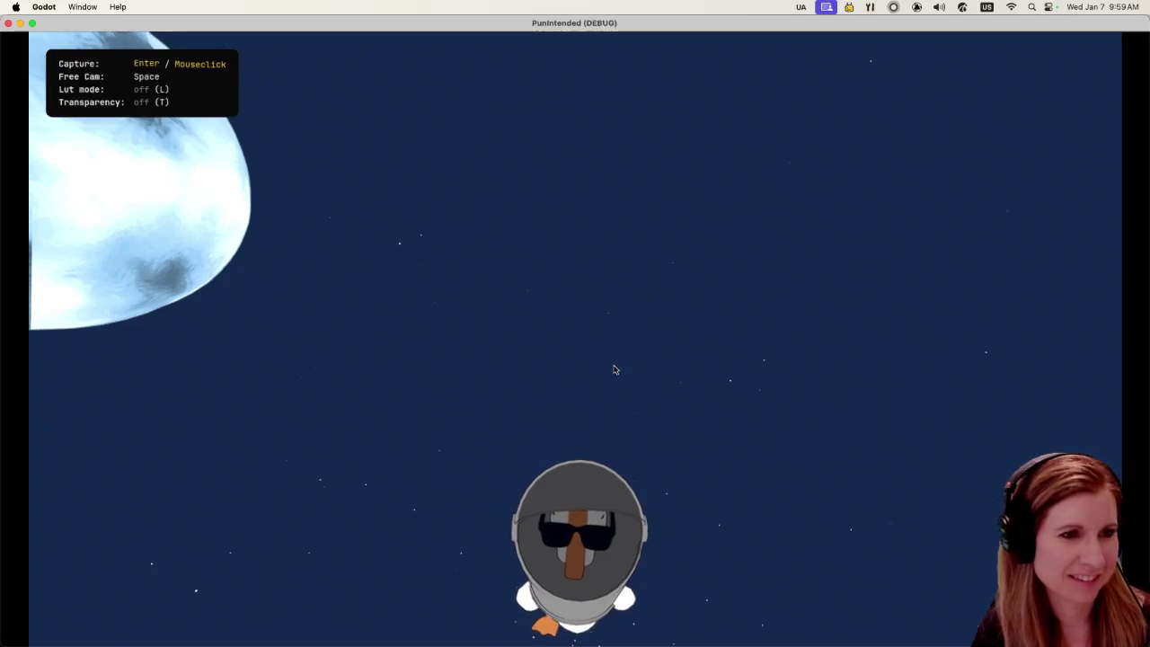
click(578, 411)
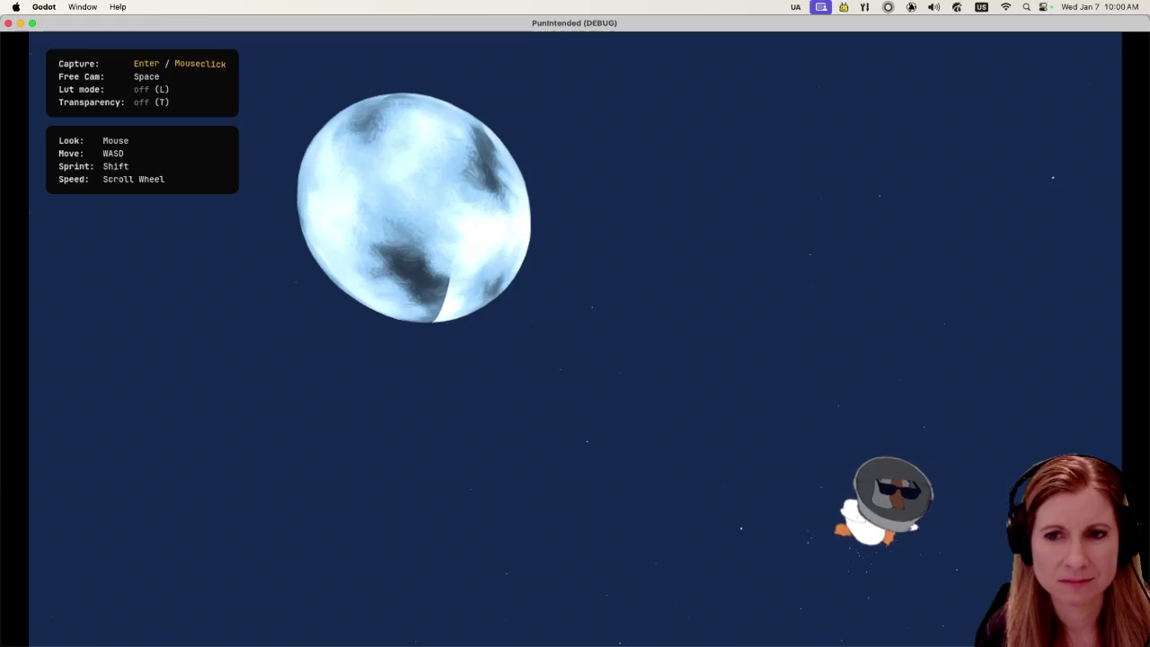
key(space)
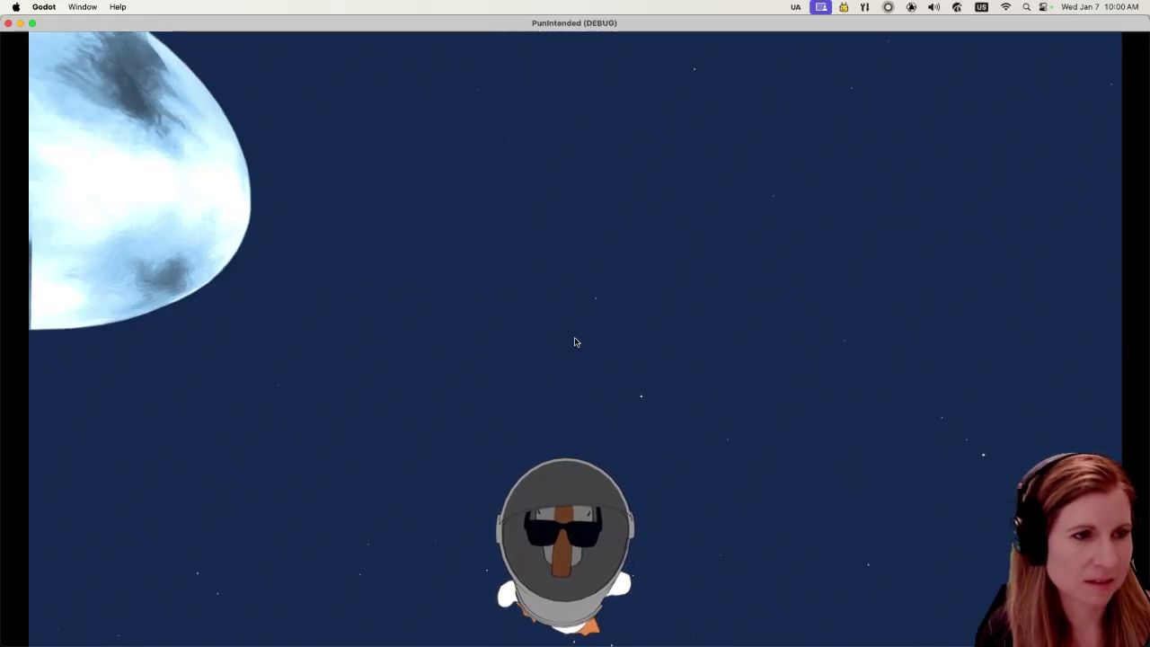
click(7, 24)
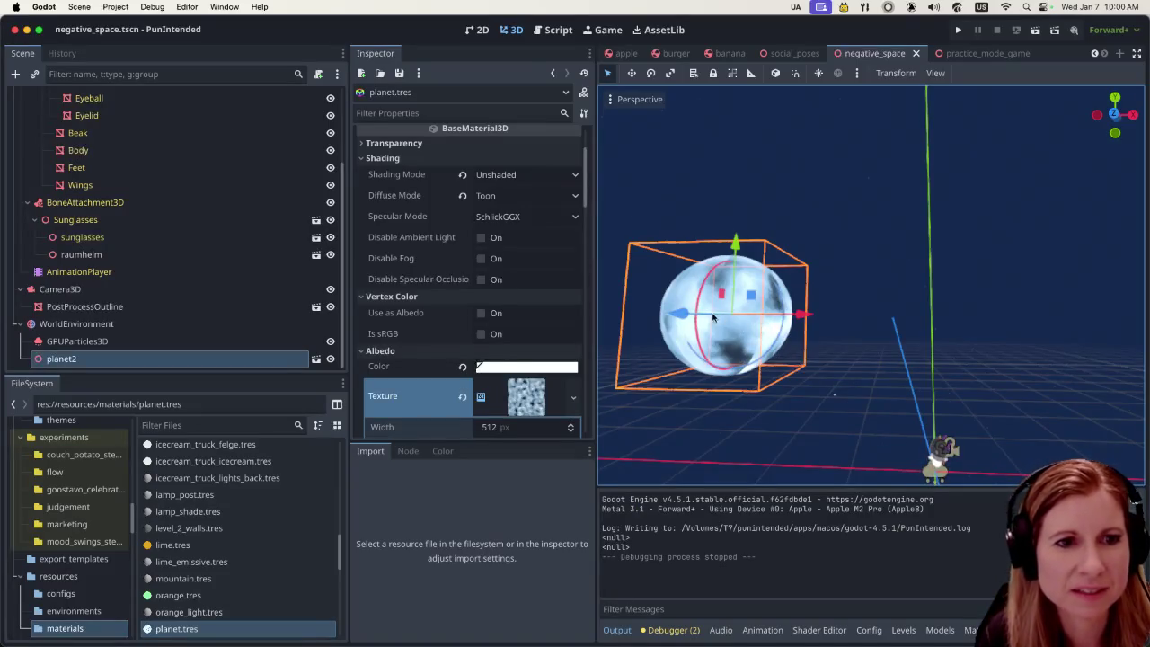
Rotate planet2 around Y and enable In 3D Space for the planet noise
mouse_move(719, 312)
mouse_down()
mouse_move(806, 309)
mouse_move(863, 364)
mouse_up()
click(829, 413)
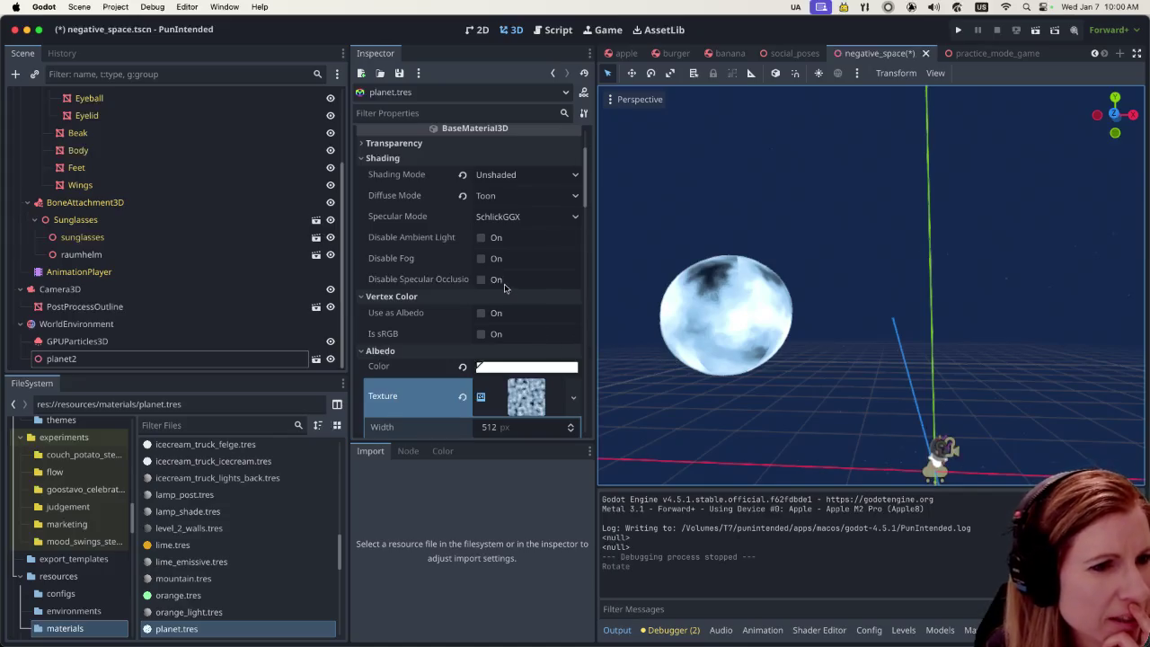
scroll(505, 289, down, 5)
scroll(509, 311, down, 10)
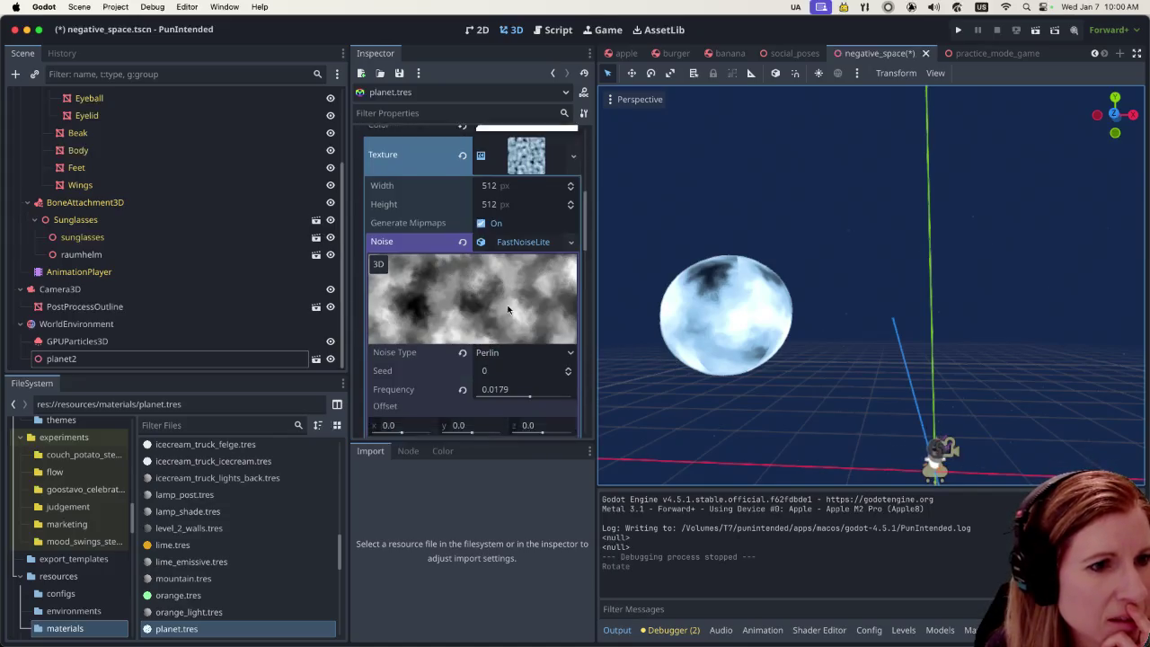
scroll(497, 311, down, 10)
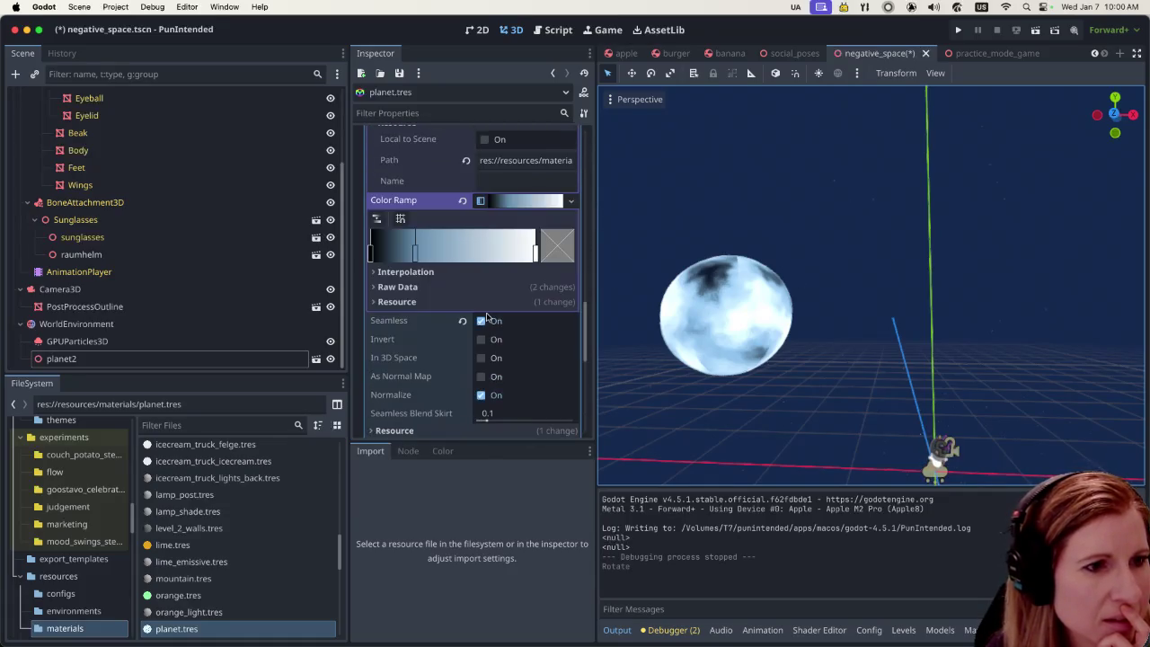
scroll(462, 347, down, 1)
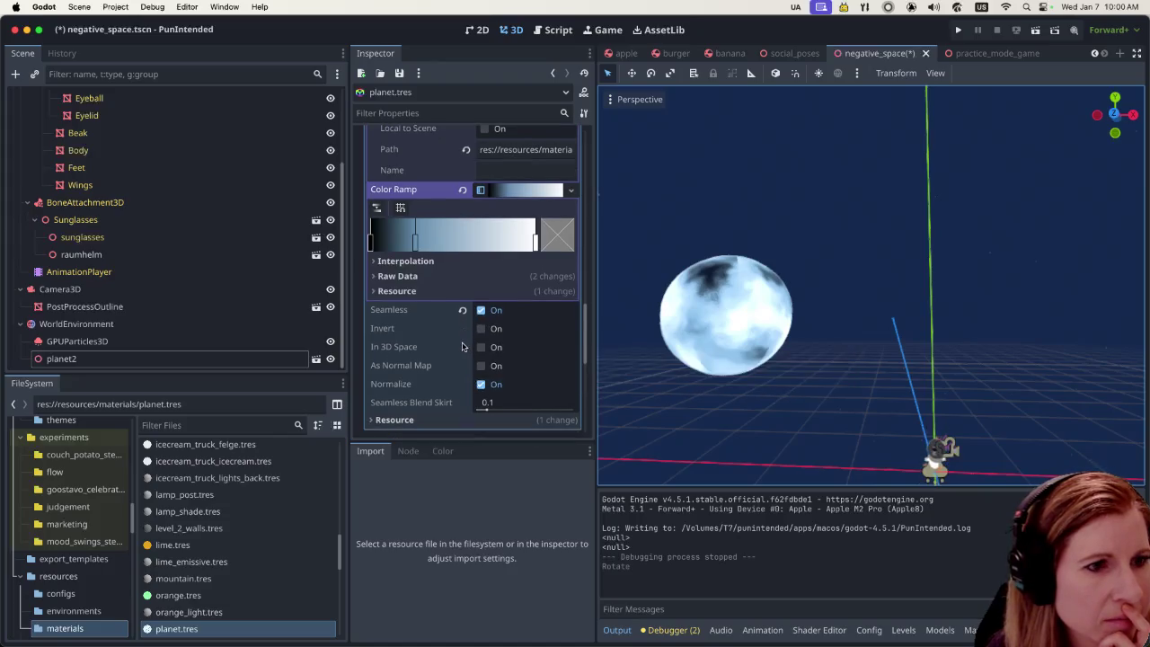
click(480, 349)
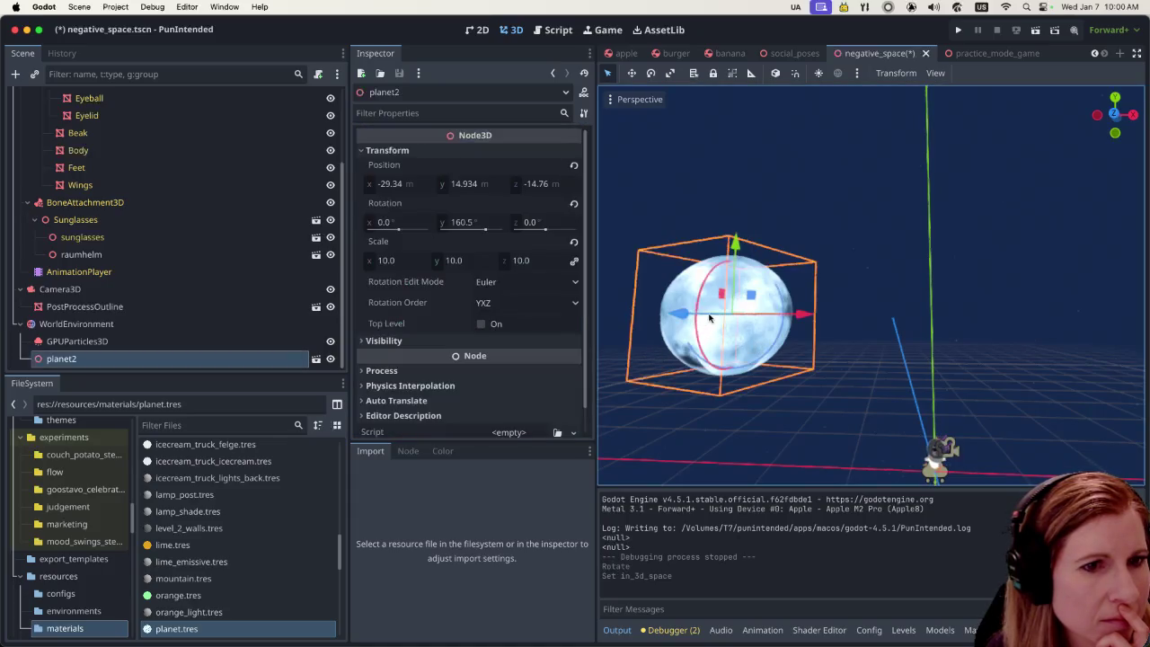
Spin planet2 to about 7.2° on Y, reselect it, and bring up planet.tres
mouse_move(711, 317)
mouse_down()
mouse_move(828, 305)
mouse_move(842, 339)
mouse_up()
click(851, 378)
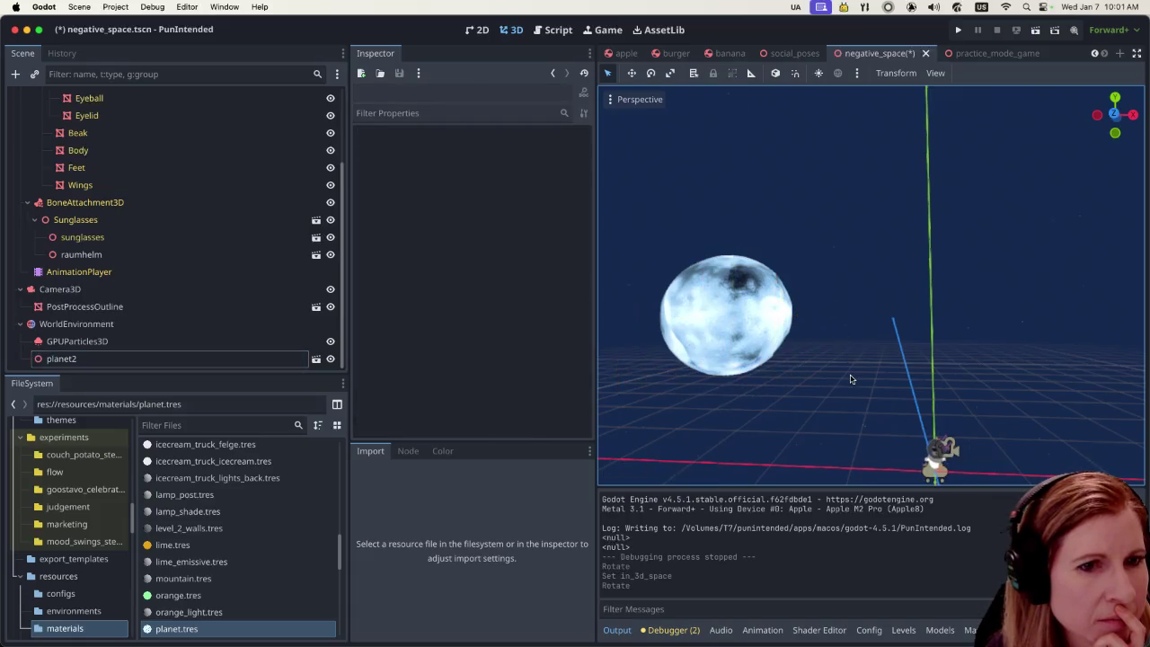
click(719, 333)
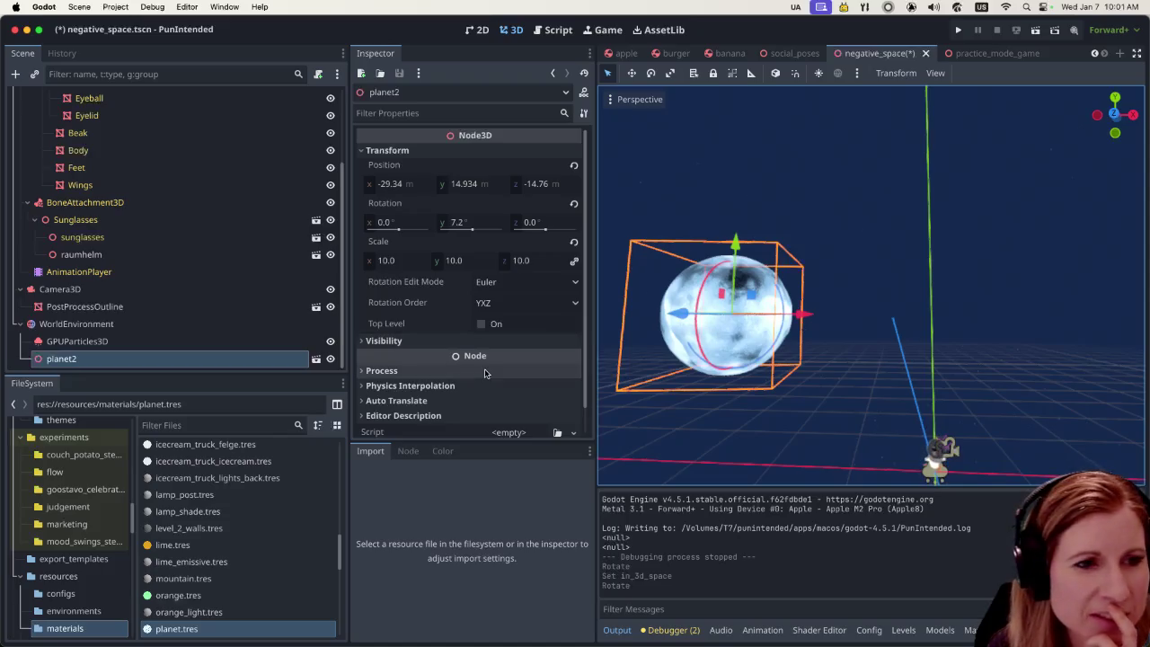
mouse_move(474, 364)
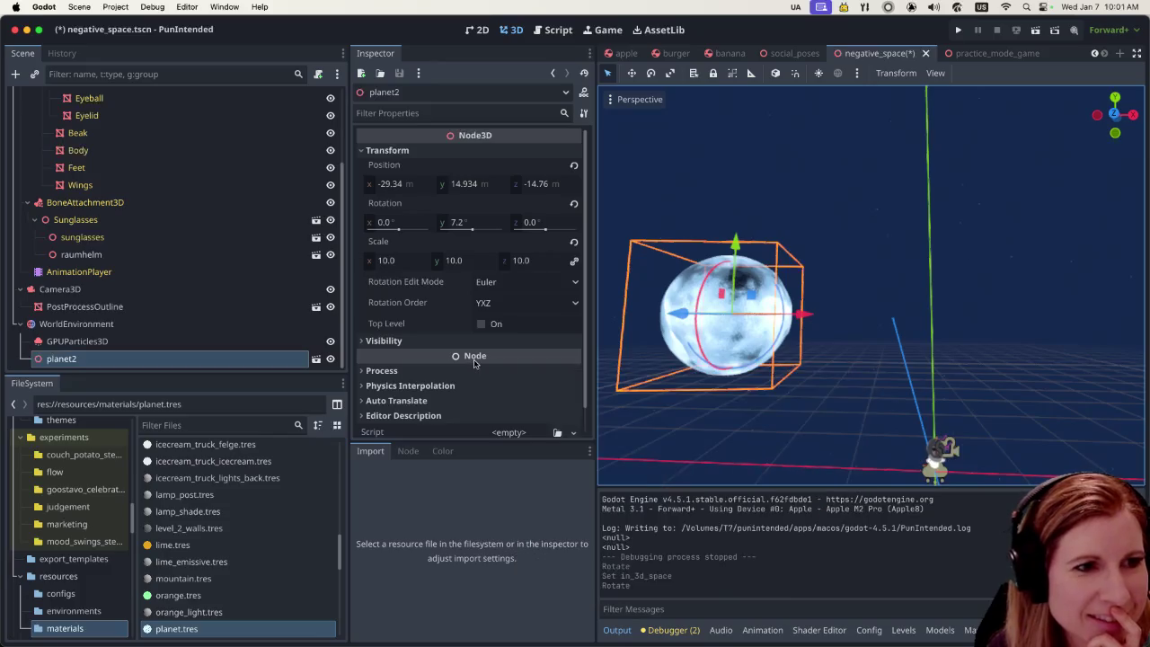
scroll(472, 364, down, 1)
scroll(469, 363, up, 1)
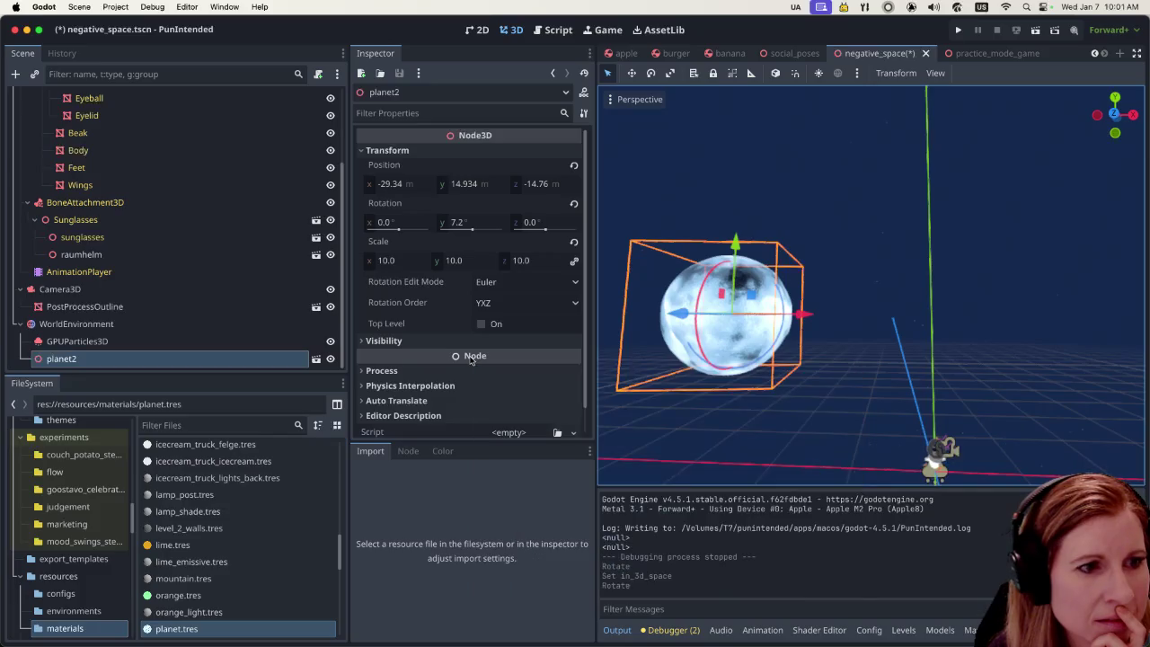
click(276, 632)
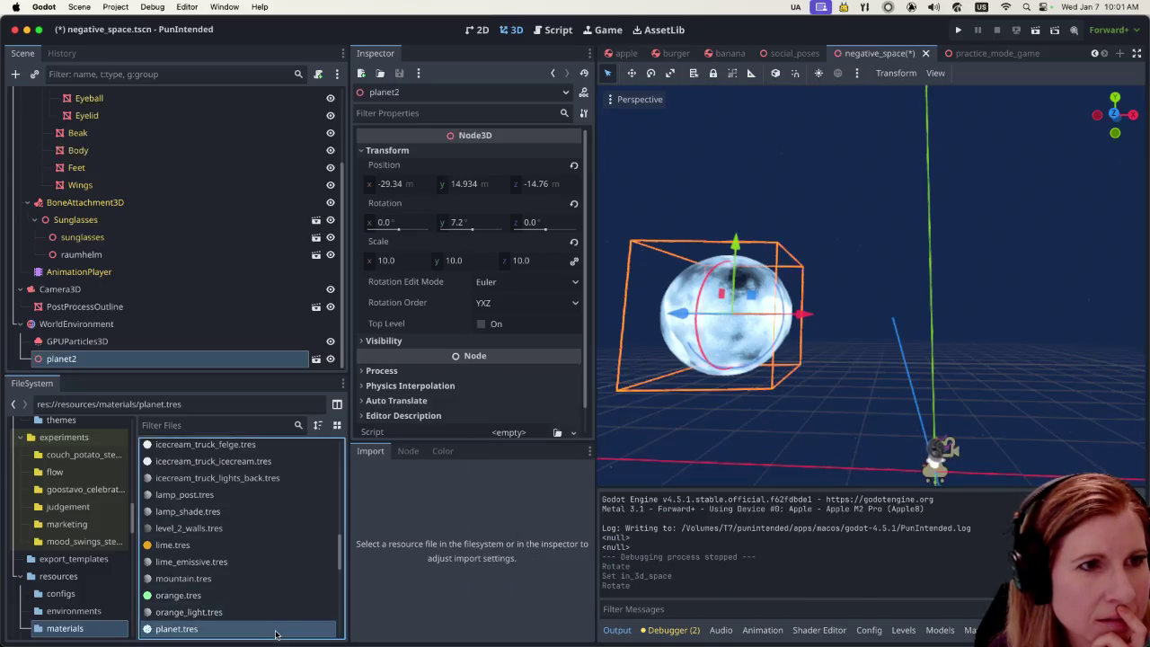
Set the planet noise's Seamless Blend Skirt to 0.113
scroll(474, 325, down, 2)
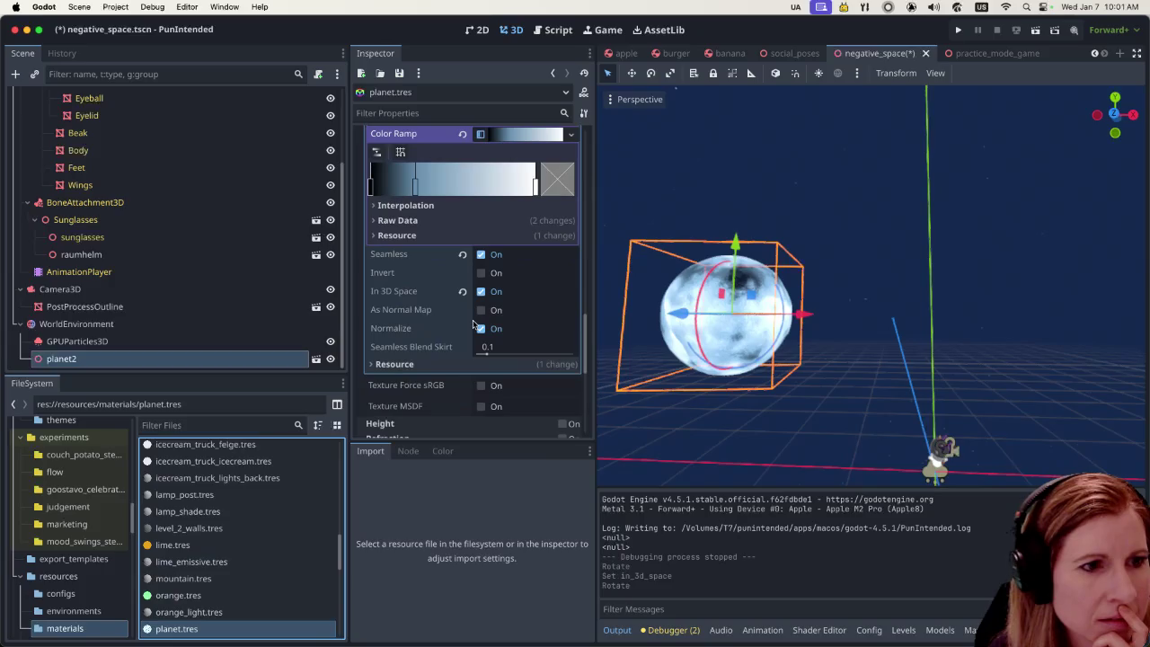
drag(486, 356, 501, 353)
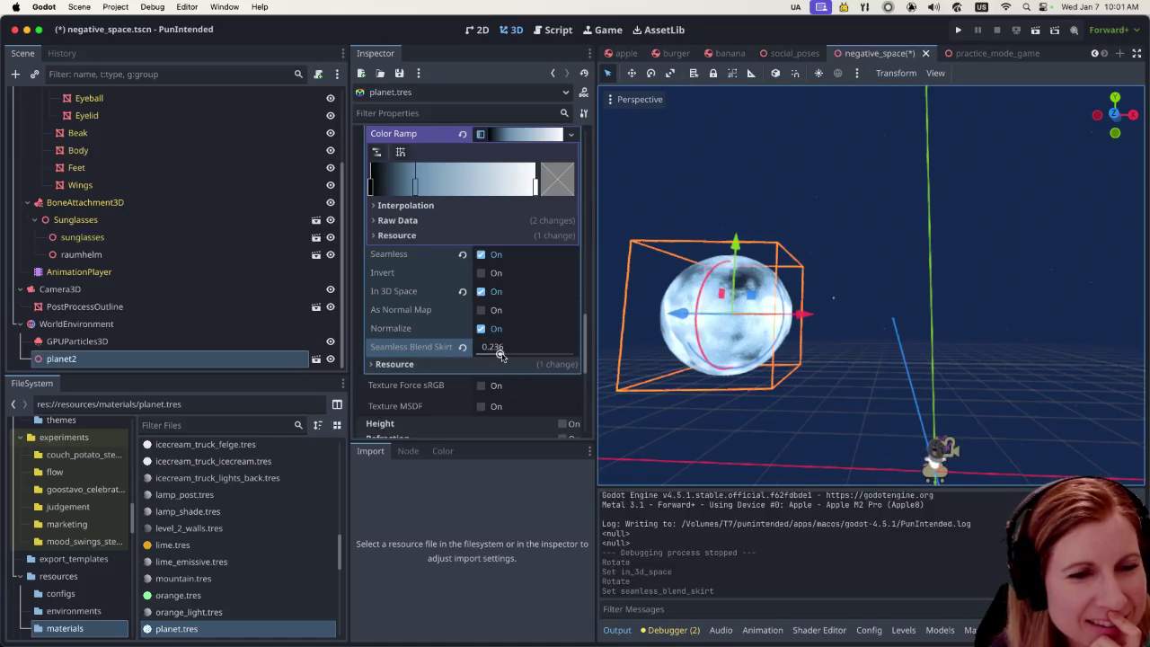
mouse_move(501, 356)
mouse_down()
mouse_move(441, 348)
mouse_move(513, 352)
mouse_move(487, 354)
mouse_move(489, 371)
mouse_up()
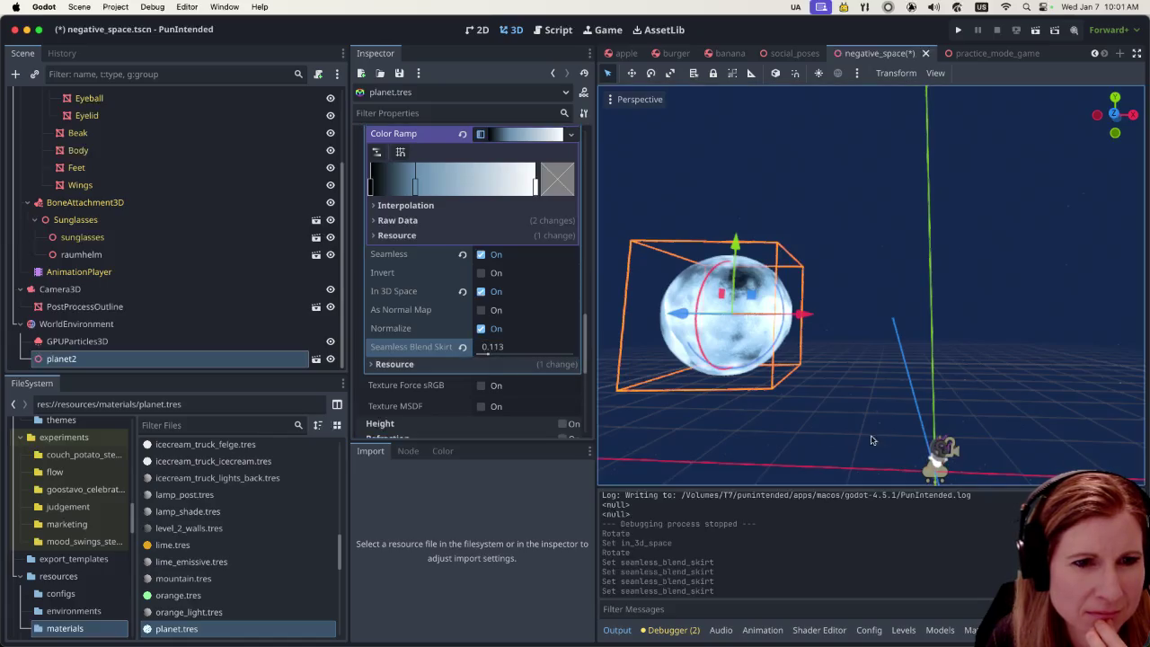
click(858, 398)
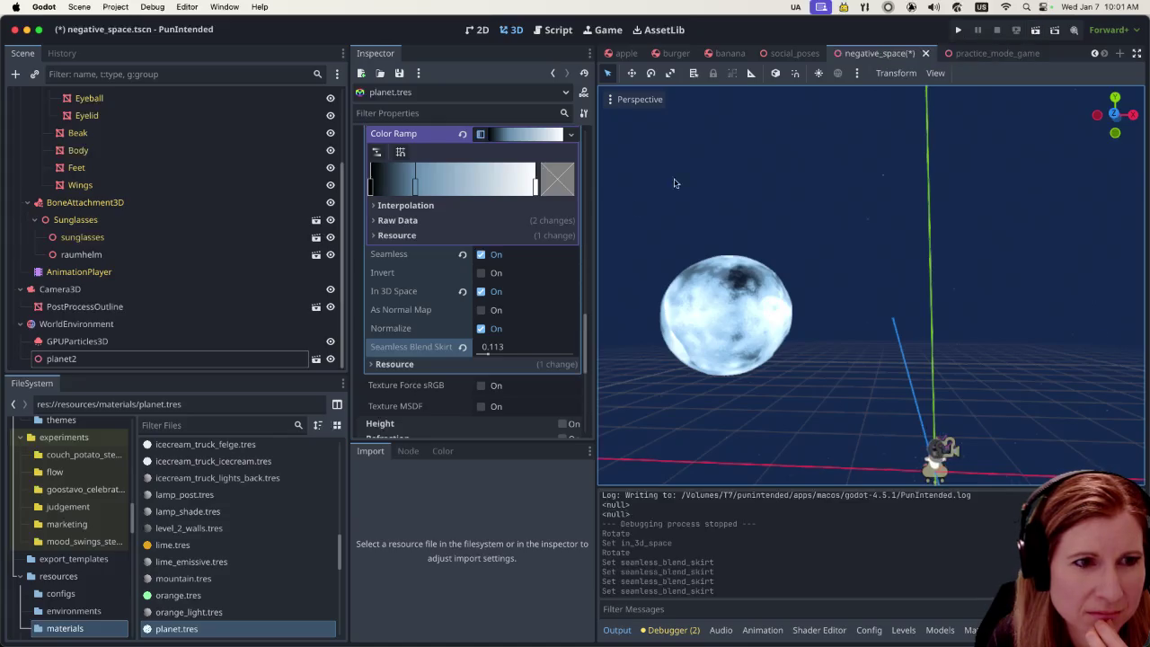
Compare In 3D Space off and on, leave it on, then save and run the game
click(479, 291)
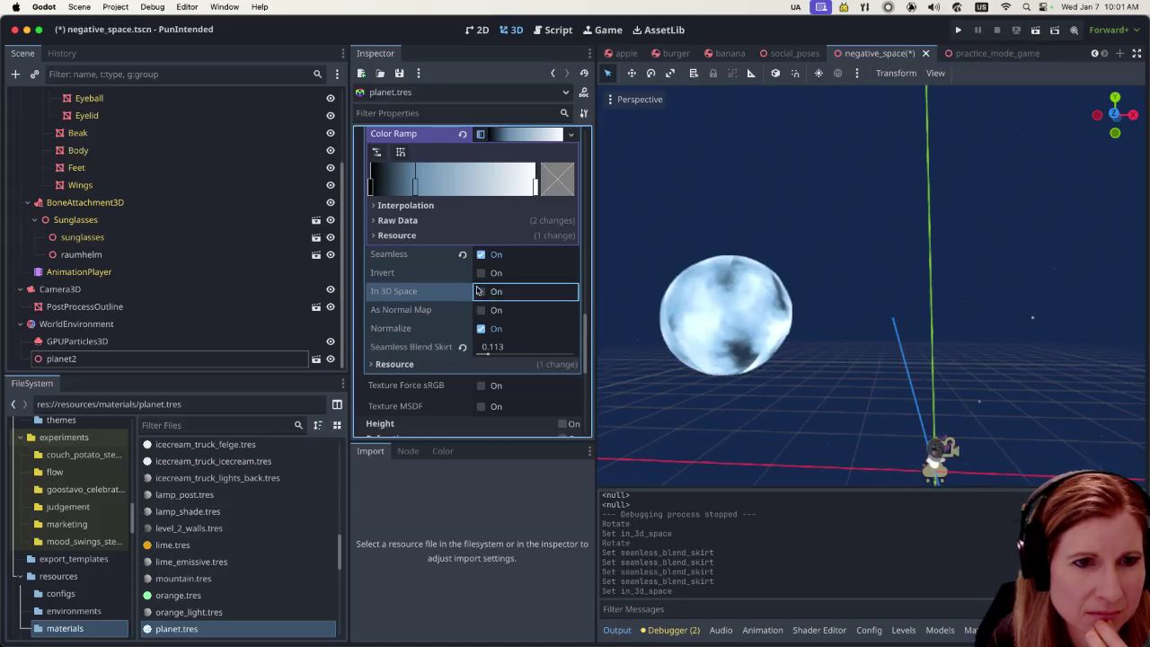
click(478, 291)
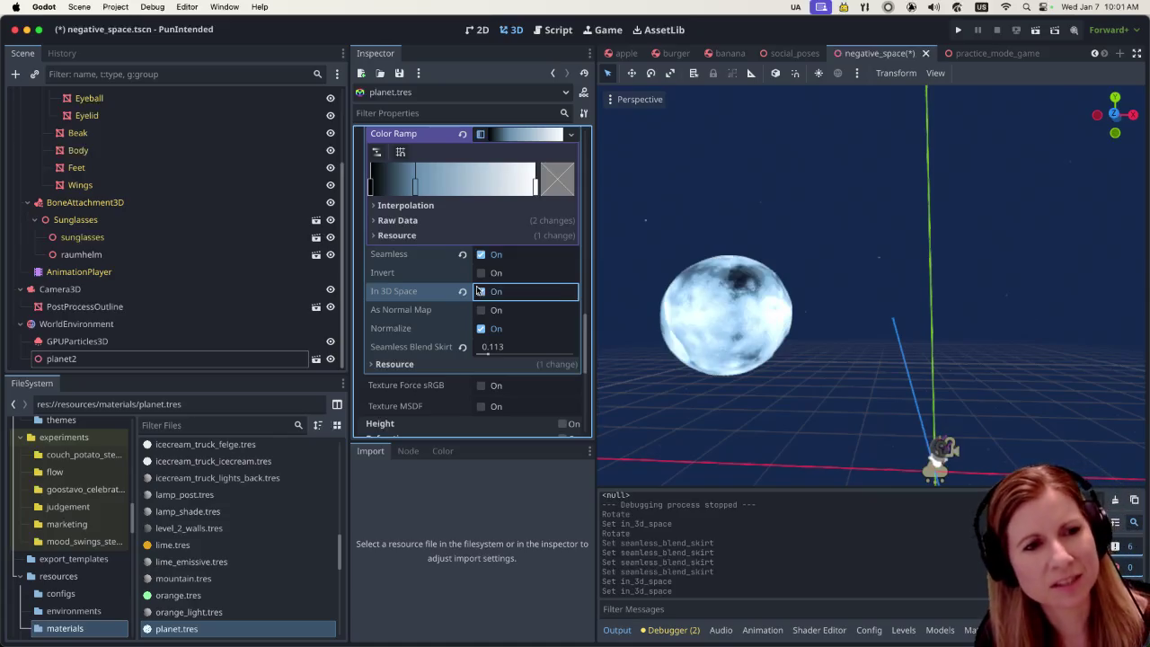
click(482, 292)
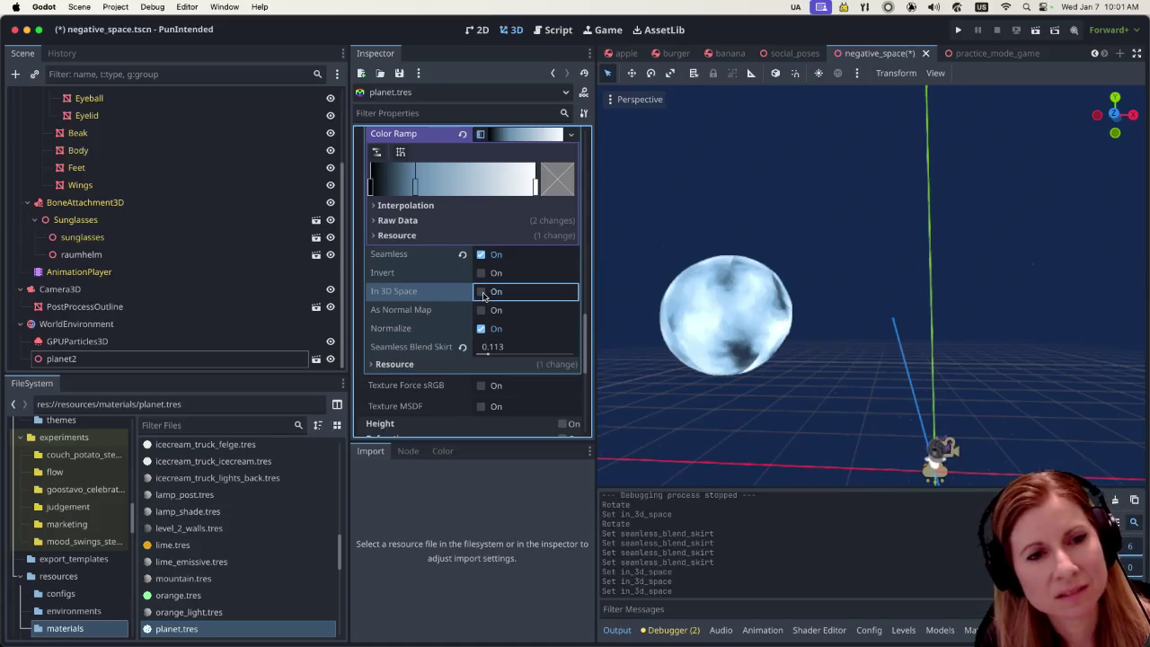
click(483, 293)
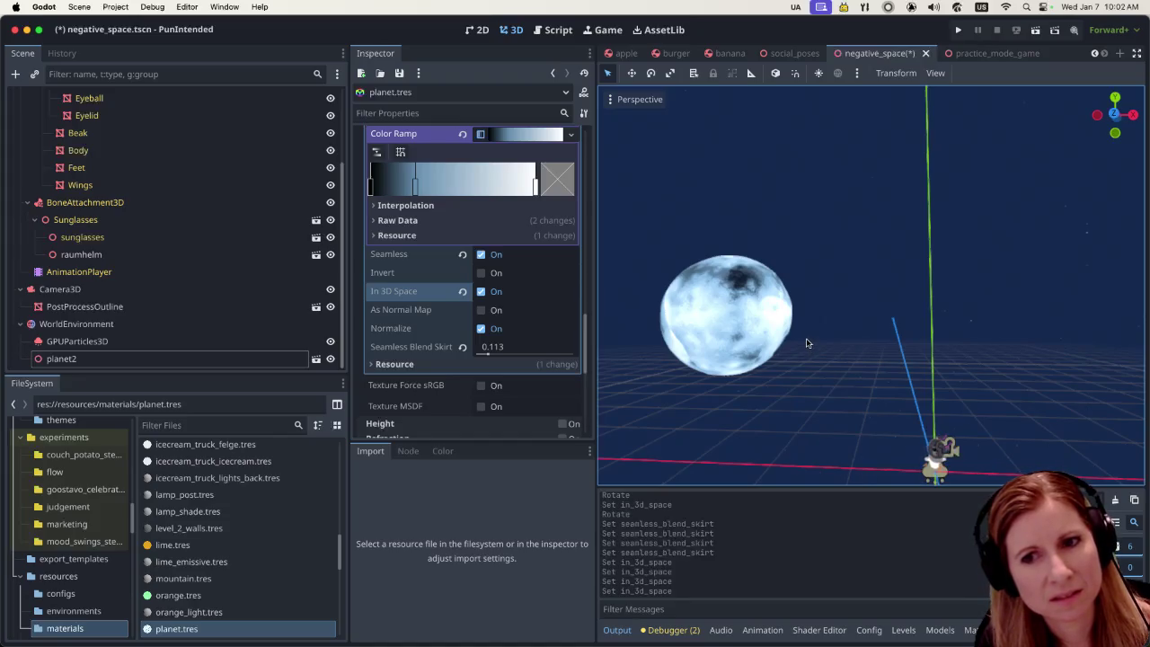
click(1035, 30)
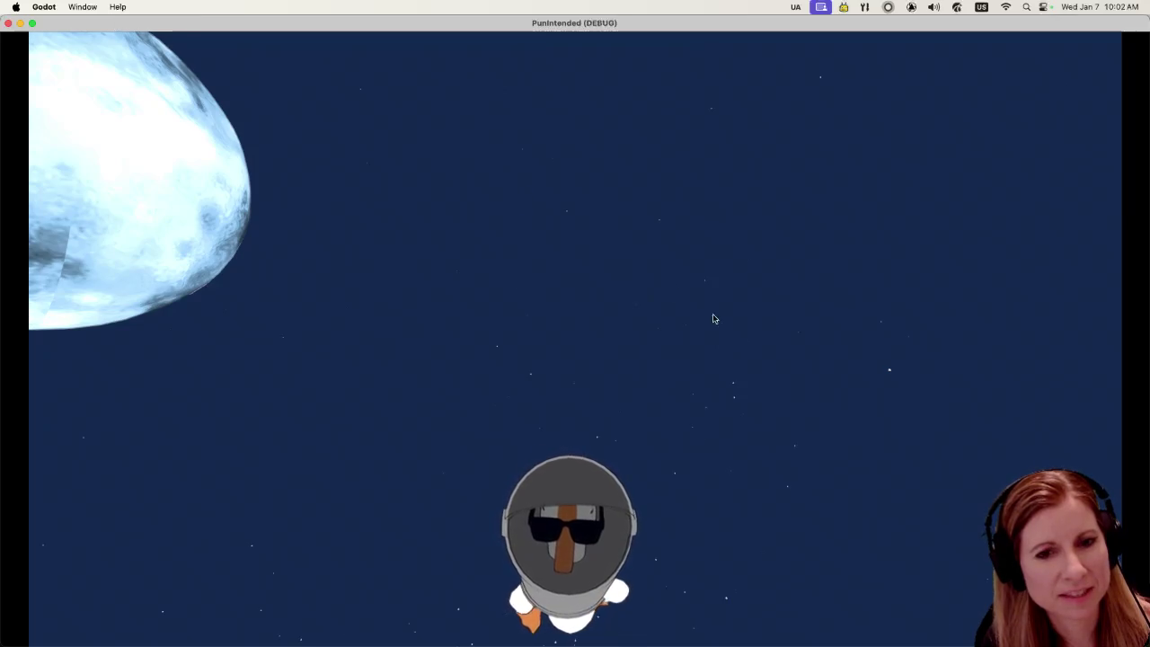
Restart the game and reposition and enlarge its window
key(super+q)
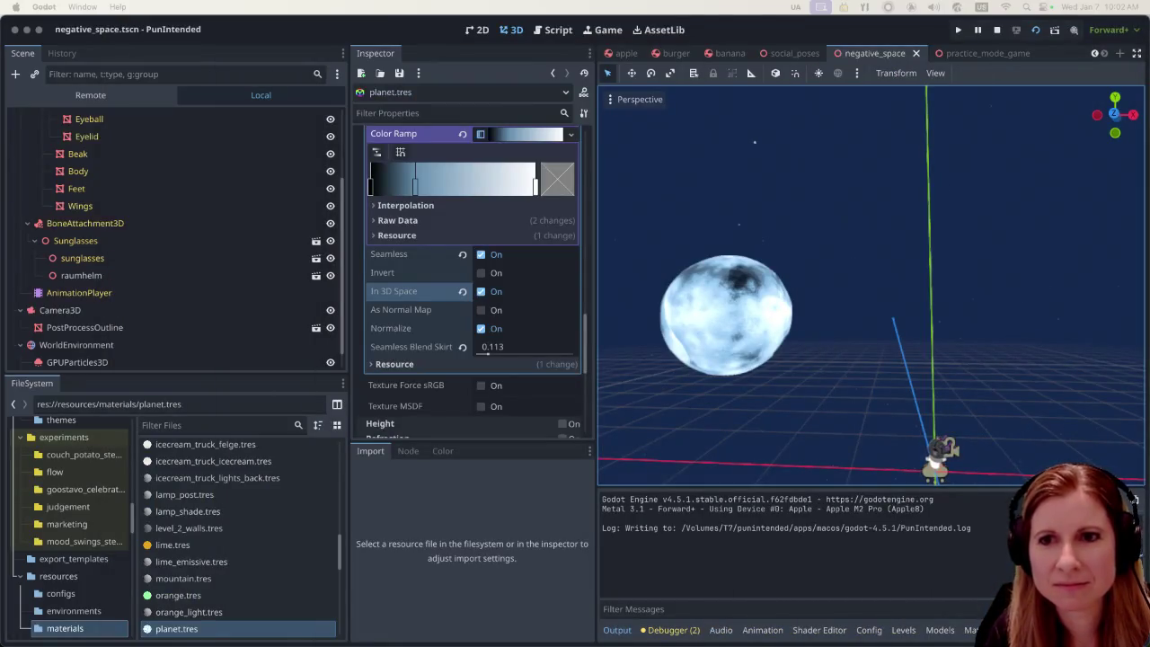
key(super+b)
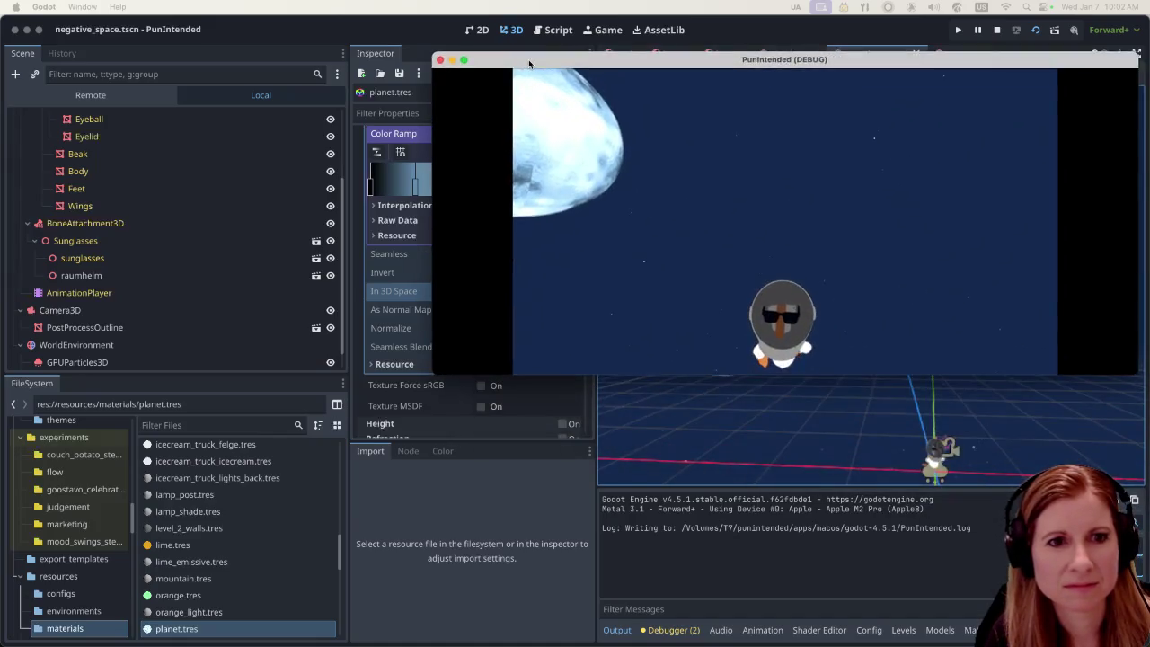
mouse_move(524, 62)
mouse_down()
mouse_move(476, 62)
mouse_move(548, 90)
mouse_move(437, 108)
mouse_move(272, 103)
mouse_up()
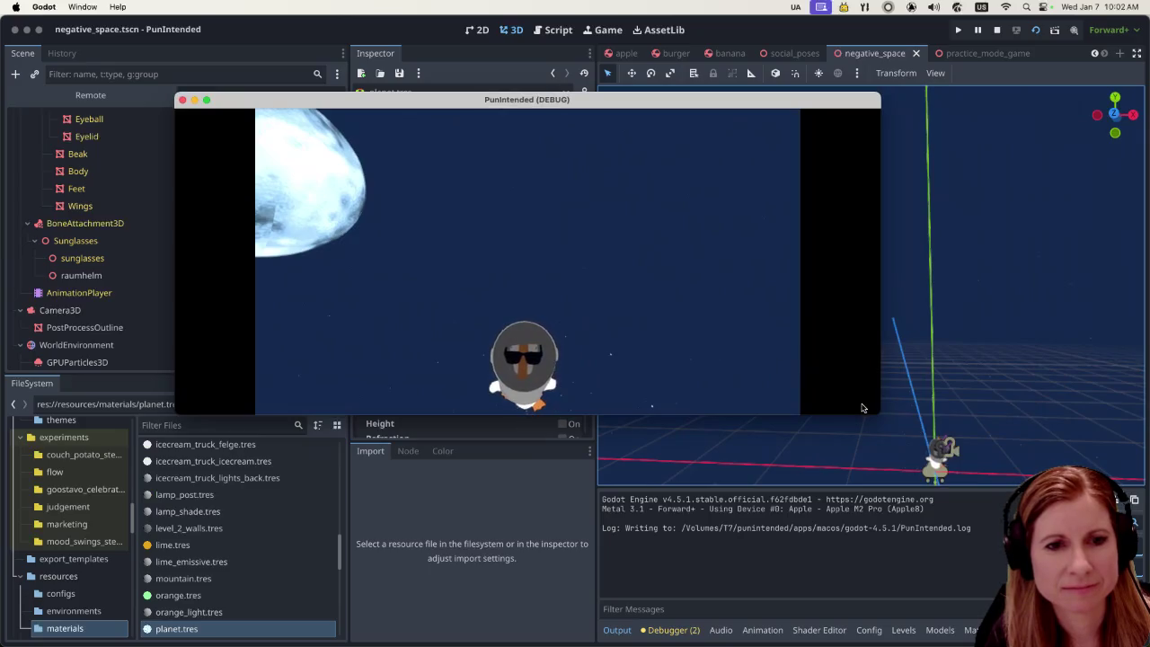
drag(874, 413, 1022, 583)
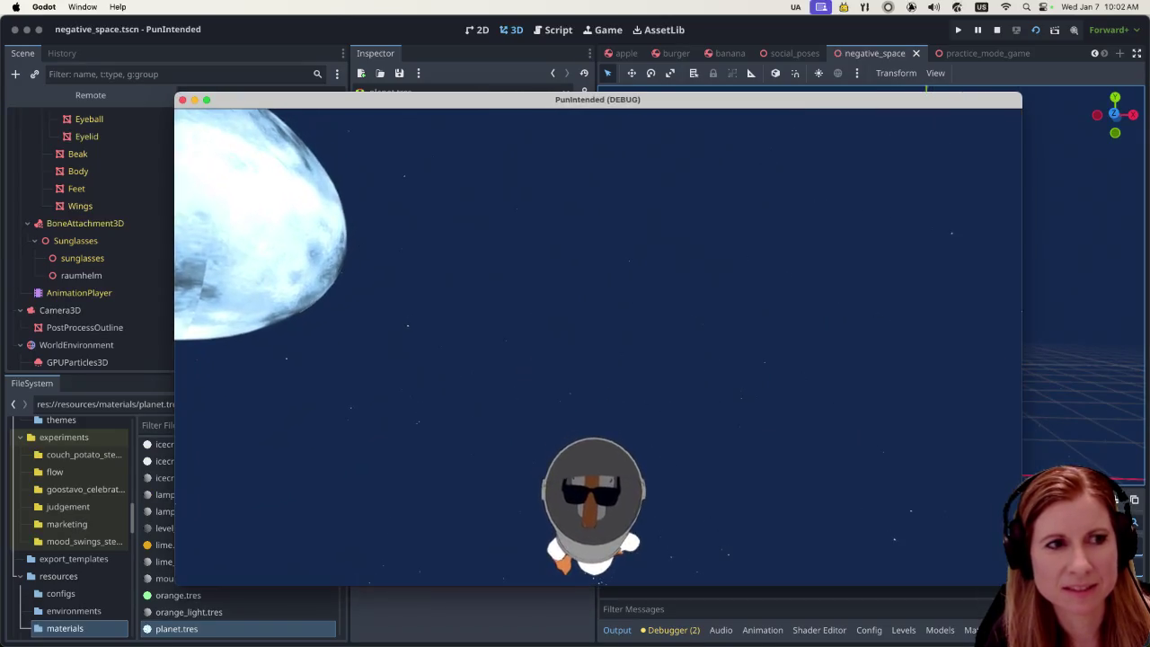
drag(420, 99, 634, 61)
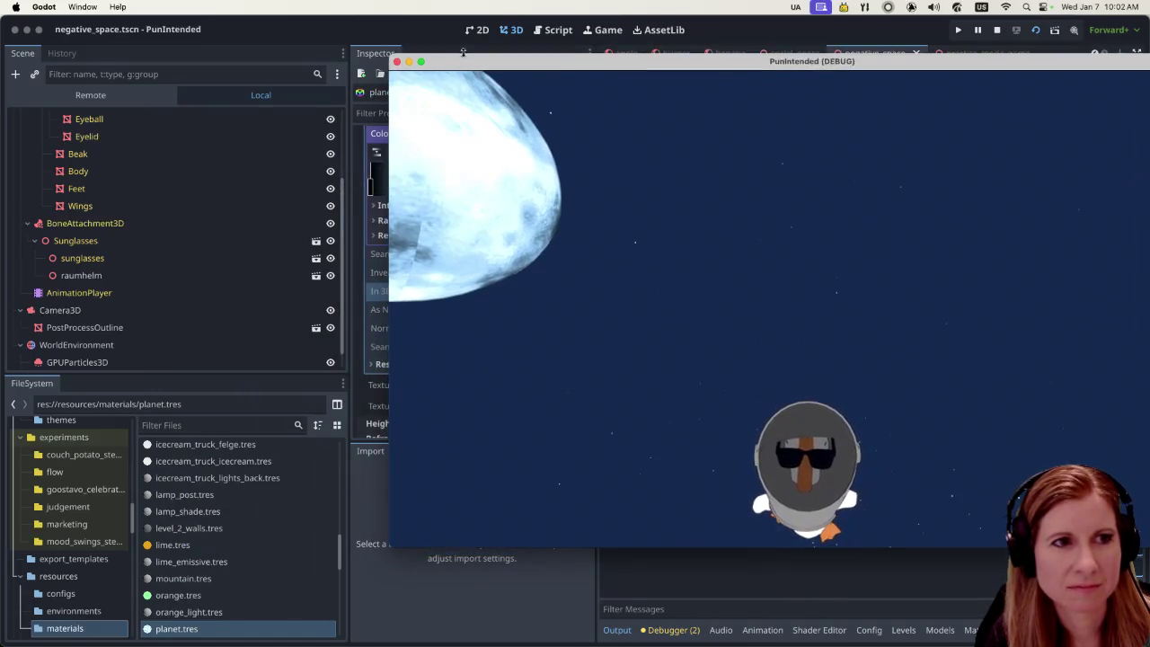
drag(459, 65, 469, 16)
Widen the 3D viewport, tuck the game window upper left, and uncheck In 3D Space
click(392, 285)
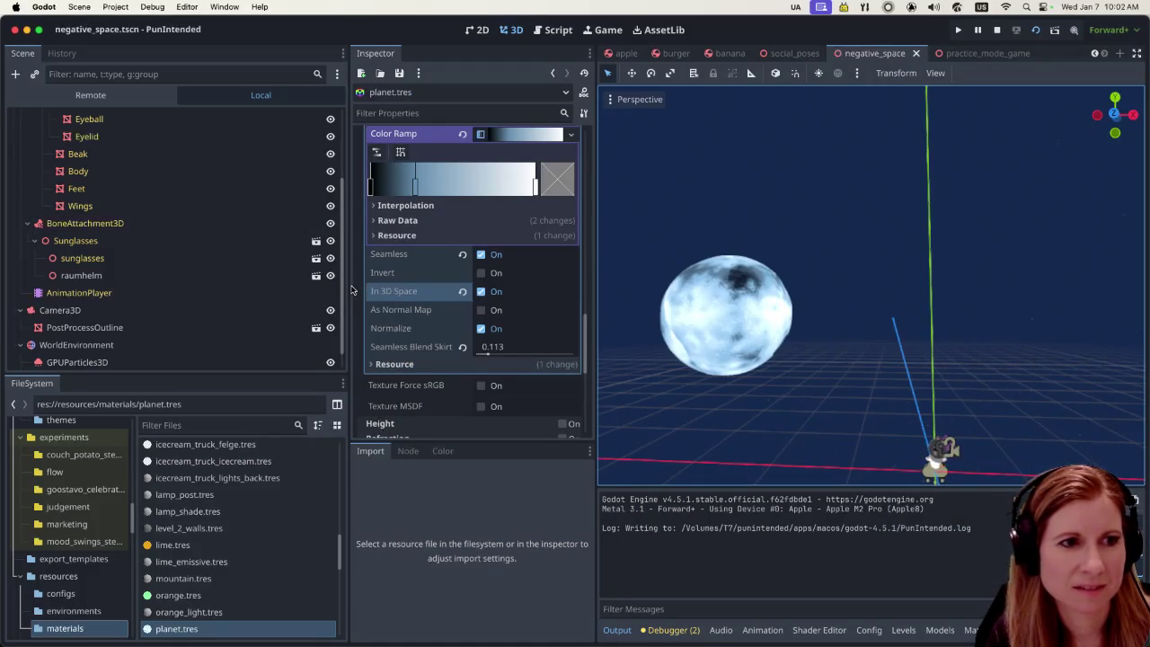
drag(346, 290, 189, 280)
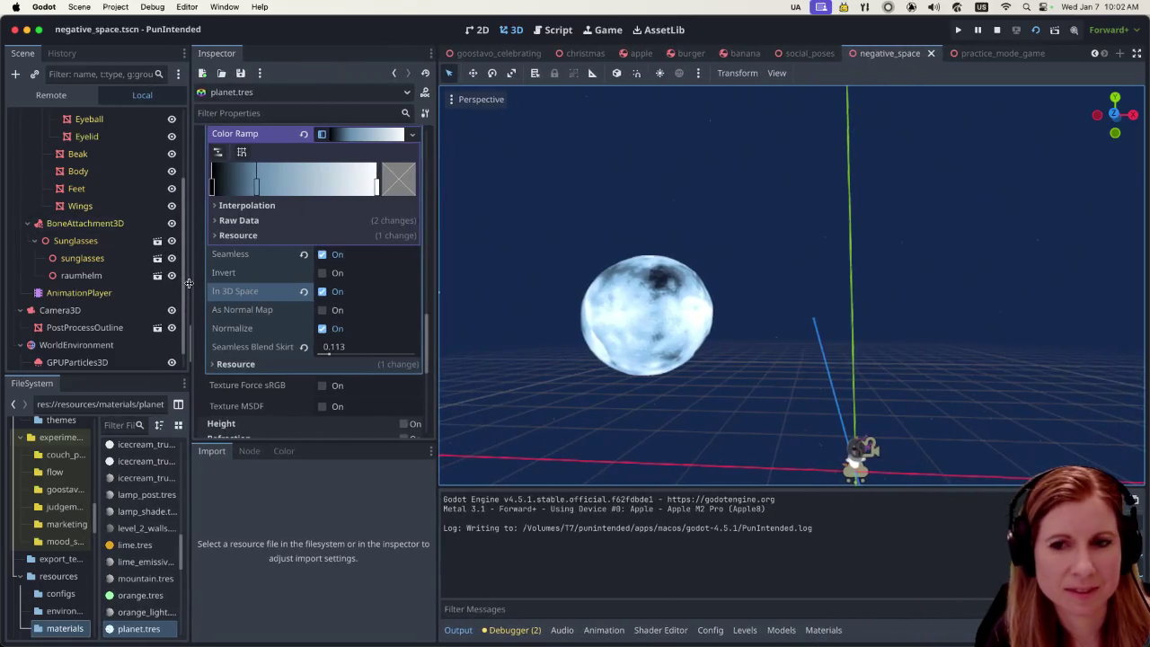
click(1133, 499)
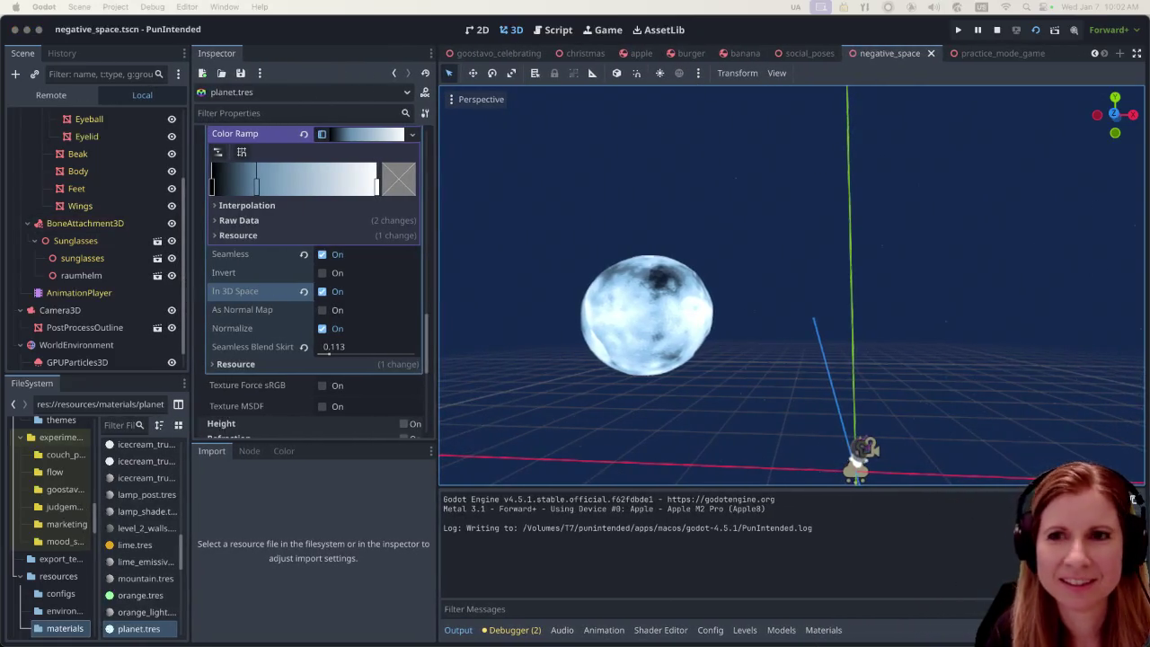
drag(547, 23, 393, 29)
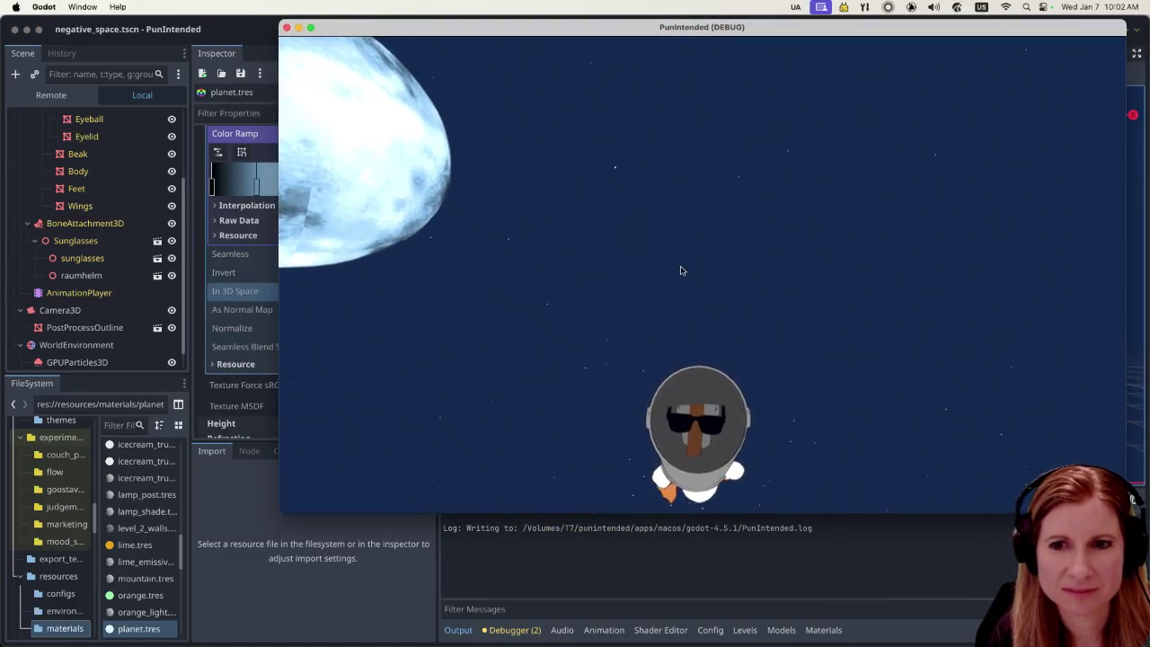
mouse_move(281, 513)
mouse_down()
mouse_move(435, 485)
mouse_move(417, 516)
mouse_move(416, 553)
mouse_up()
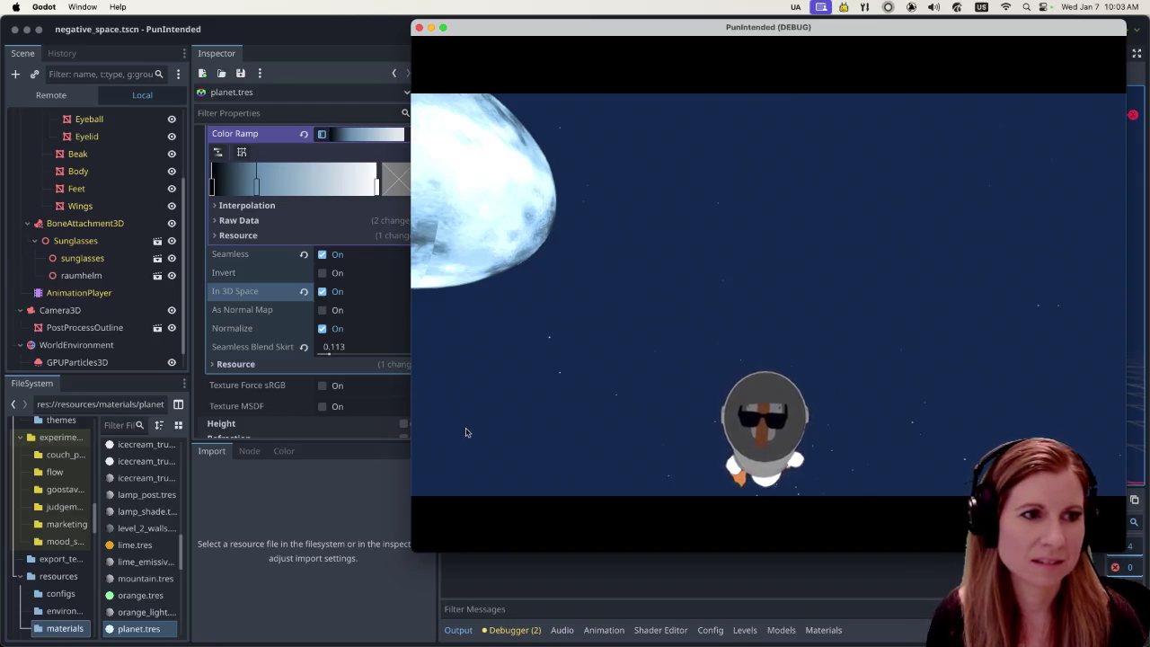
click(321, 291)
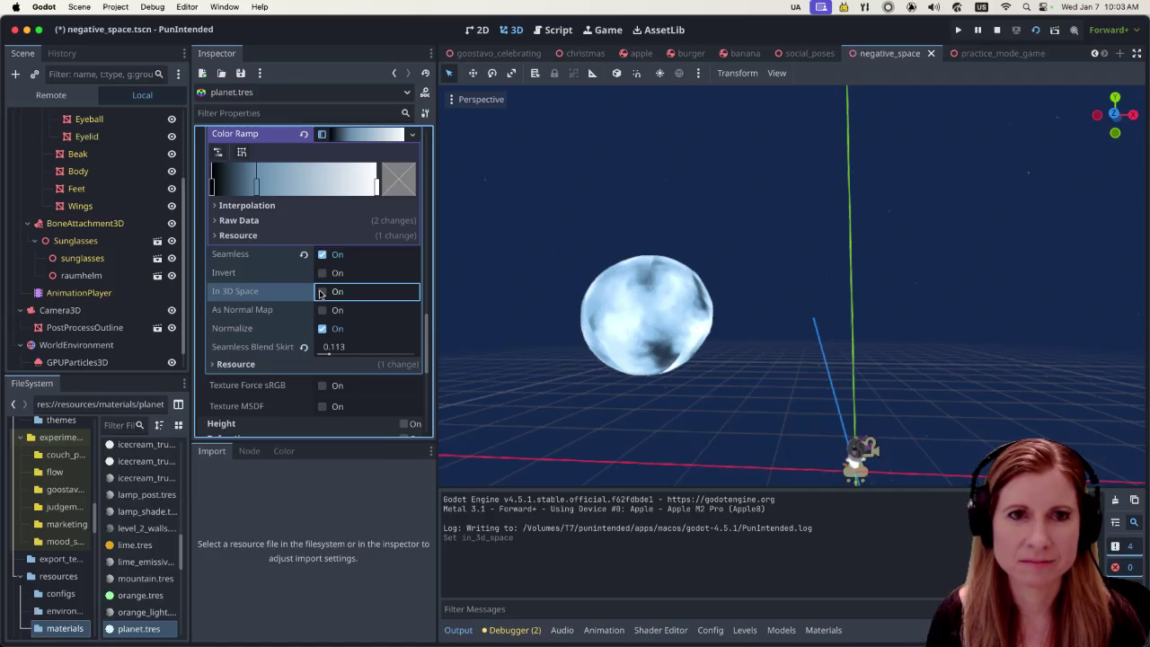
Stop the game and switch to the Game workspace, which reports embedding is unavailable
click(996, 29)
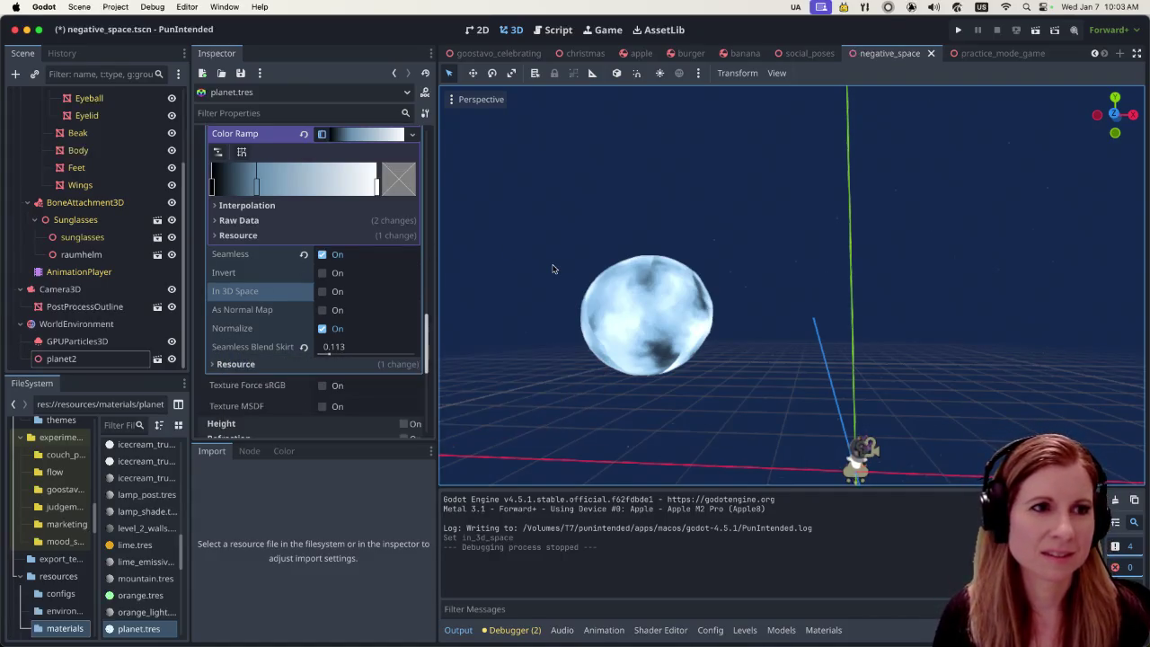
click(606, 32)
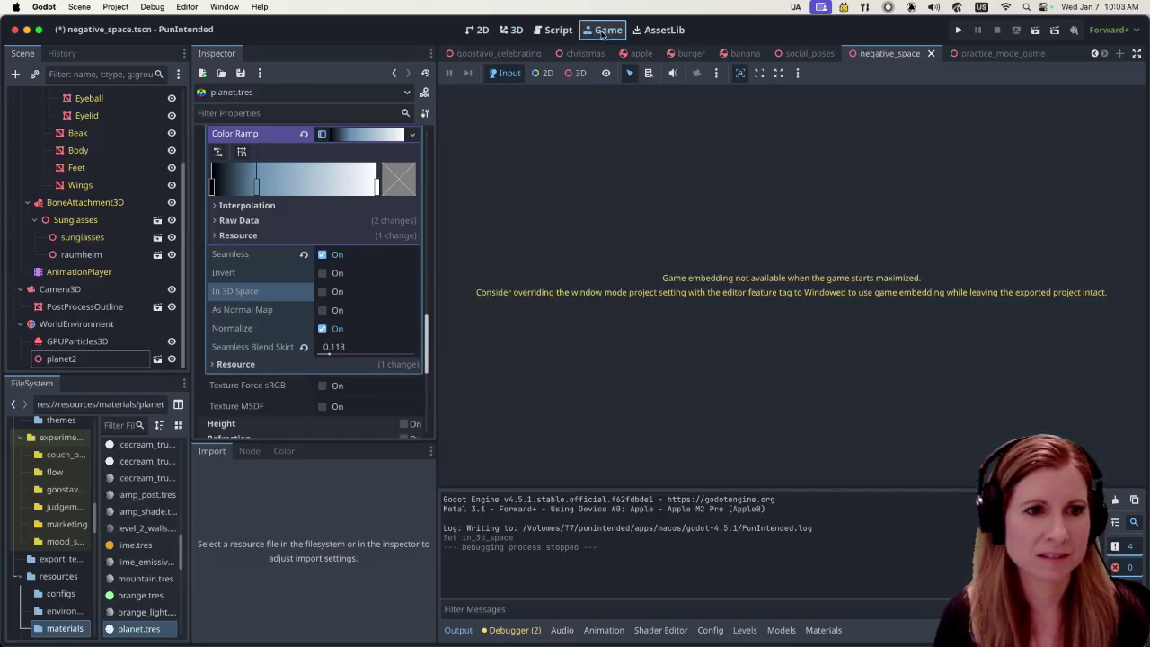